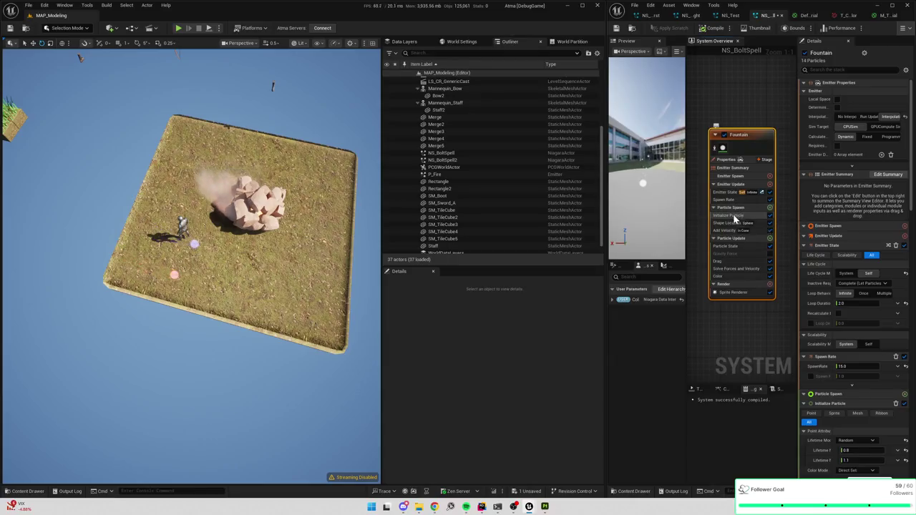
Recompile NS_BoltSpell after checking Shape Location, then show the Fountain's Initialize Particle details.
click(729, 223)
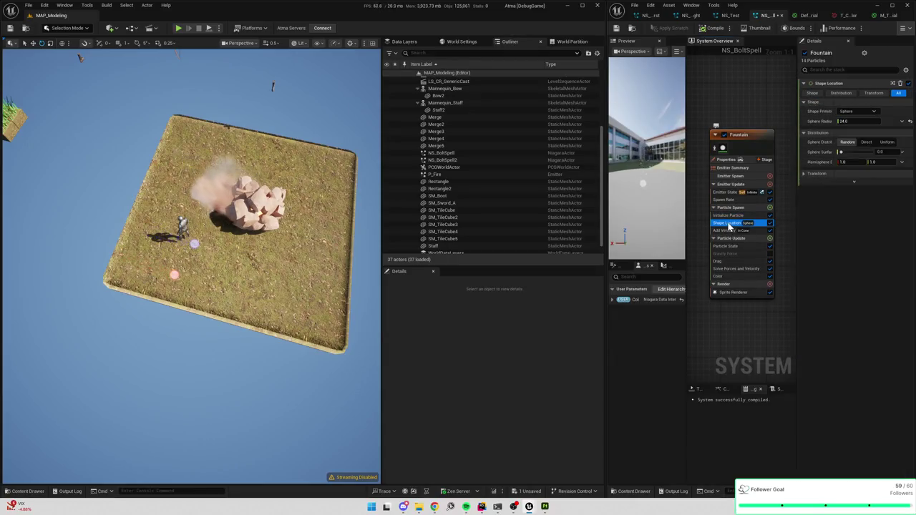
click(704, 30)
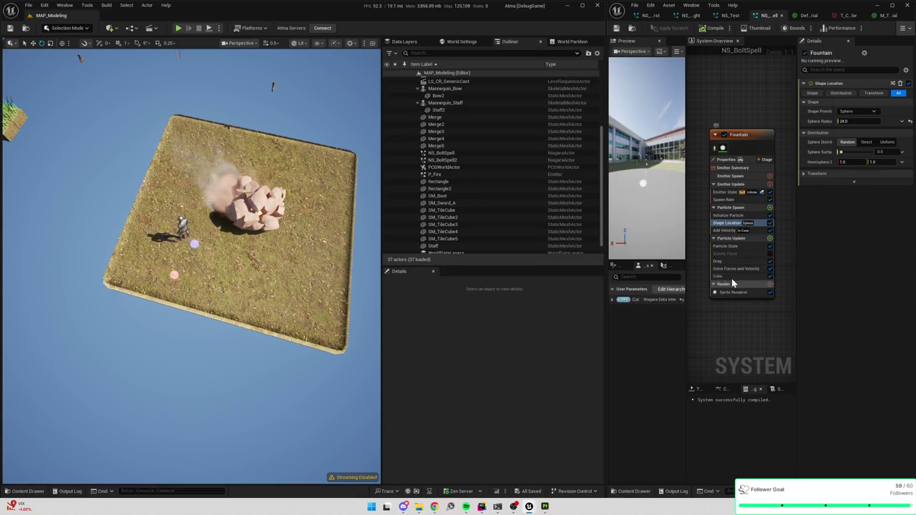
drag(236, 301, 217, 229)
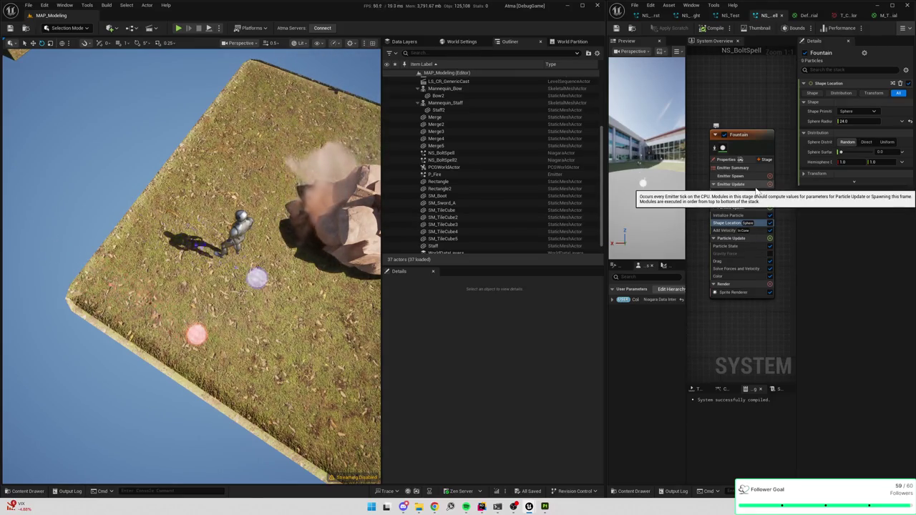
click(730, 215)
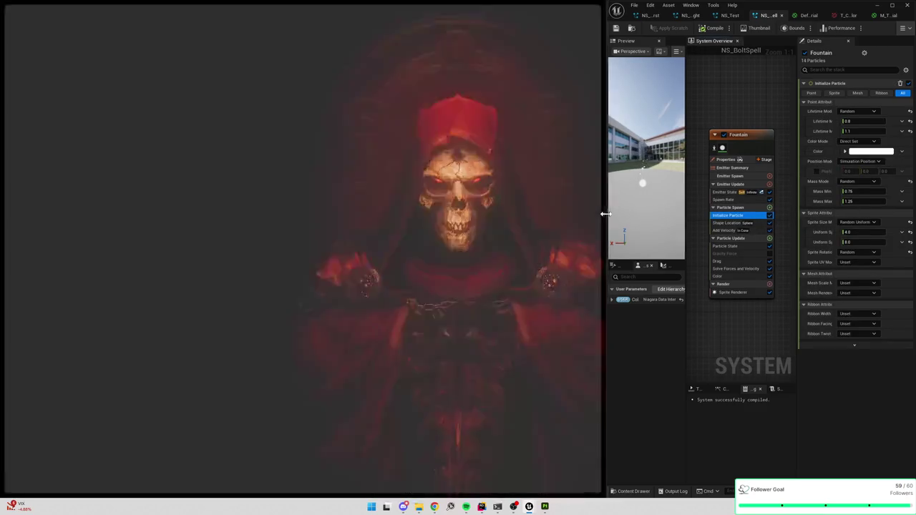
Review the Fountain's Spawn Rate, Initialize Particle, Particle State and Color modules.
drag(606, 213, 516, 213)
click(660, 199)
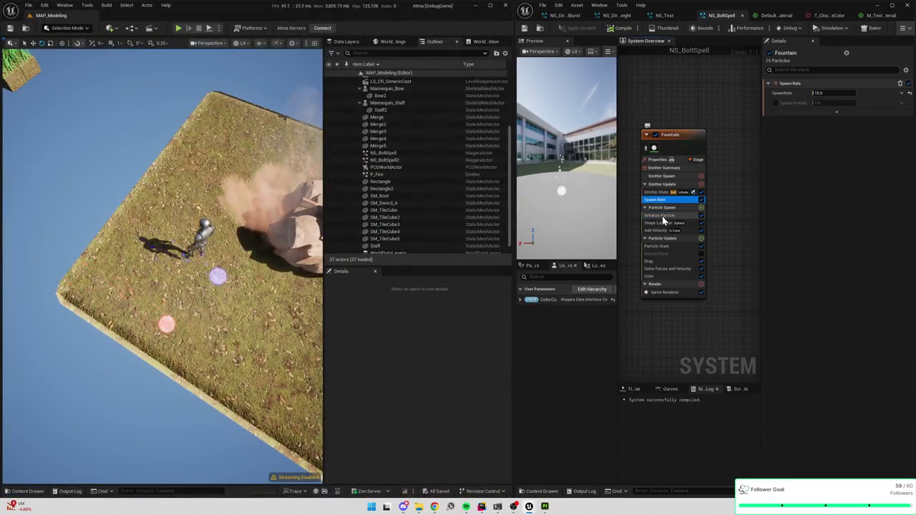
click(662, 216)
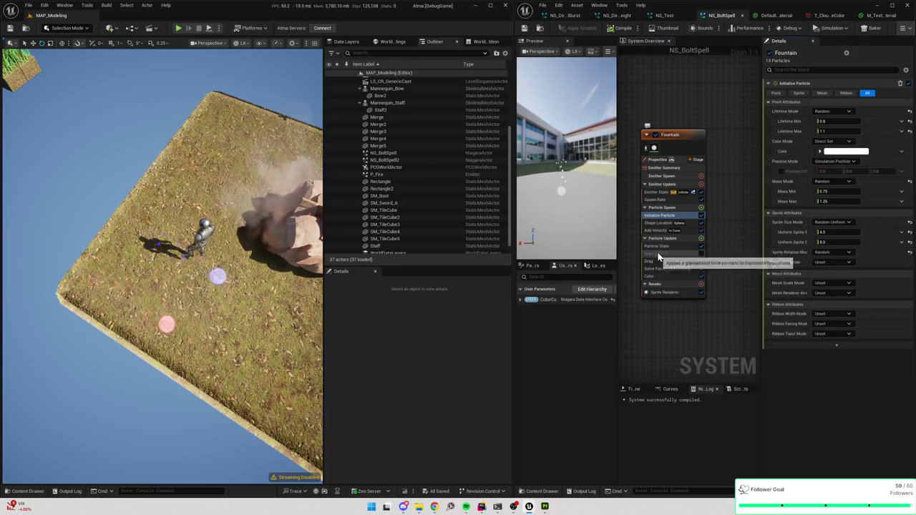
click(660, 246)
click(665, 277)
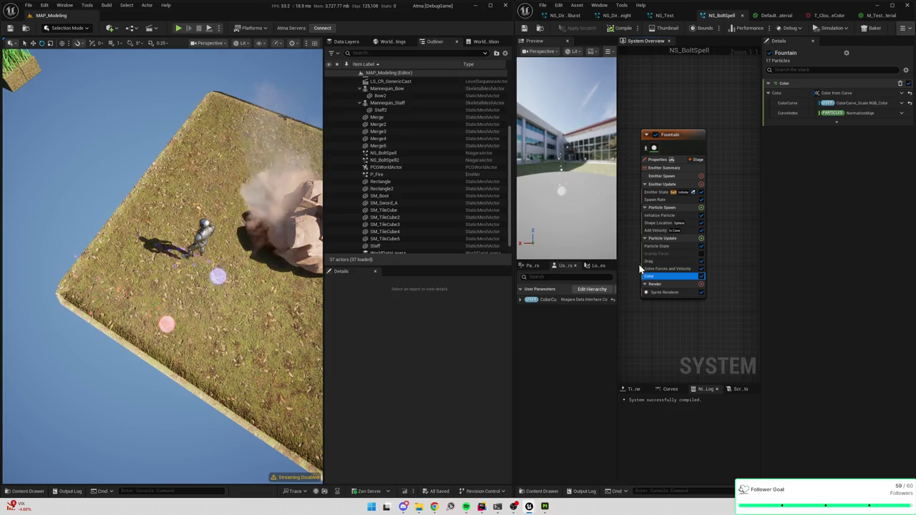
Select NS_BoltSpell2 and adjust the alpha end of its colour curve user parameter.
click(413, 254)
click(384, 159)
scroll(415, 429, down, 3)
drag(493, 439, 519, 445)
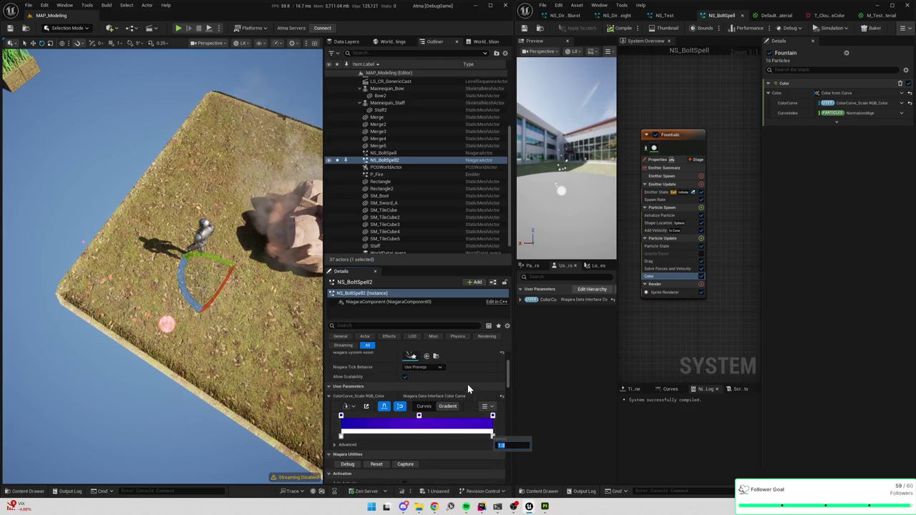
mouse_move(300, 292)
mouse_down()
mouse_move(272, 294)
mouse_move(288, 290)
mouse_up()
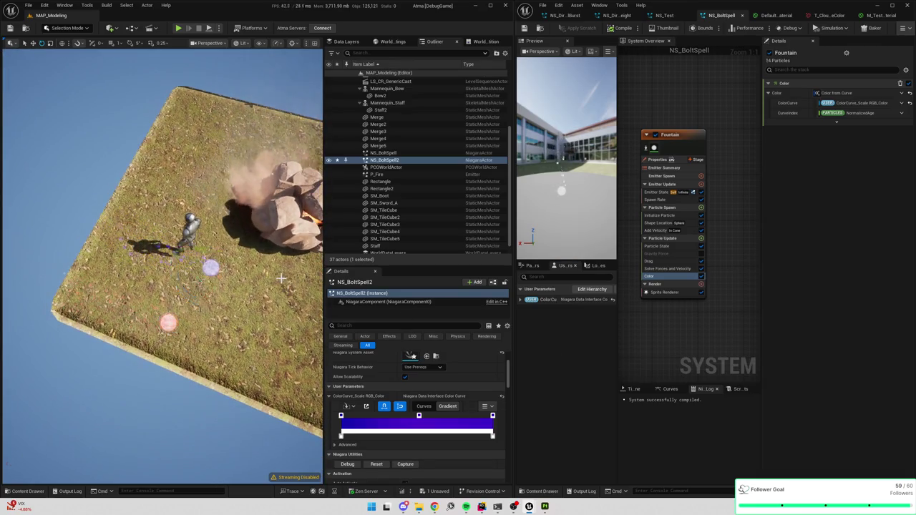
click(824, 16)
Disconnect Multiply from Opacity in M_TestBoltMaterial, then apply and save the material.
click(881, 15)
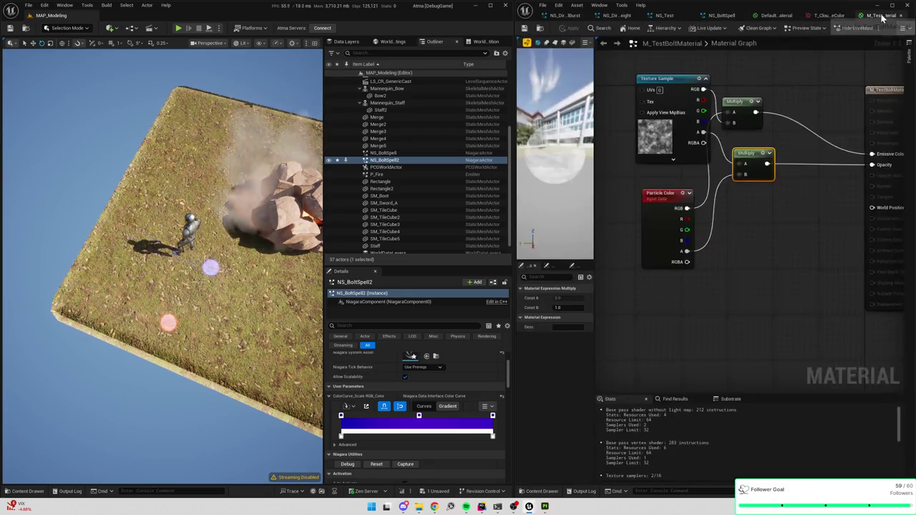
drag(792, 131, 745, 140)
alt+click(823, 169)
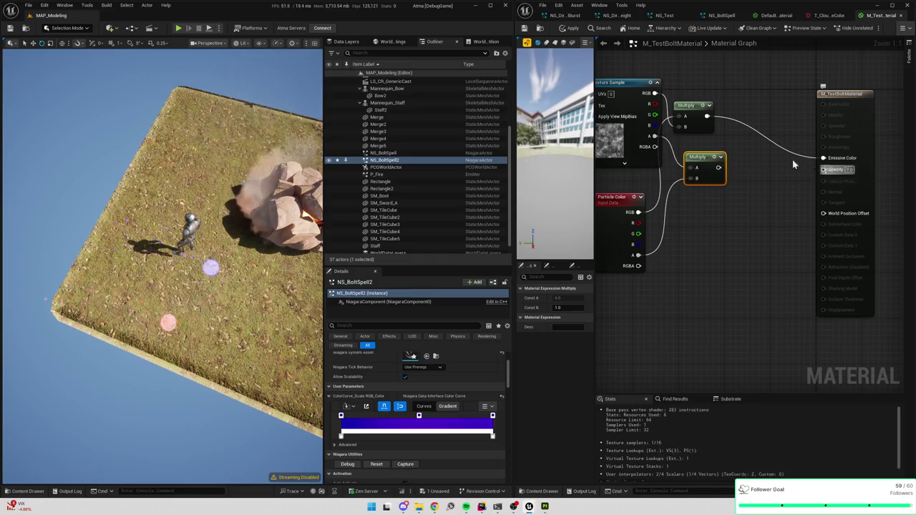
click(570, 28)
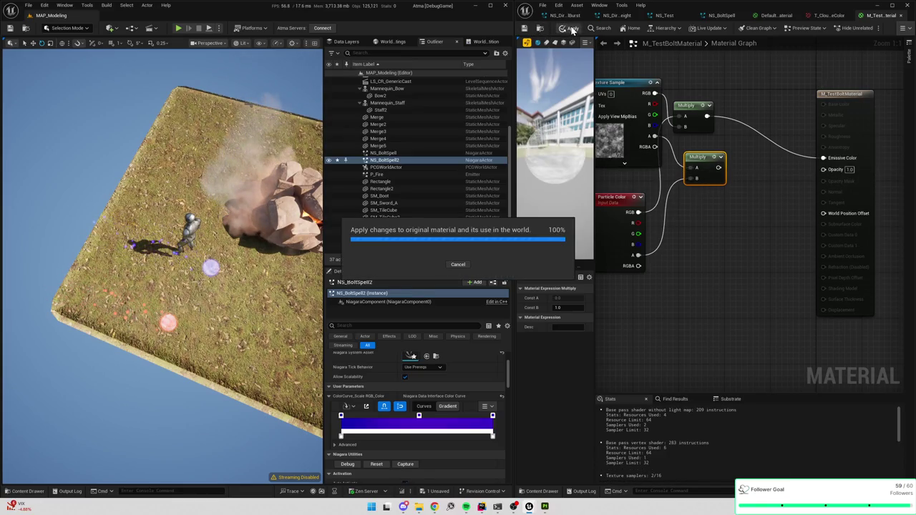
click(529, 30)
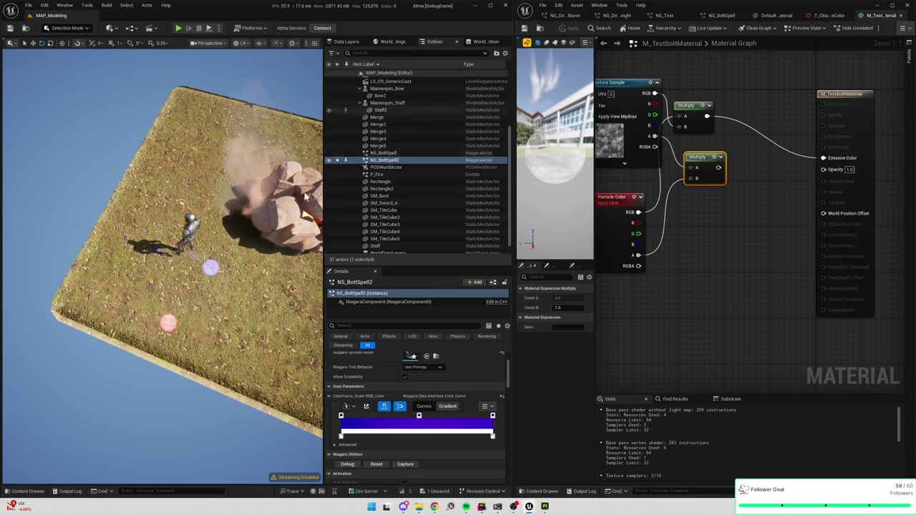
Select the purple Niagara sphere in the level and capture a simulation cache.
drag(266, 286, 253, 251)
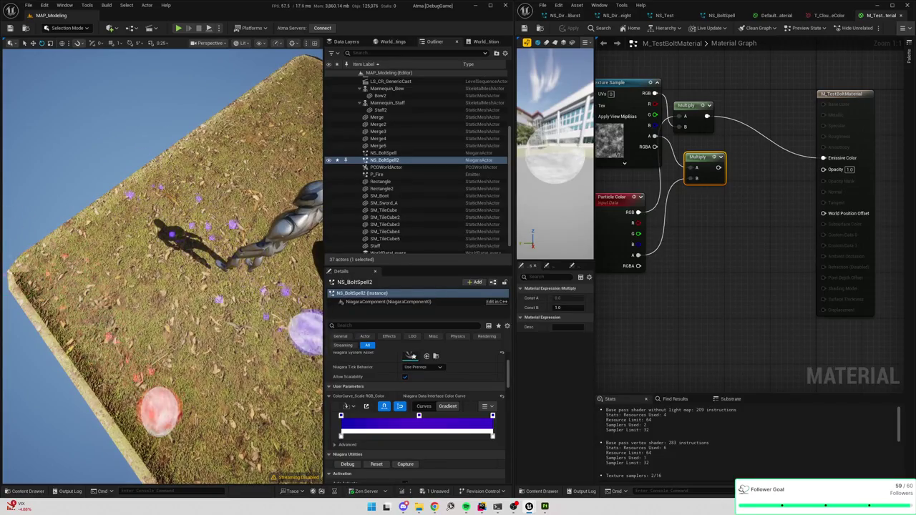
drag(254, 301, 254, 315)
click(253, 316)
click(405, 465)
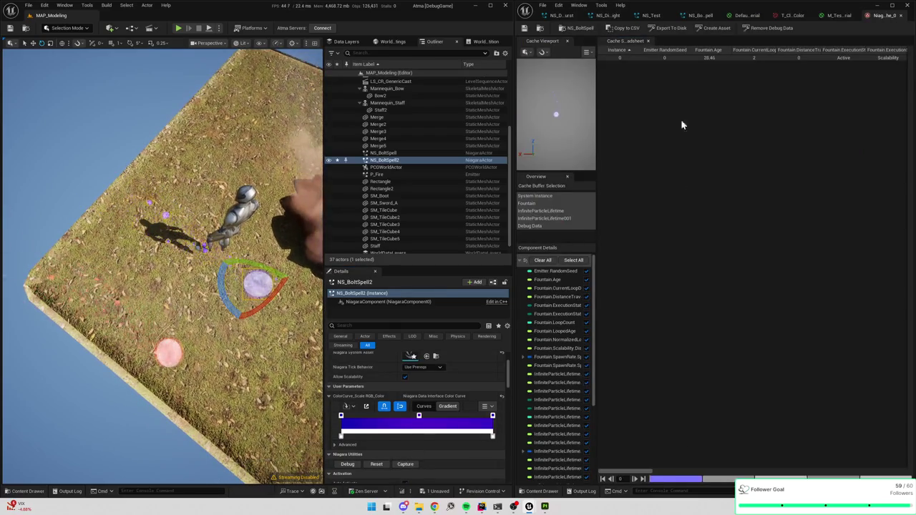
Close the cache spreadsheet and viewer, passing through NS_Test and NS_DirectionBurstLightweight to NS_BoltSpell.
click(649, 41)
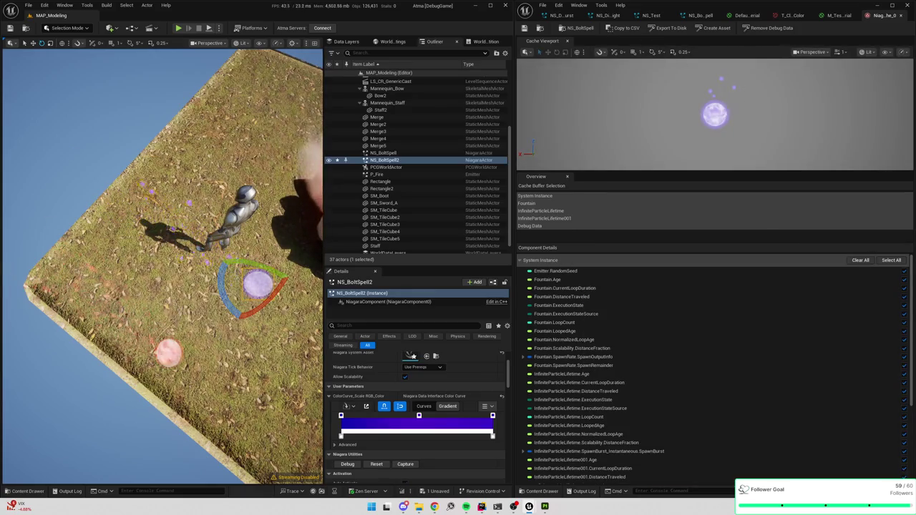
click(901, 16)
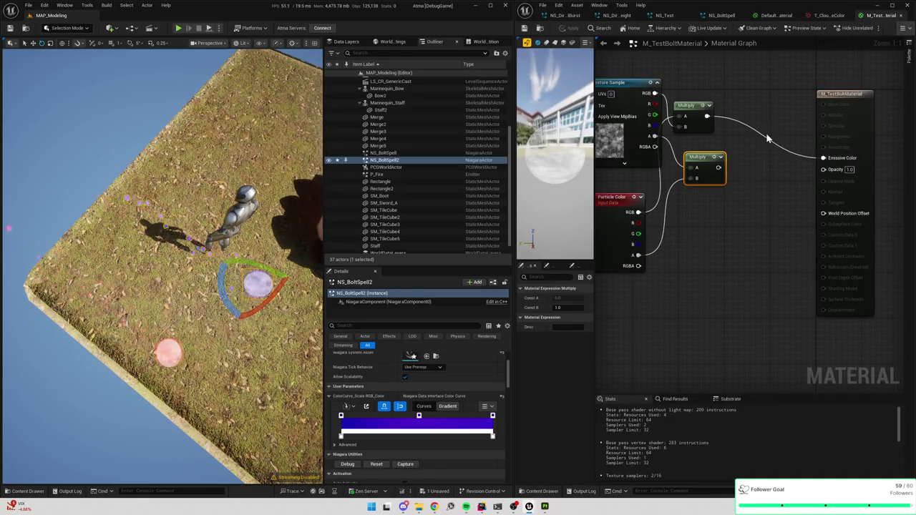
drag(740, 189, 770, 196)
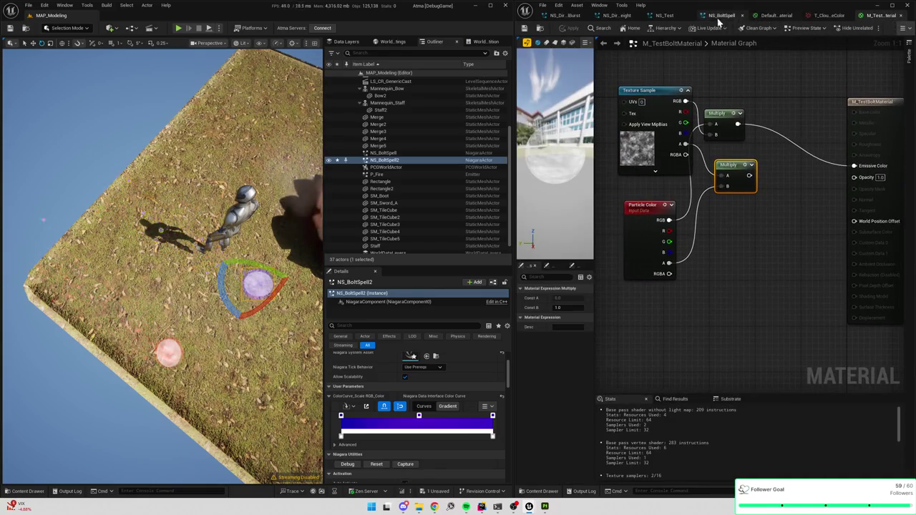
click(664, 15)
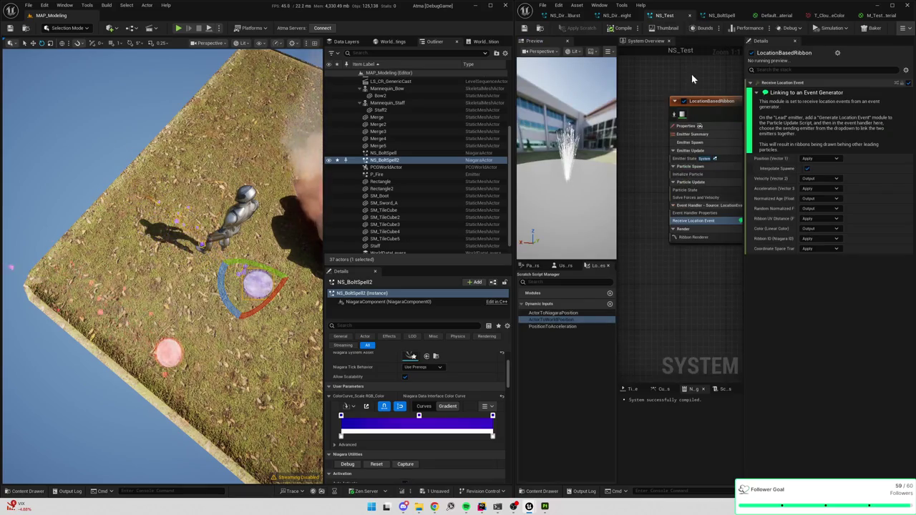
click(617, 15)
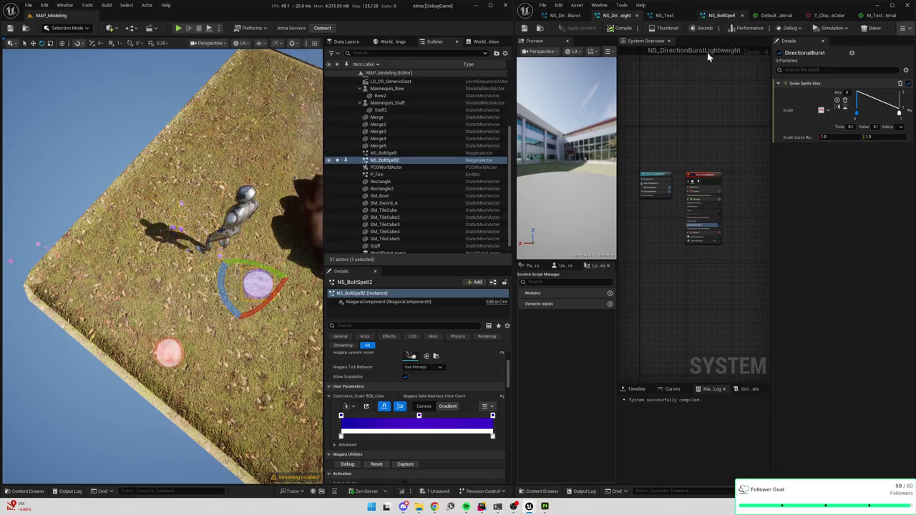
click(736, 15)
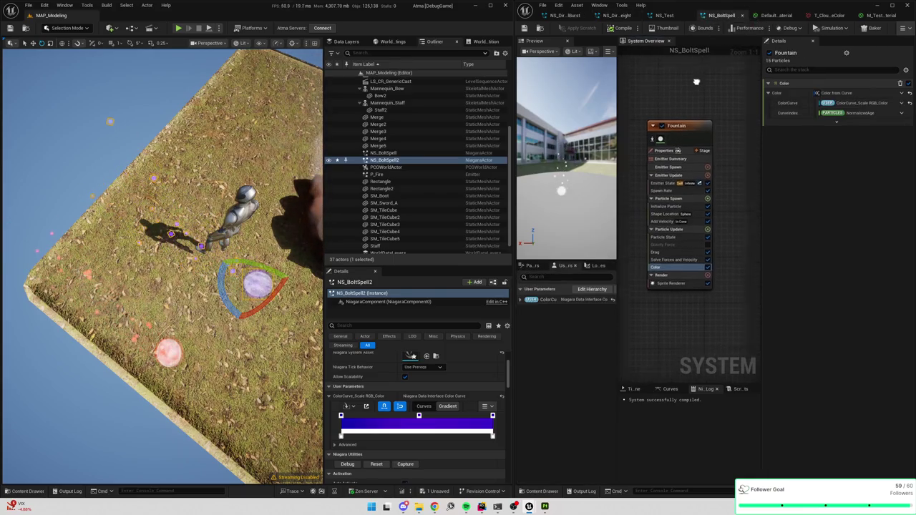
Zoom the system graph and inspect Scale Sprite Size, Solve Forces and Velocity, and Color.
scroll(701, 112, up, 2)
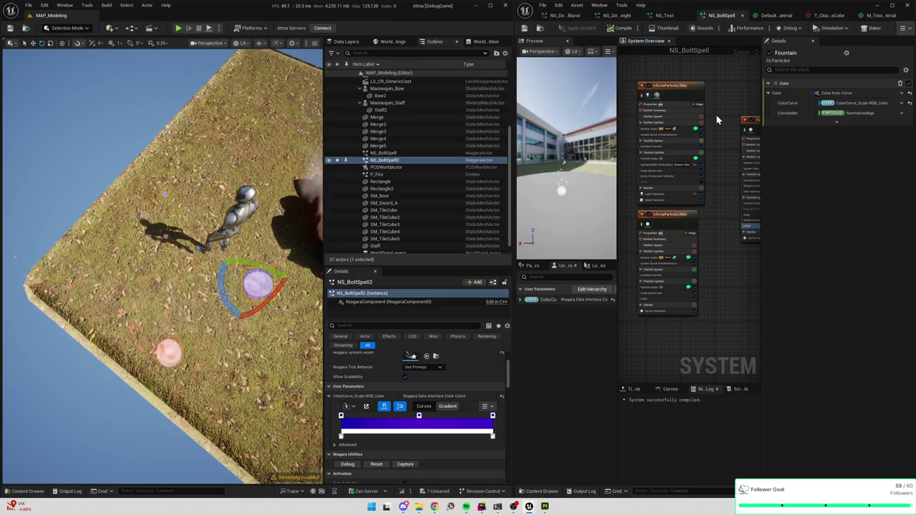
scroll(715, 119, up, 2)
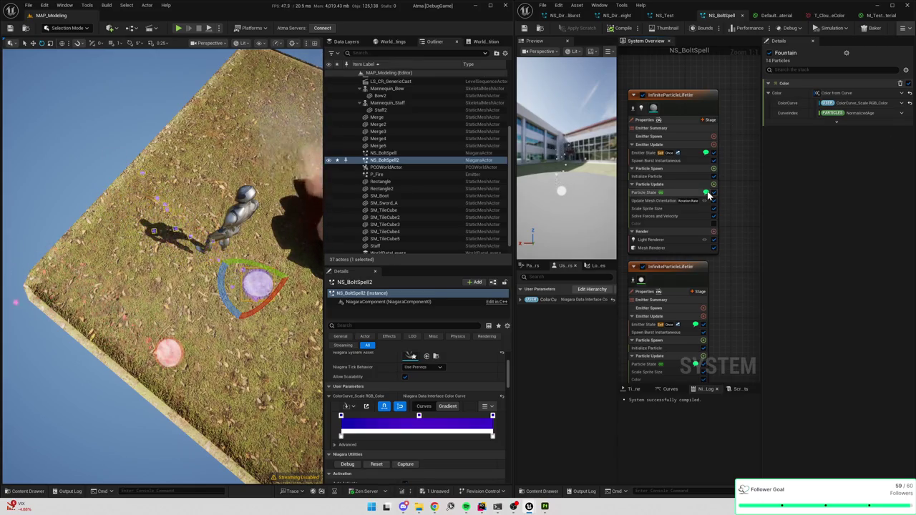
click(653, 209)
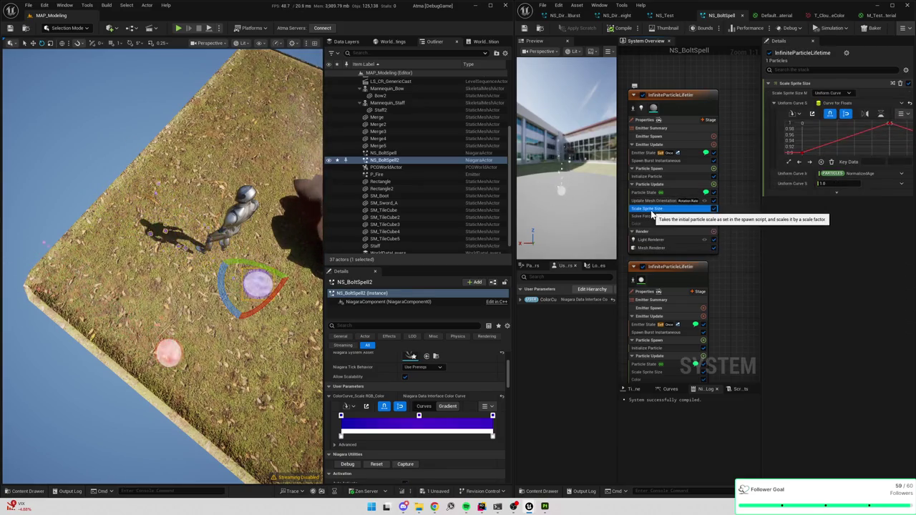
click(652, 216)
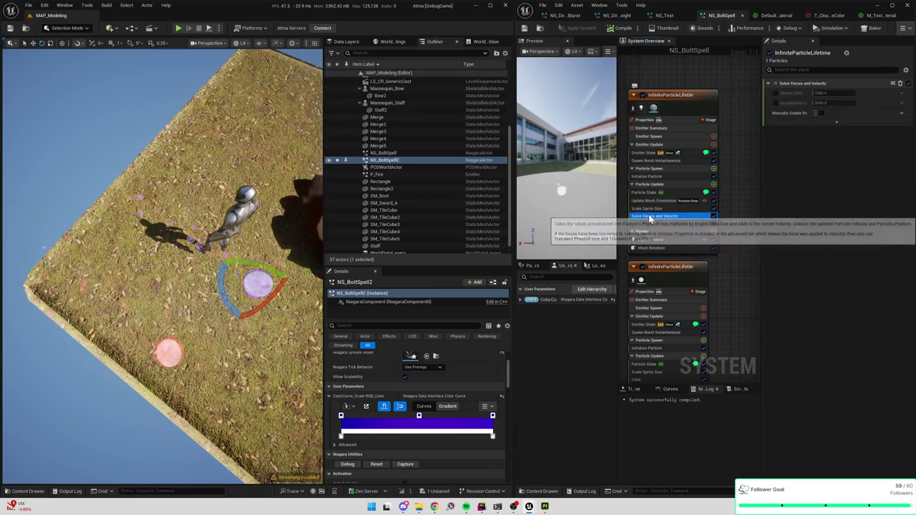
click(648, 225)
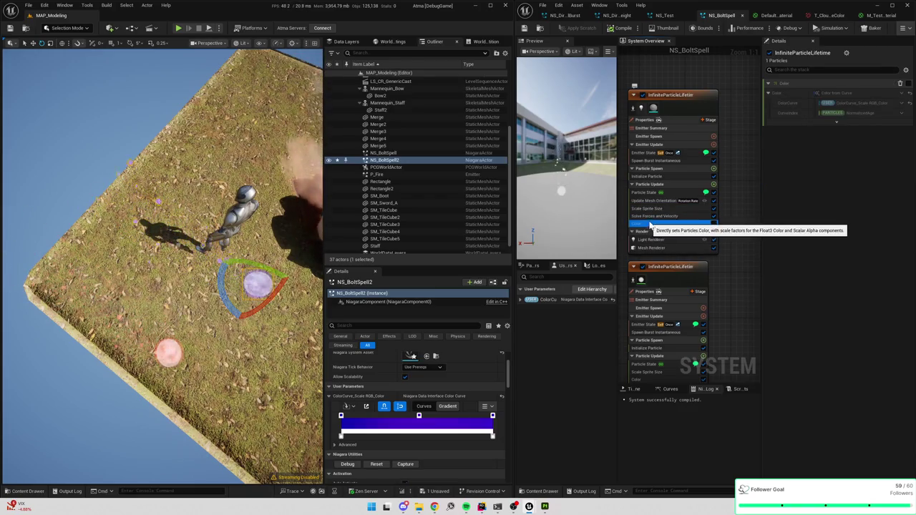
Uncheck the first InfiniteParticleLifetime emitter's Color module to disable it.
scroll(705, 235, down, 5)
scroll(721, 232, up, 5)
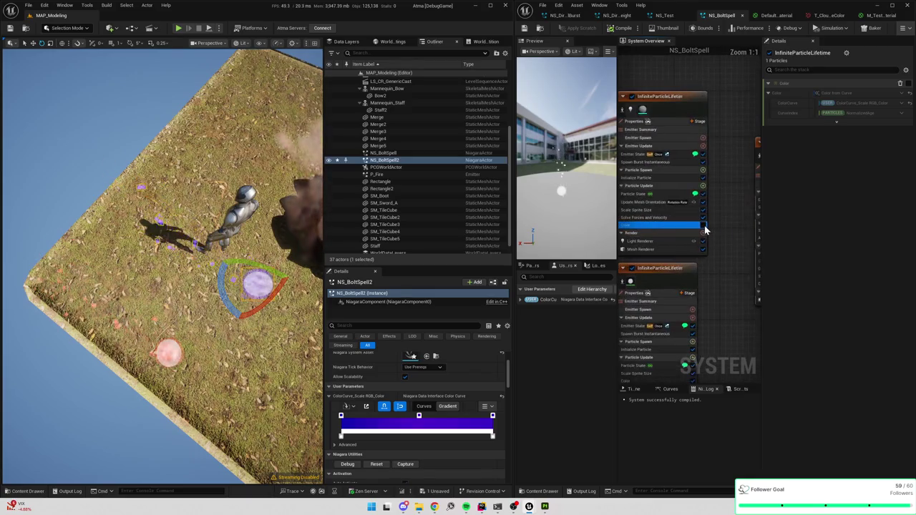
click(704, 226)
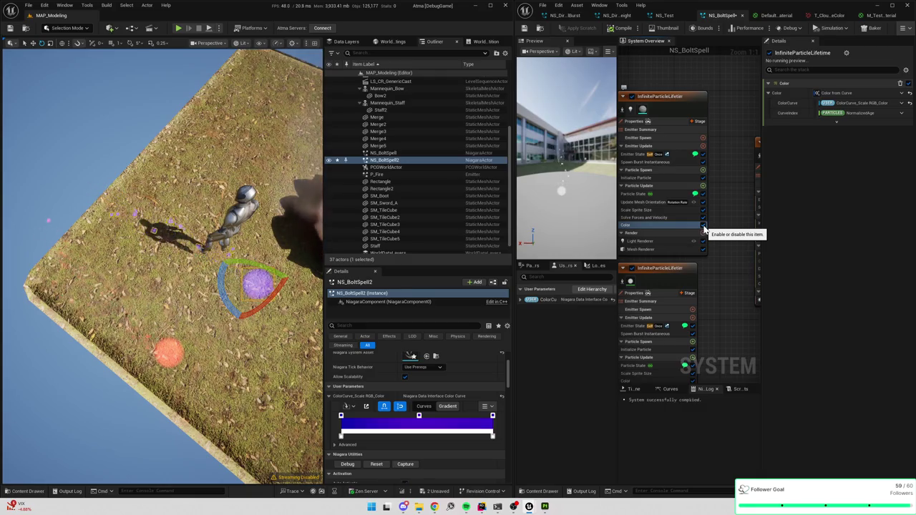
click(704, 227)
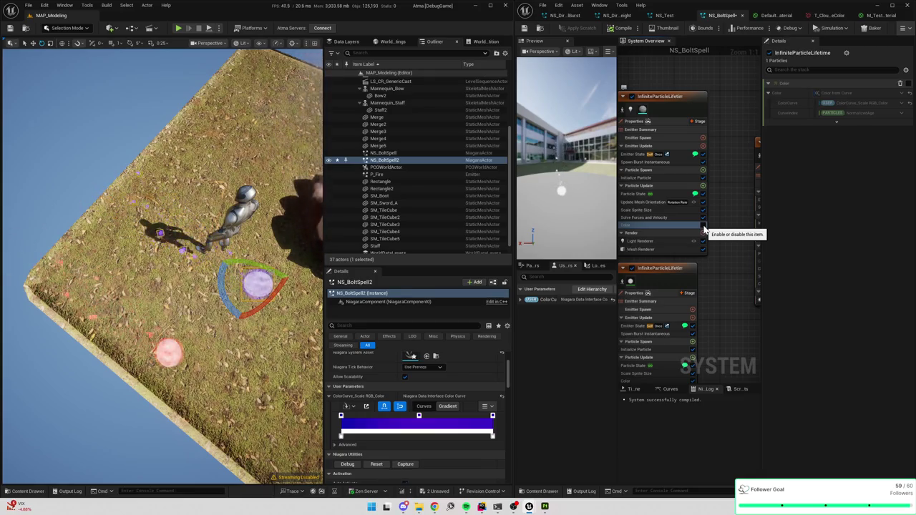
click(711, 214)
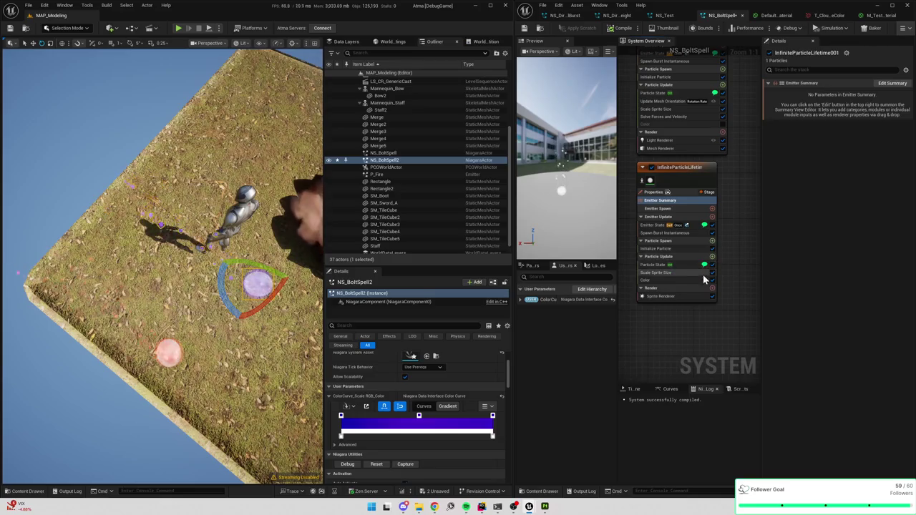
Undo, toggle the Fountain's Color module off and on, and show its ColorCurve settings.
key(ctrl+z)
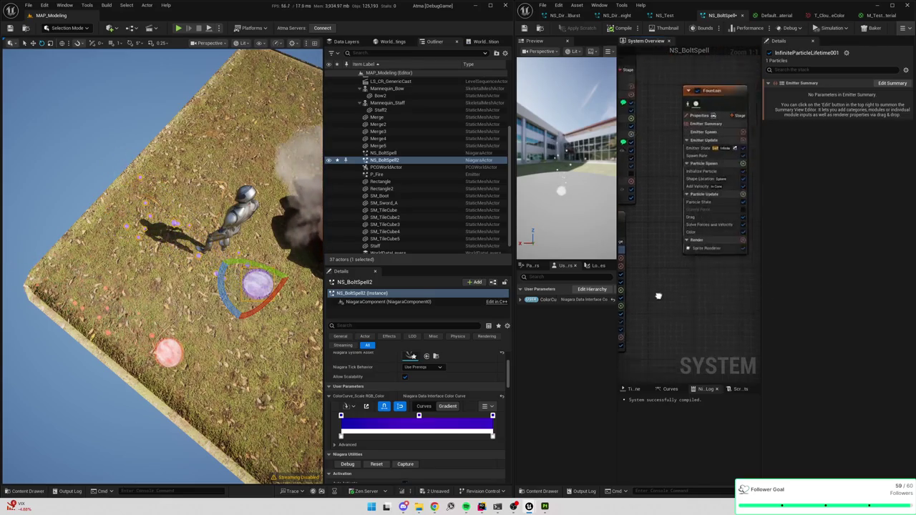
click(709, 238)
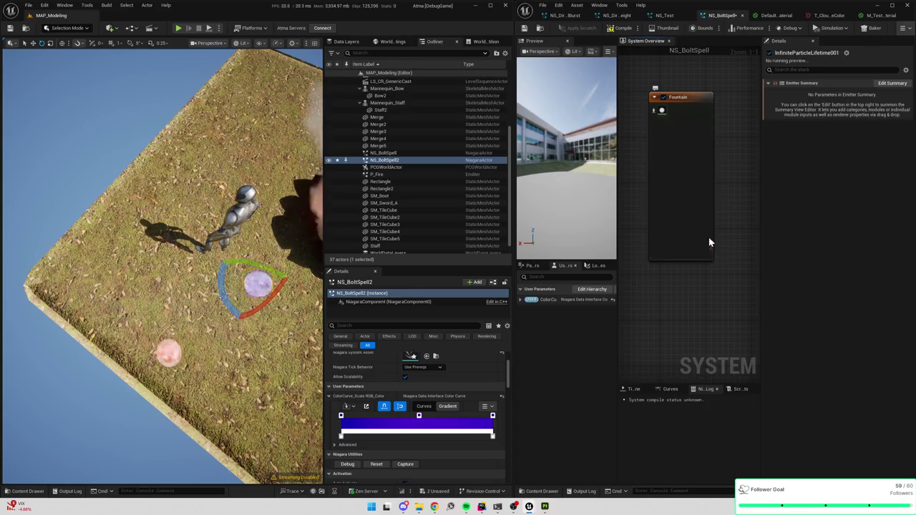
click(708, 238)
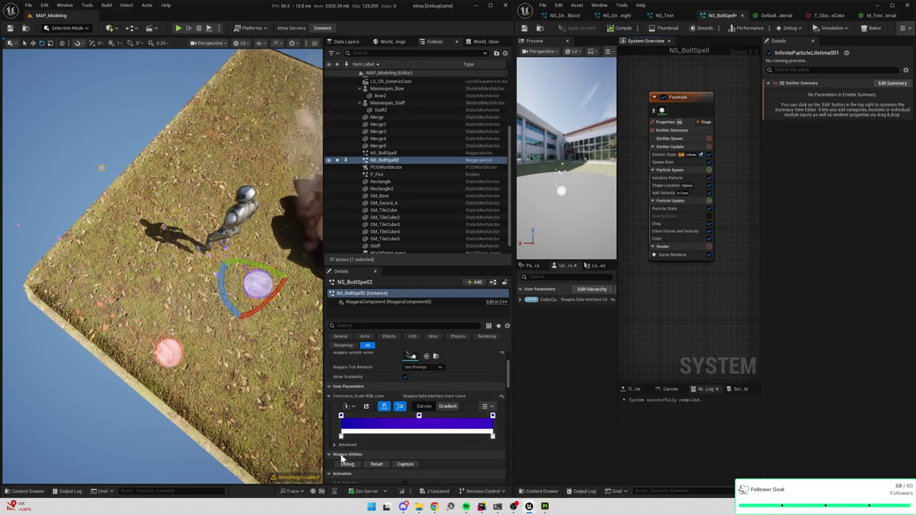
click(670, 240)
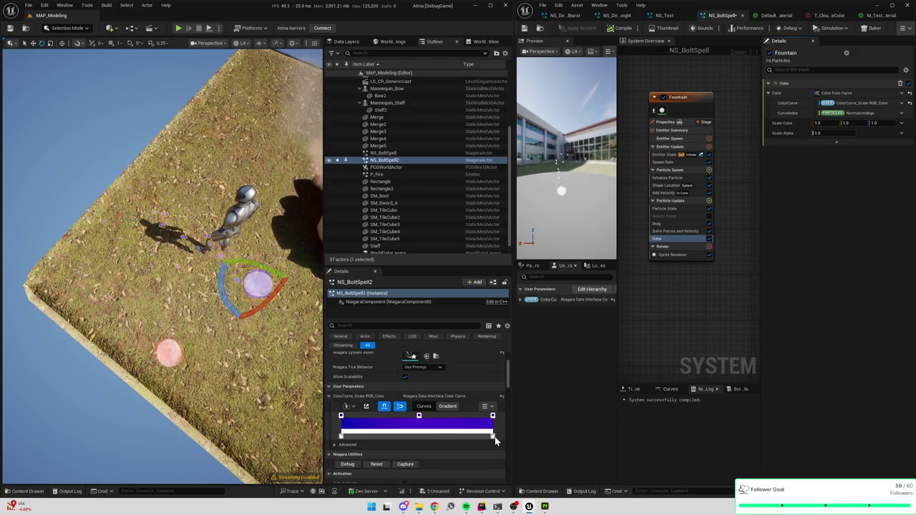
drag(495, 441, 355, 439)
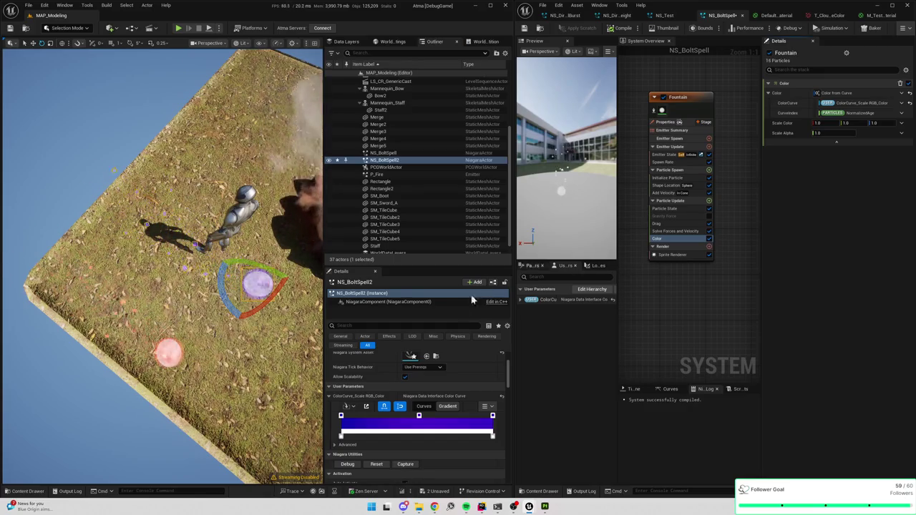
Fly the level camera lower for a head-on view of the purple orb and board.
scroll(440, 374, up, 2)
scroll(456, 416, down, 3)
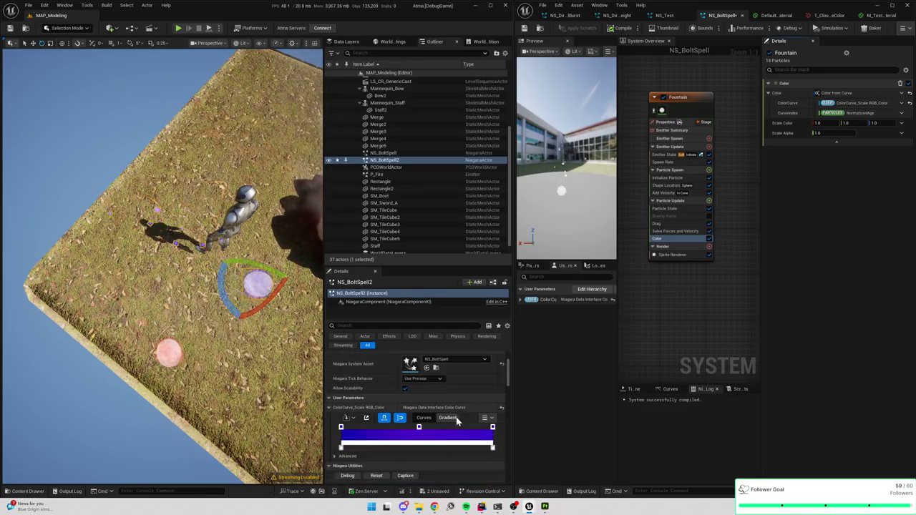
scroll(466, 396, down, 2)
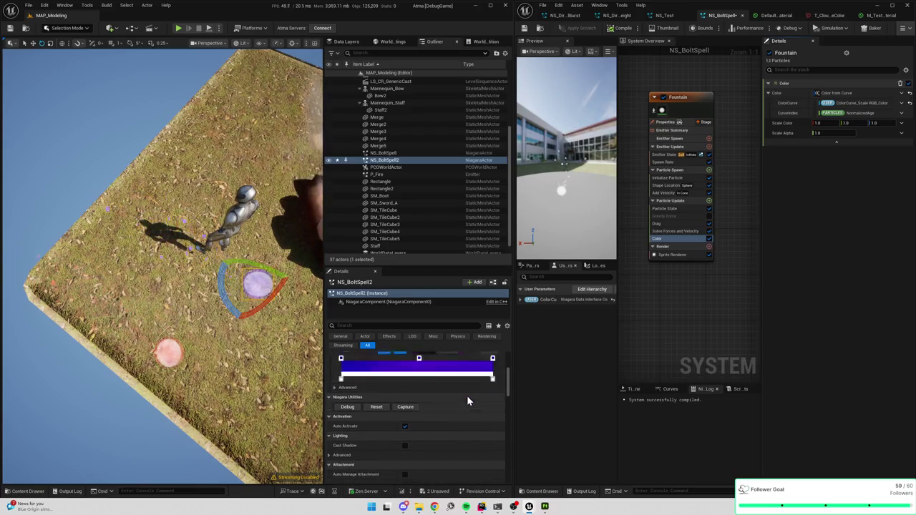
scroll(466, 395, up, 2)
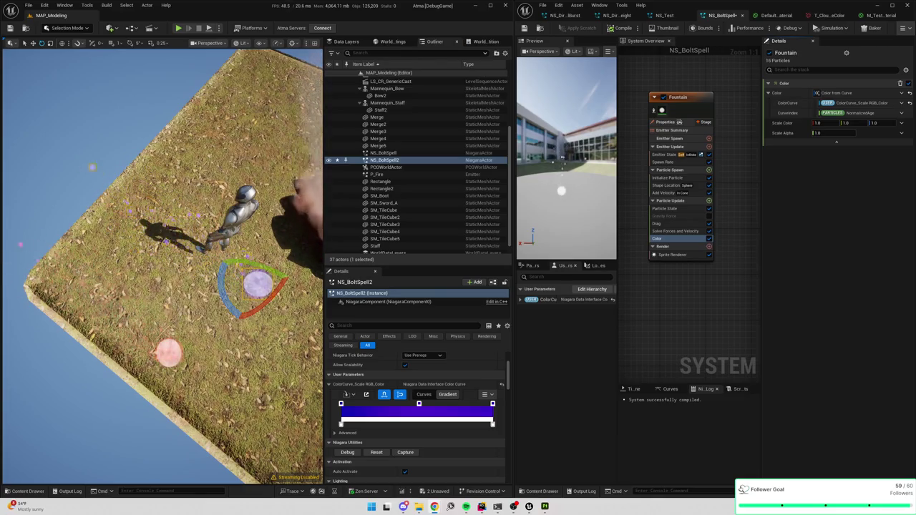
mouse_move(214, 301)
mouse_down()
mouse_move(168, 244)
mouse_move(285, 350)
mouse_up()
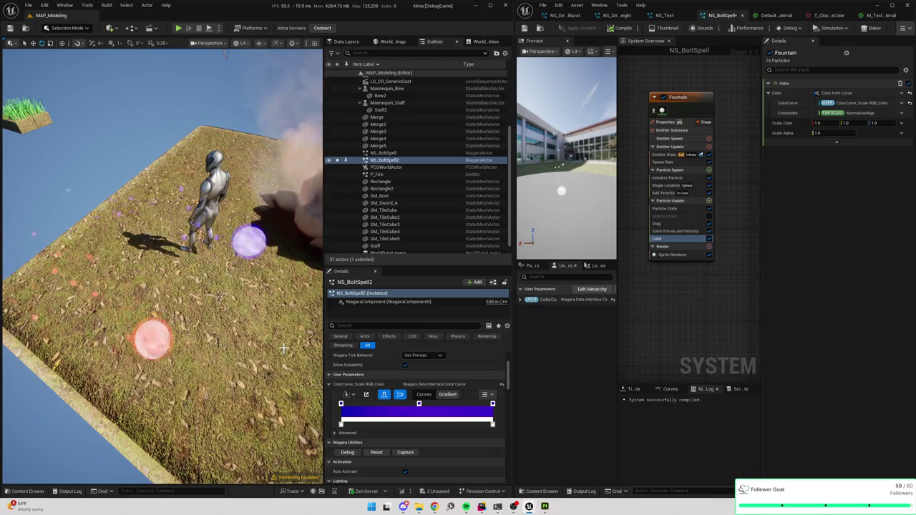
mouse_move(284, 350)
mouse_down()
mouse_move(258, 336)
mouse_move(285, 341)
mouse_up()
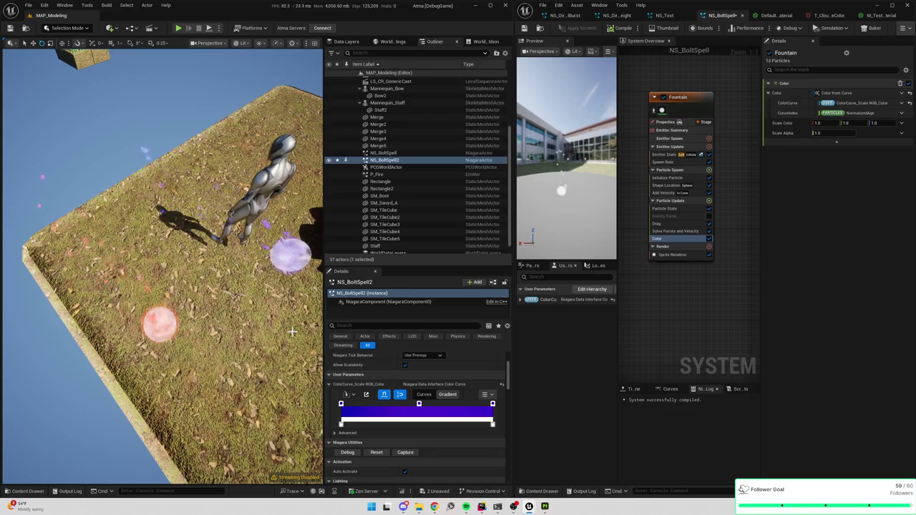
Set Scale Alpha to Float from Curve and check its FloatCurve keys fall from 1 to 0.
mouse_move(712, 287)
mouse_down()
mouse_move(679, 287)
mouse_move(699, 282)
mouse_up()
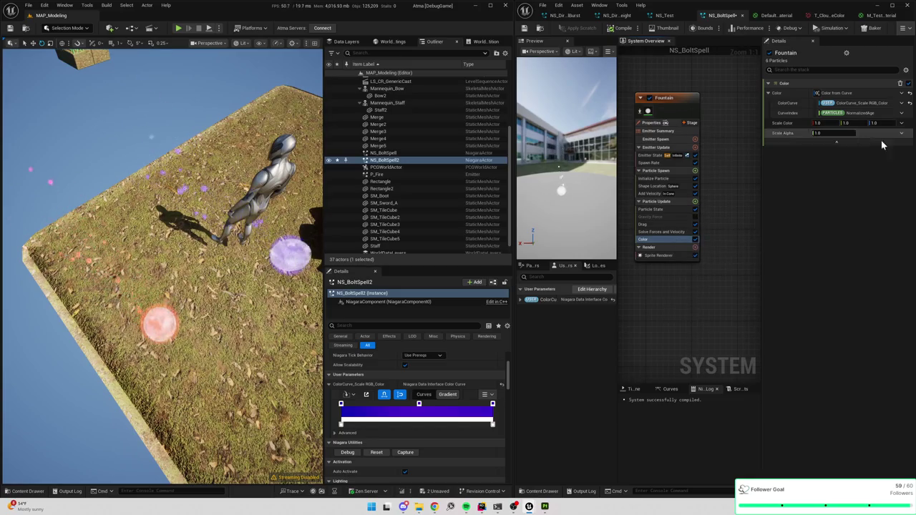
click(901, 133)
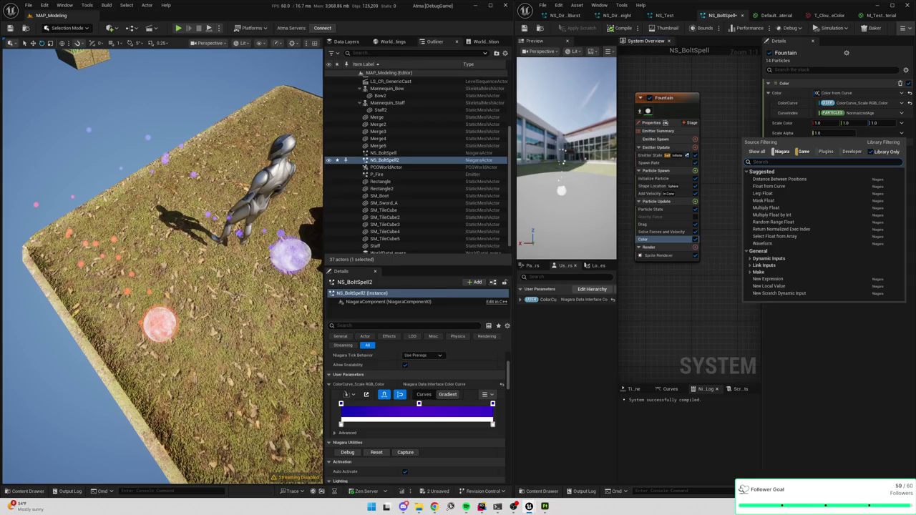
text(curve)
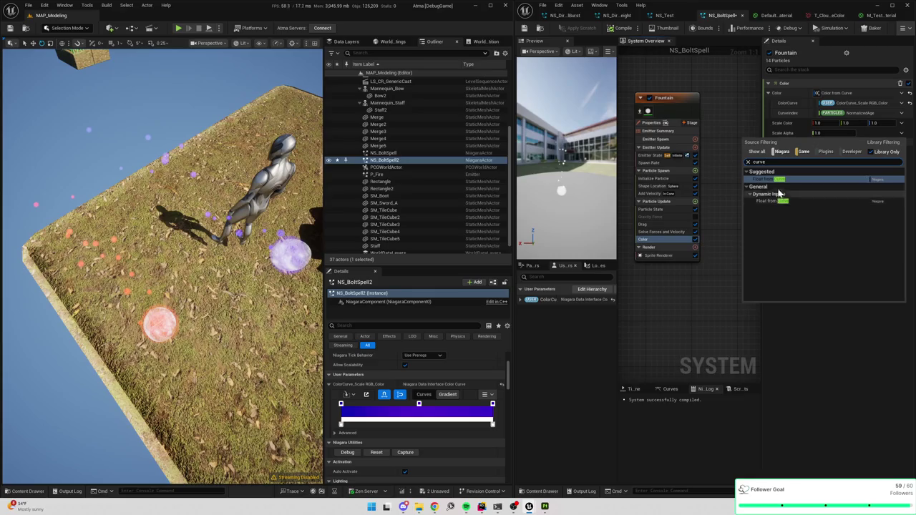
click(783, 180)
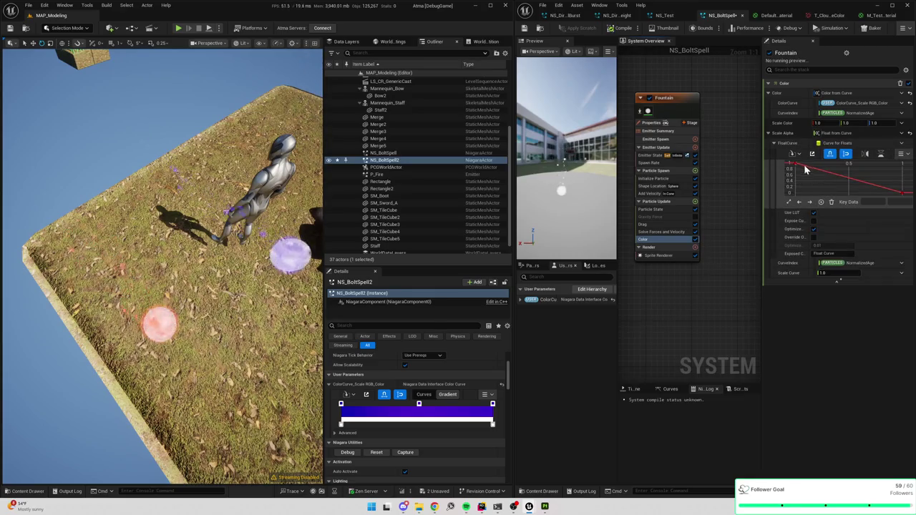
click(794, 164)
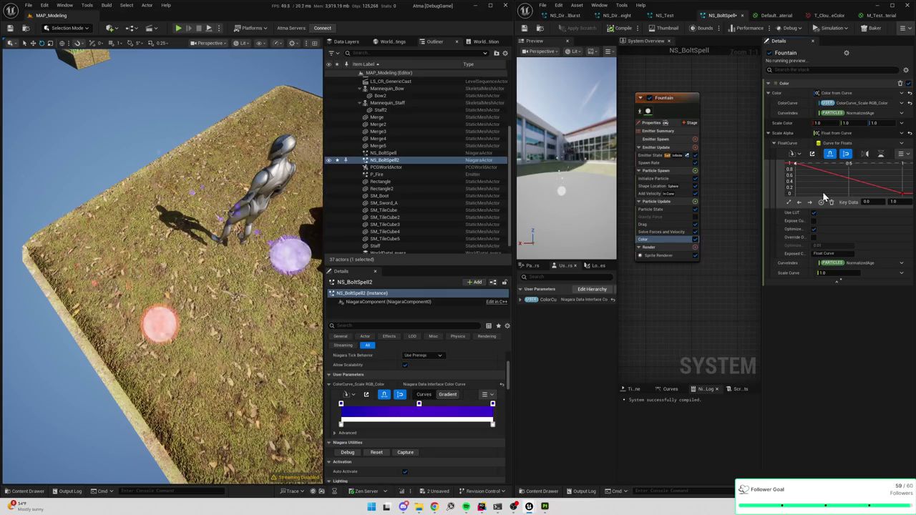
click(773, 143)
click(774, 143)
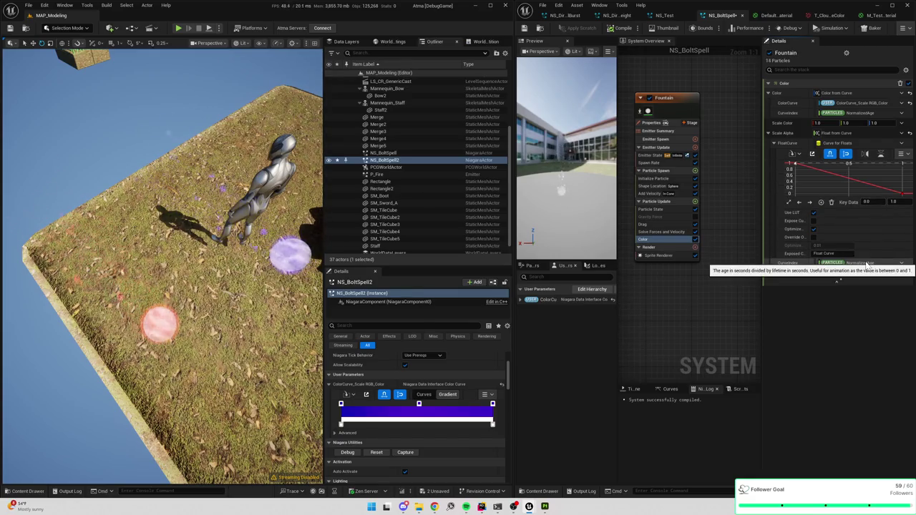
Lower the Fountain's Initialize Particle Lifetime Min from 0.8 to 0.5.
click(664, 193)
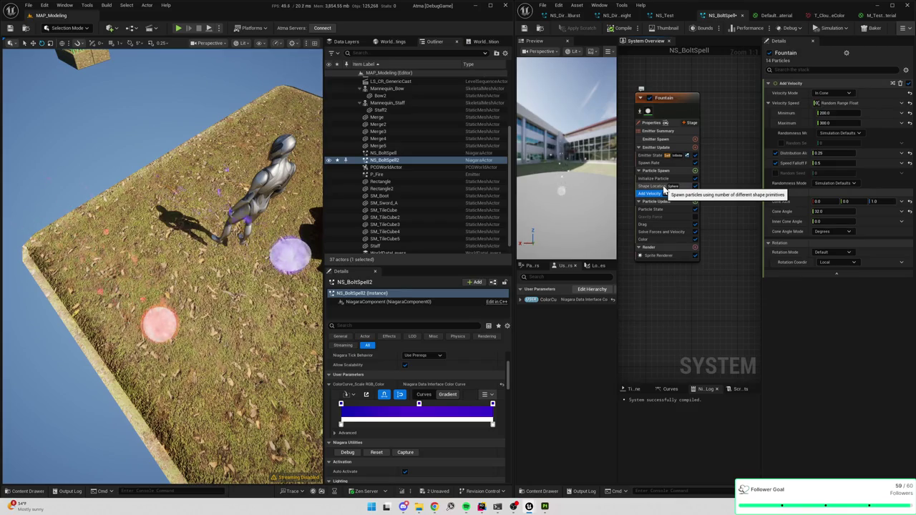
click(665, 186)
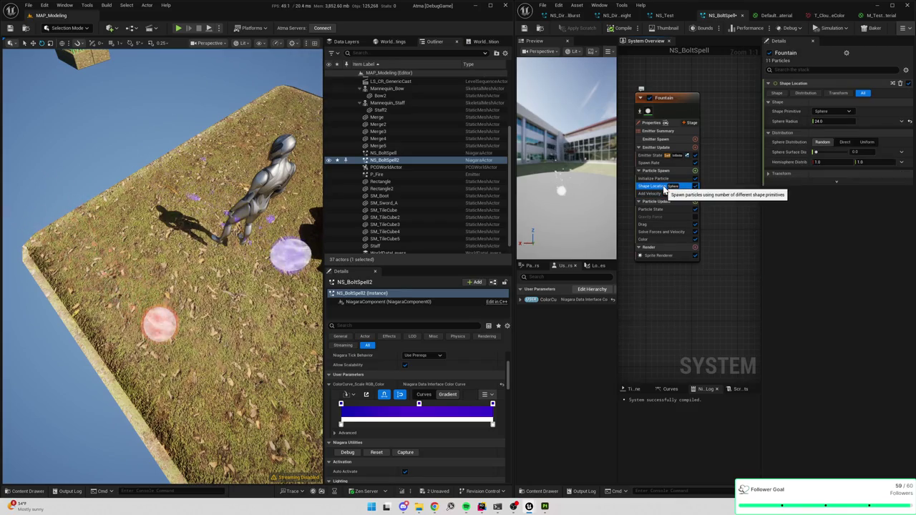
click(663, 178)
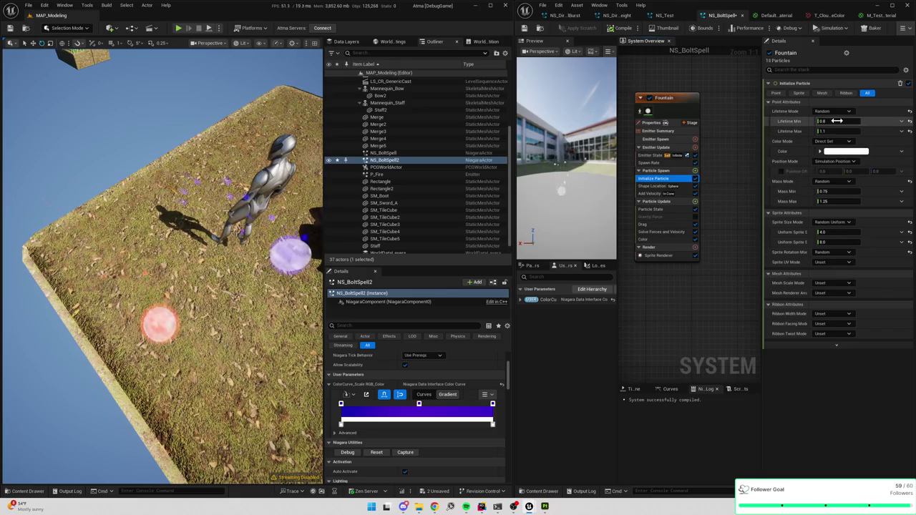
drag(837, 121, 816, 121)
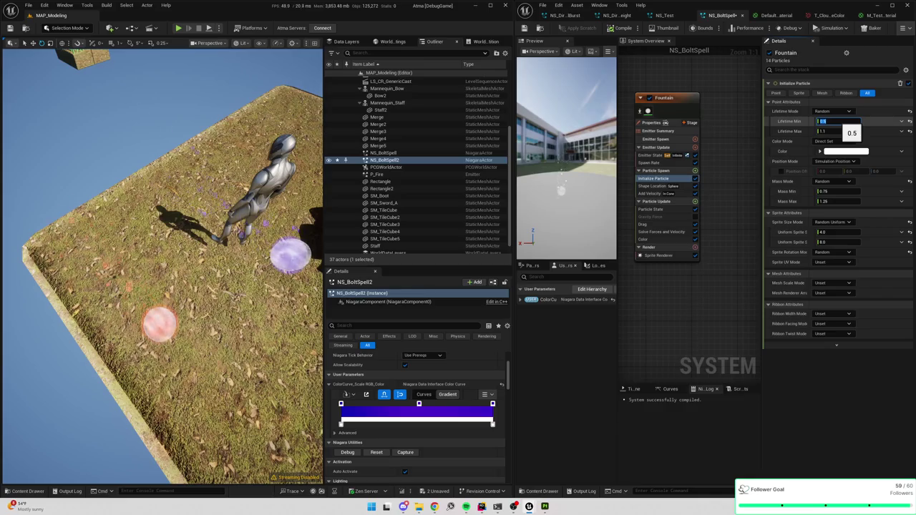
drag(179, 286, 161, 272)
mouse_move(229, 275)
mouse_down()
mouse_move(215, 261)
mouse_move(230, 275)
mouse_up()
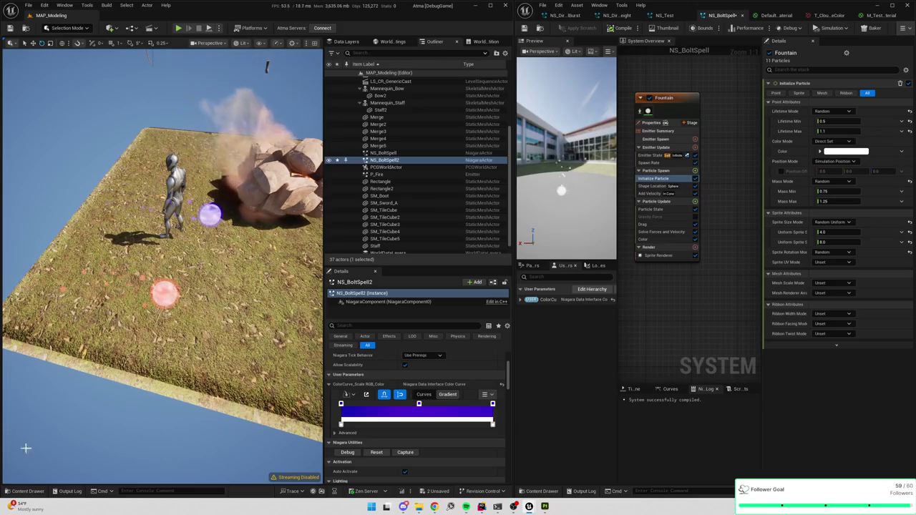
Display ColorCurve as a purple gradient and inspect both emitters' Color module settings.
click(424, 395)
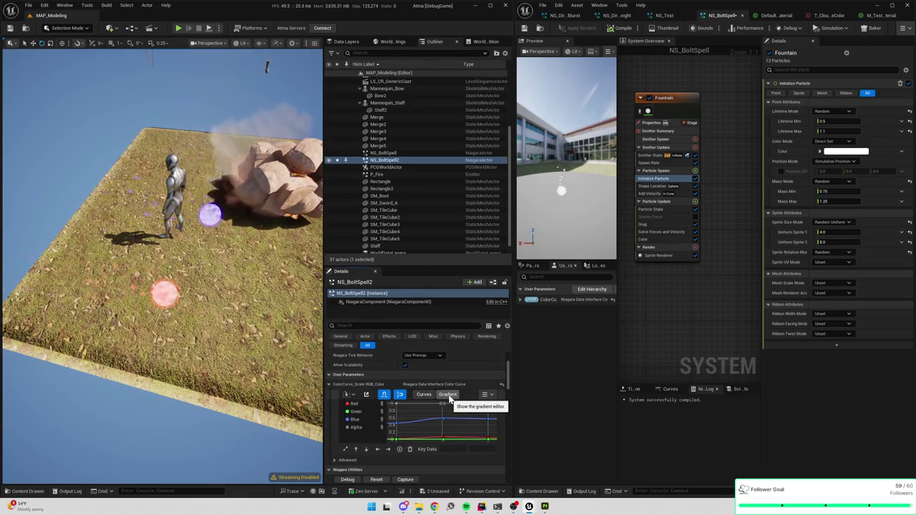
scroll(425, 428, down, 2)
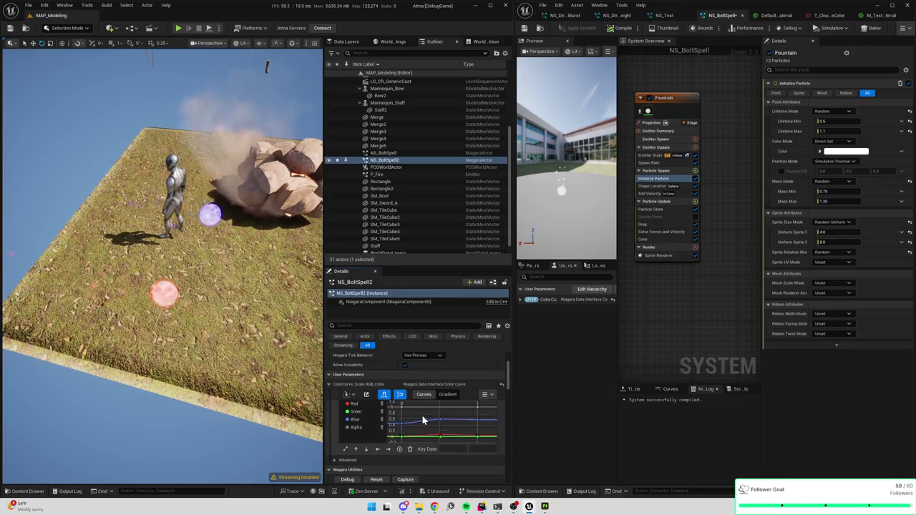
click(447, 394)
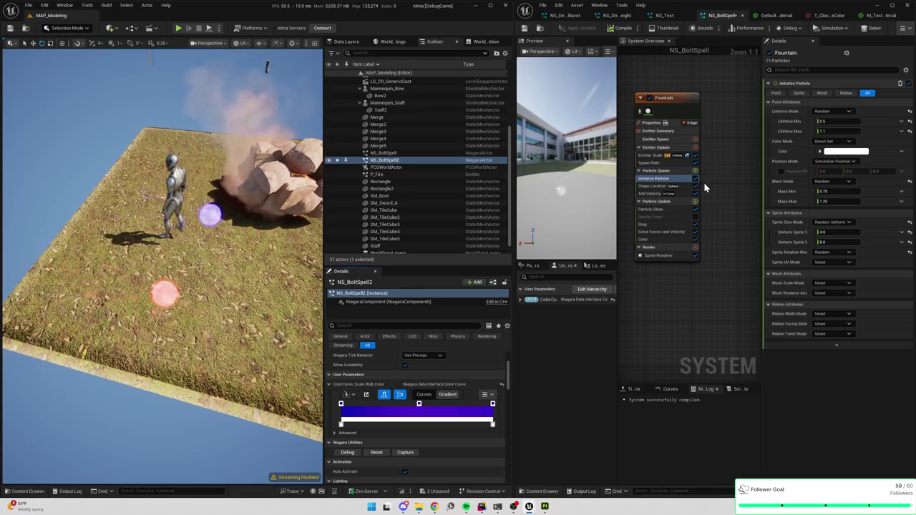
click(646, 239)
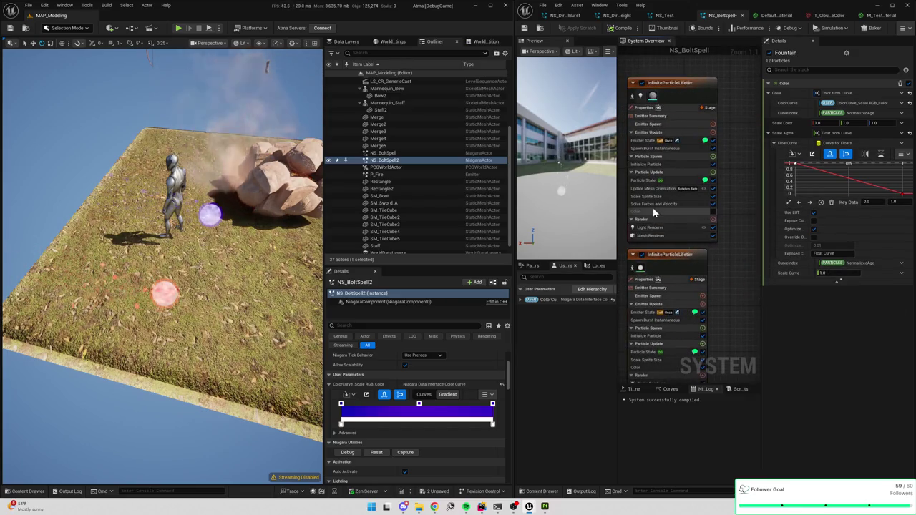
click(655, 212)
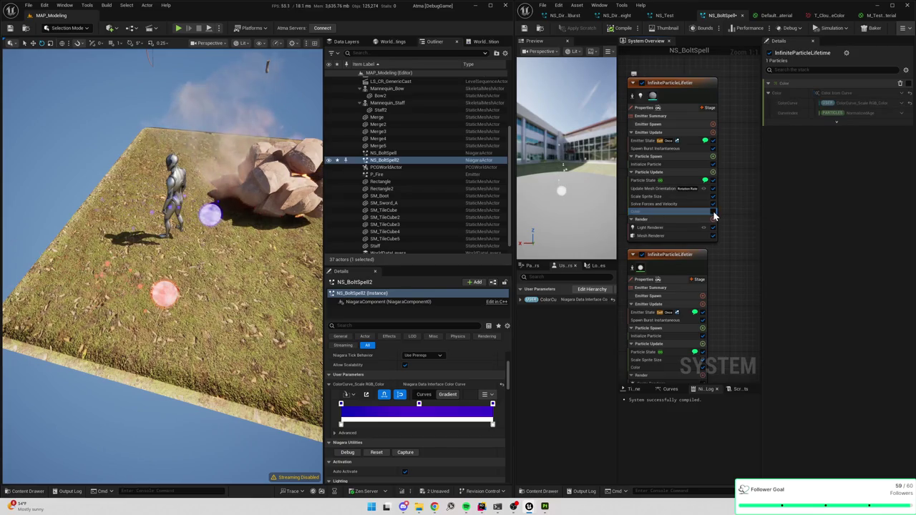
Try 20000 for the Color module's Scale Alpha, reset it to 1.0, then disable the module.
click(837, 122)
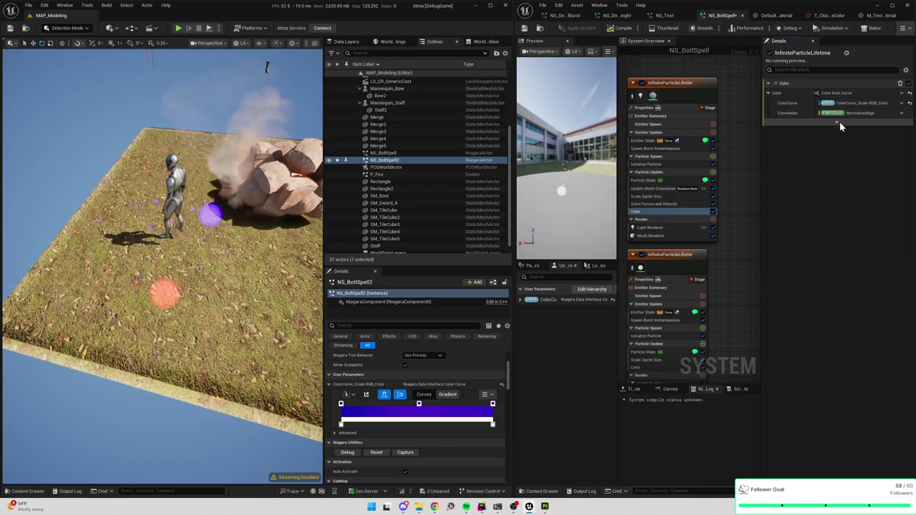
drag(841, 132, 909, 132)
text(20000)
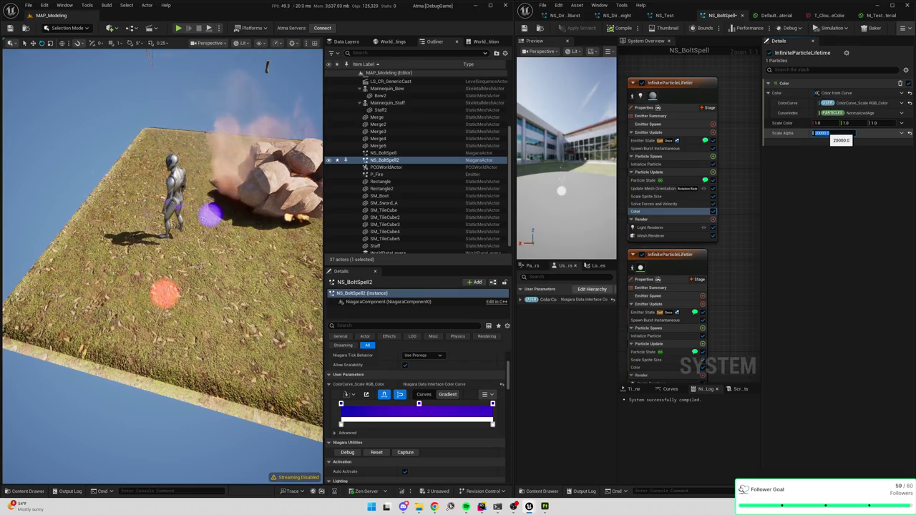
click(909, 134)
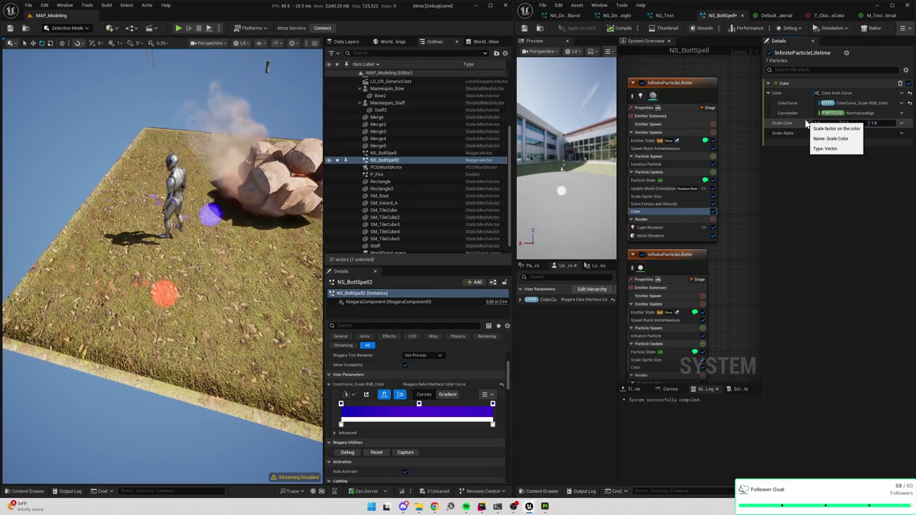
click(713, 213)
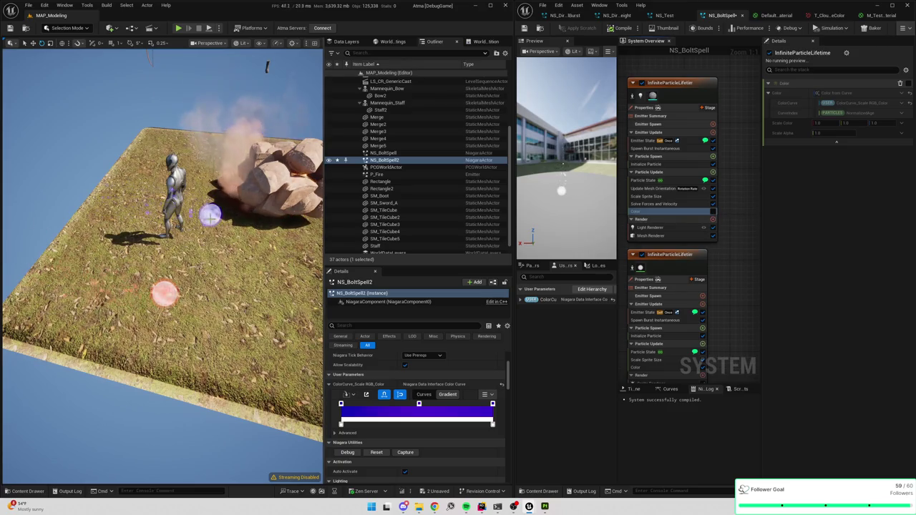
Re-enable the top emitter's Color module.
scroll(162, 264, up, 3)
scroll(163, 265, down, 5)
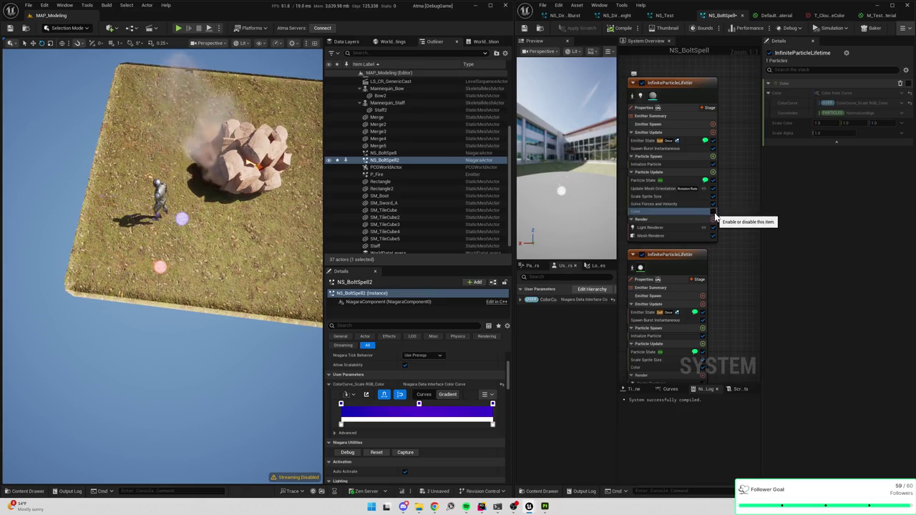
click(713, 212)
Toggle the second emitter's Color module off and on, then disable the first emitter's.
scroll(711, 215, down, 2)
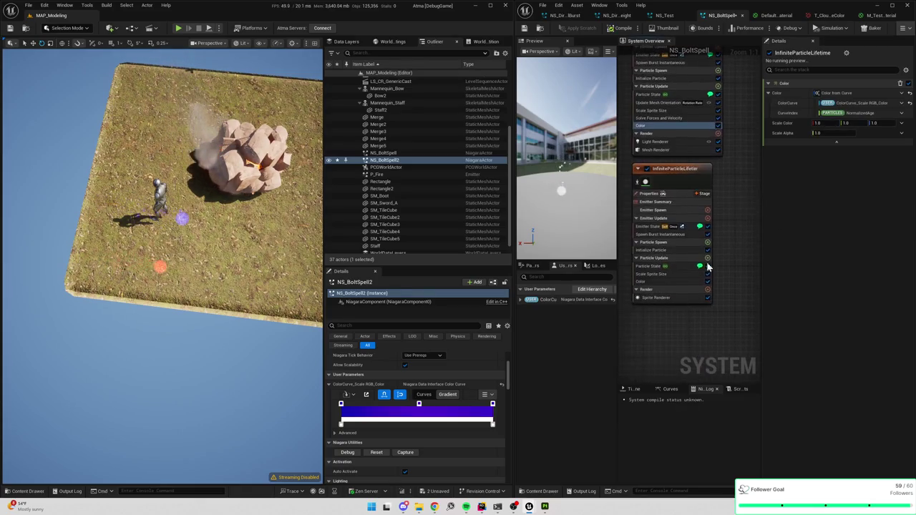
click(707, 284)
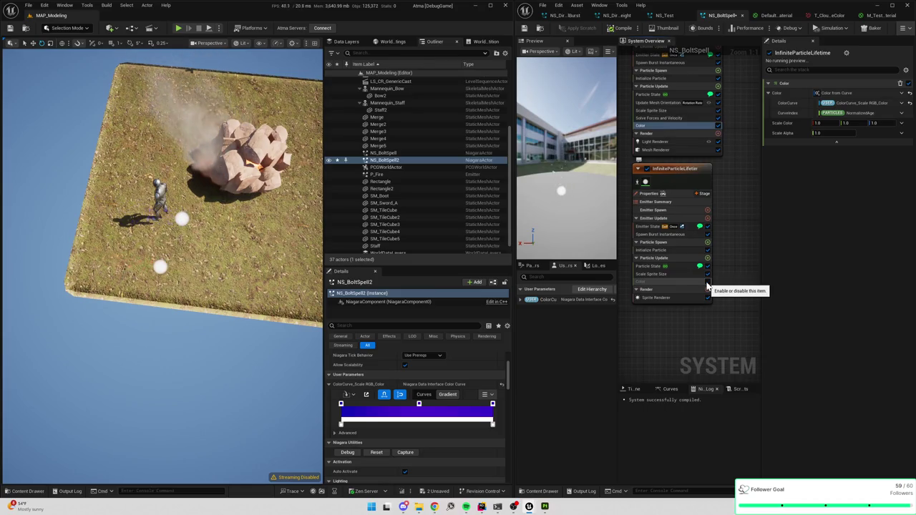
click(706, 284)
click(657, 282)
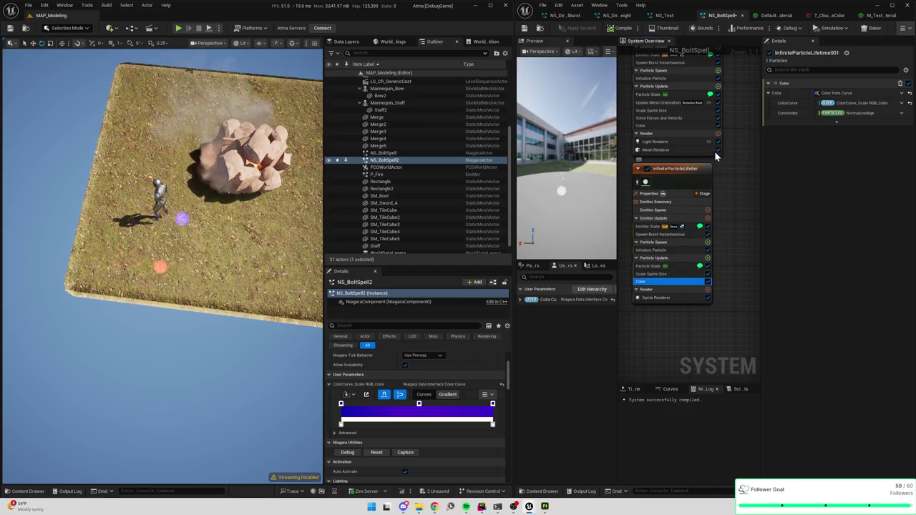
click(718, 126)
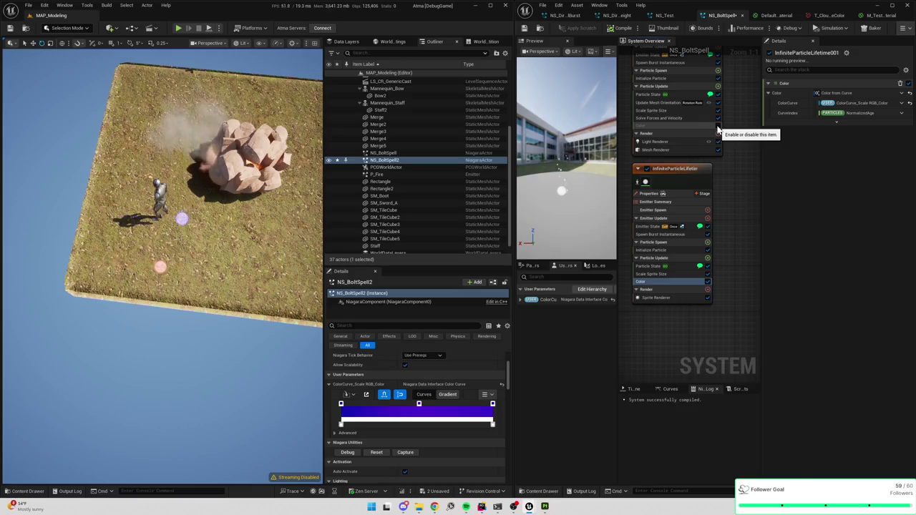
Orbit the viewport to inspect the platform, then save NS_BoltSpell.
mouse_move(165, 272)
mouse_down()
mouse_move(165, 229)
mouse_move(162, 317)
mouse_up()
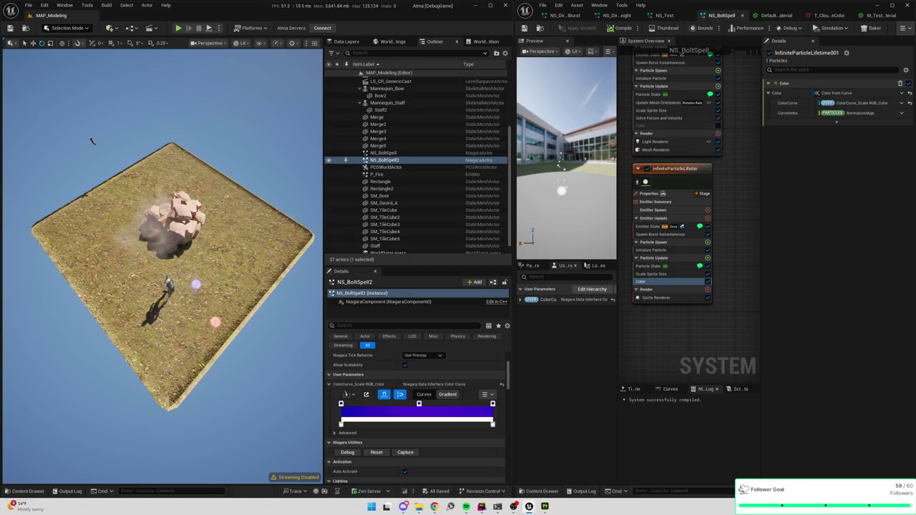
drag(261, 235, 262, 208)
mouse_move(68, 186)
mouse_down()
mouse_move(58, 200)
mouse_move(60, 190)
mouse_move(21, 184)
mouse_move(2, 121)
mouse_move(50, 107)
mouse_move(149, 135)
mouse_up()
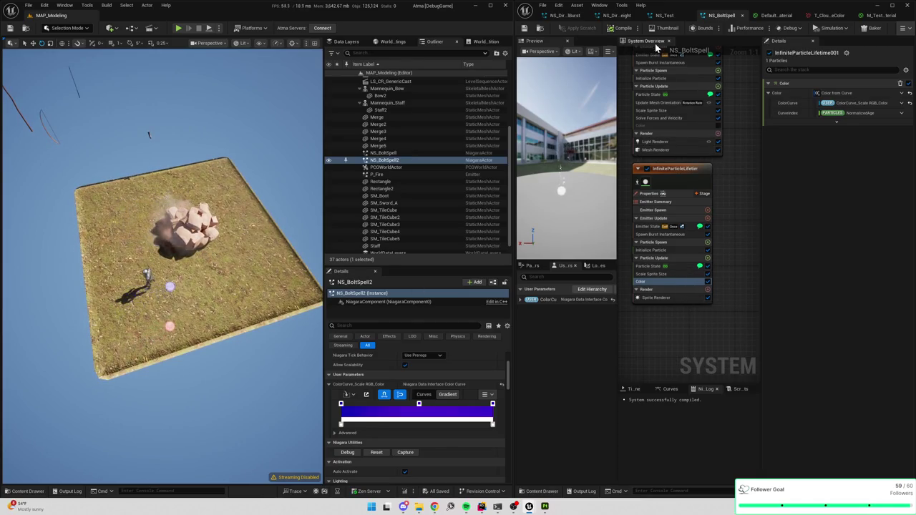
click(525, 29)
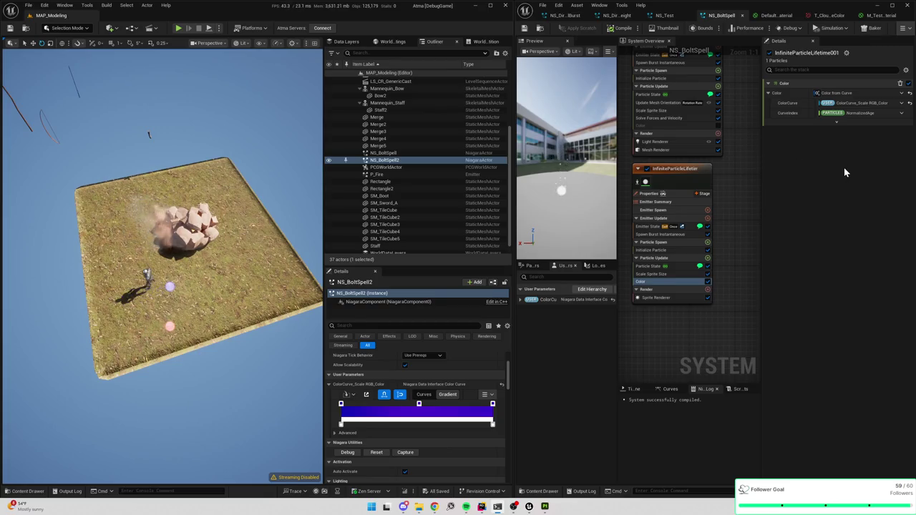
Close the Niagara editor without applying sprite material changes and widen the level editor.
click(908, 9)
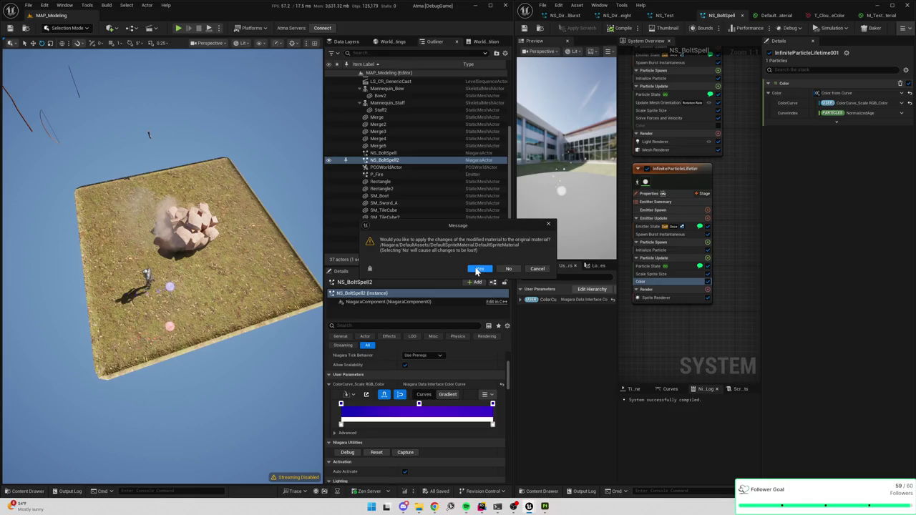
click(508, 270)
drag(513, 166, 911, 199)
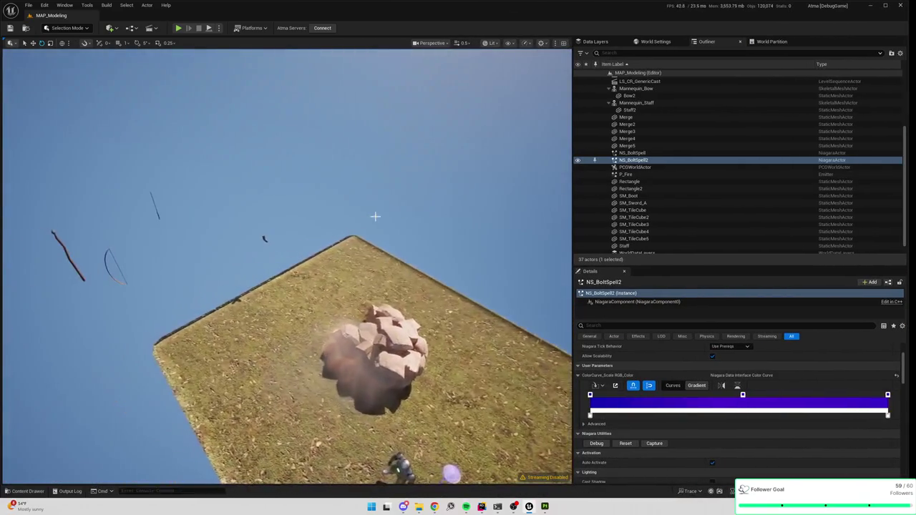
Select SM_Boot in the level and frame it in the viewport.
click(375, 215)
click(264, 239)
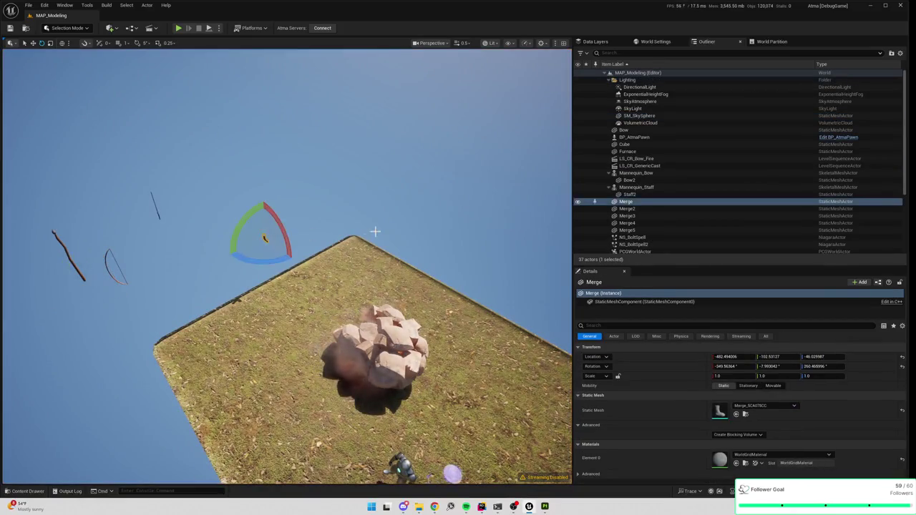
key(f)
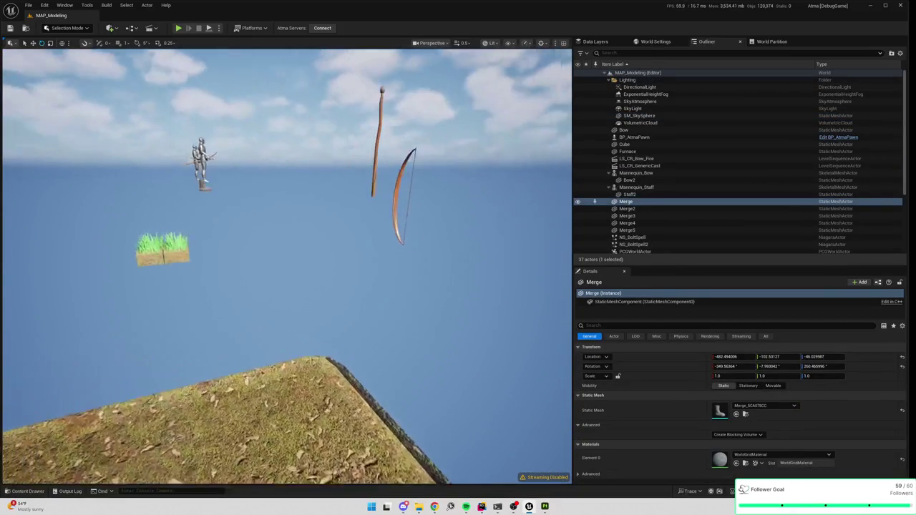
click(356, 264)
key(f)
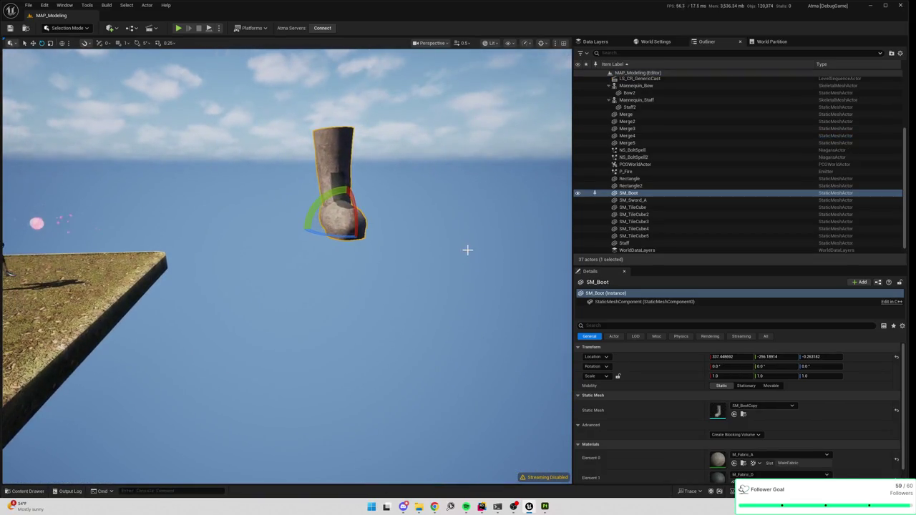
Duplicate the SM_Boot actor, move the SM_Boot2 copy along X, and delete the extra copy.
key(ctrl+d)
key(w)
drag(243, 207, 435, 211)
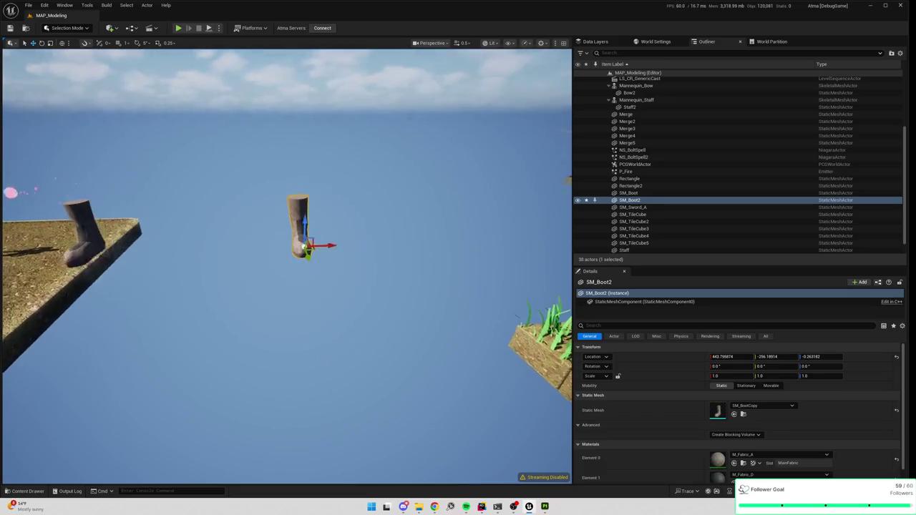
mouse_move(322, 227)
mouse_down()
mouse_move(399, 234)
mouse_move(317, 230)
mouse_up()
key(ctrl+d)
key(e)
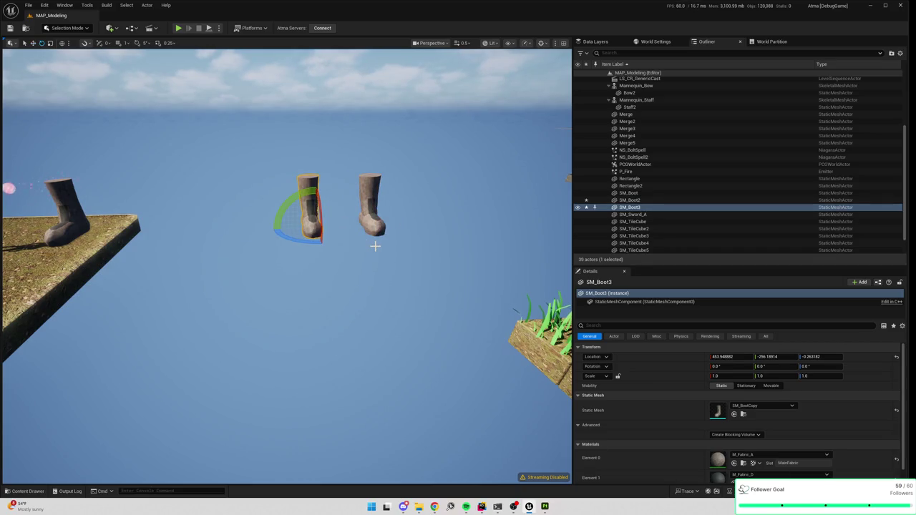
mouse_move(380, 242)
mouse_down()
mouse_move(380, 218)
mouse_move(294, 229)
mouse_up()
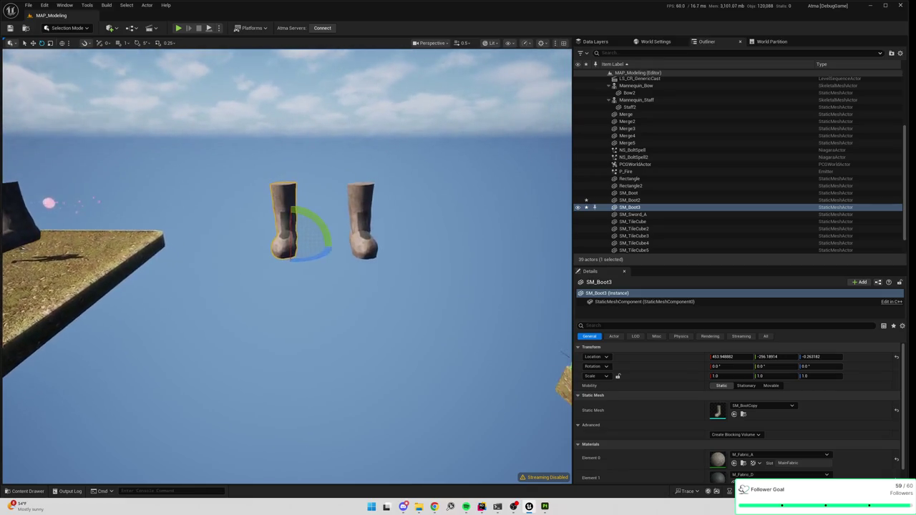
key(Delete)
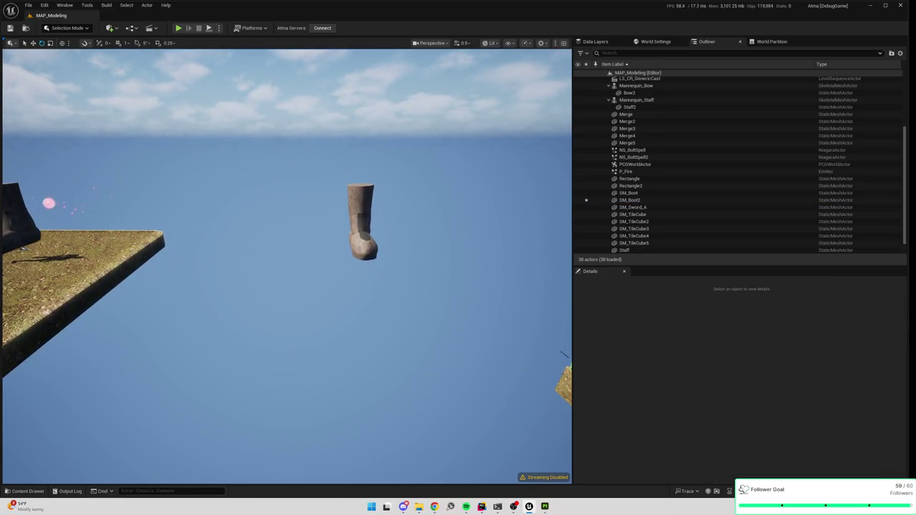
click(362, 217)
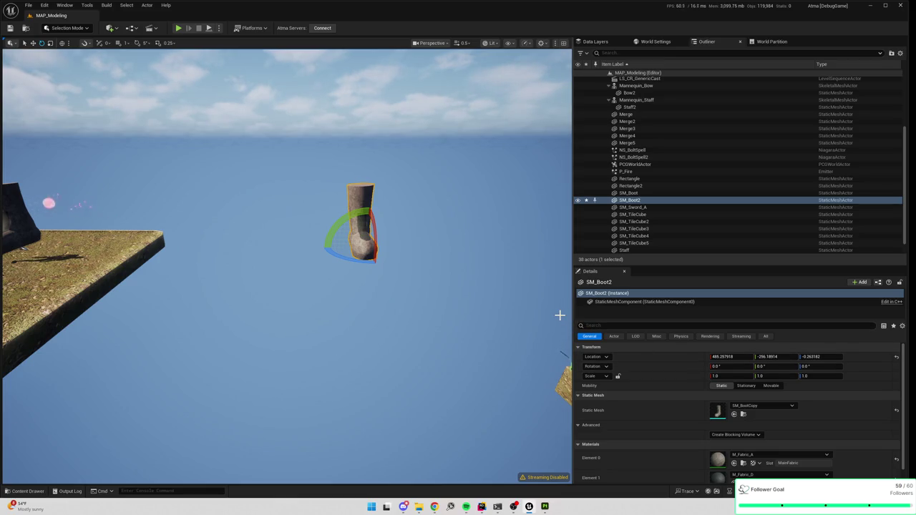
Duplicate the boot's SM_BootCopy mesh asset as SM_BootPair.
click(744, 414)
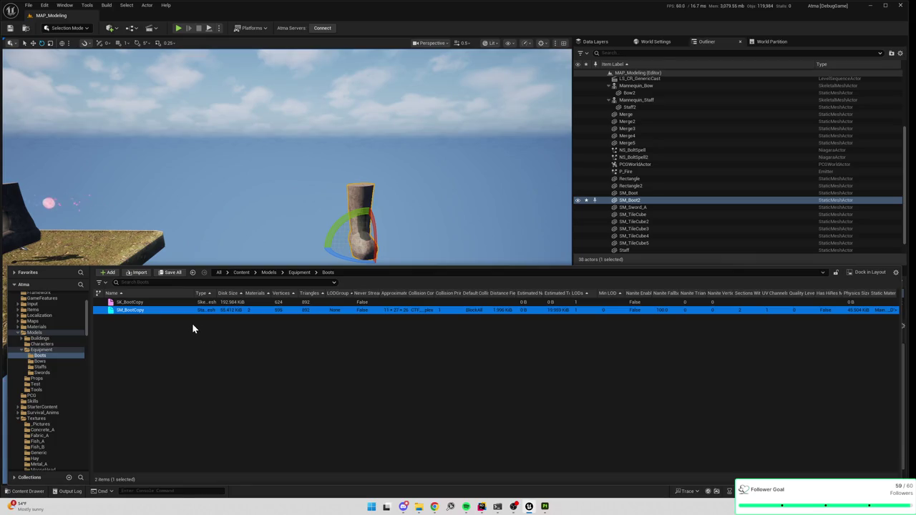
key(ctrl+d)
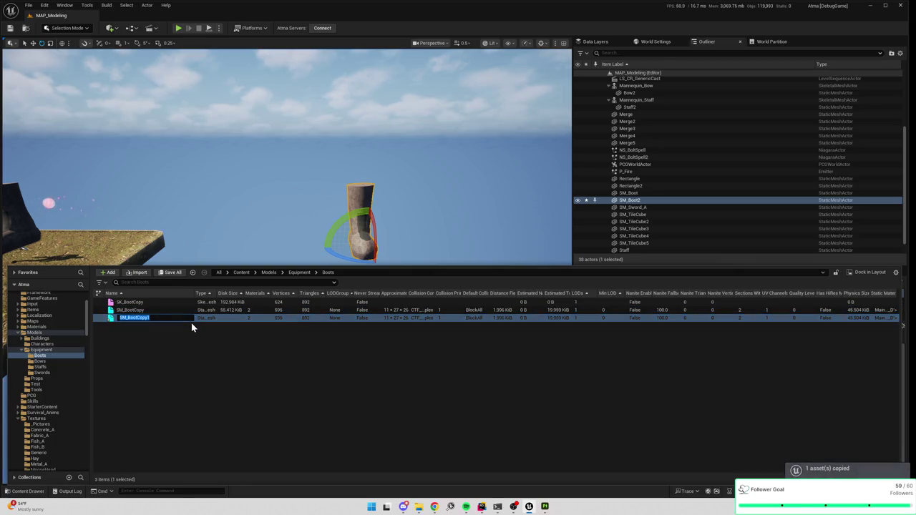
text(SM_)
text(C)
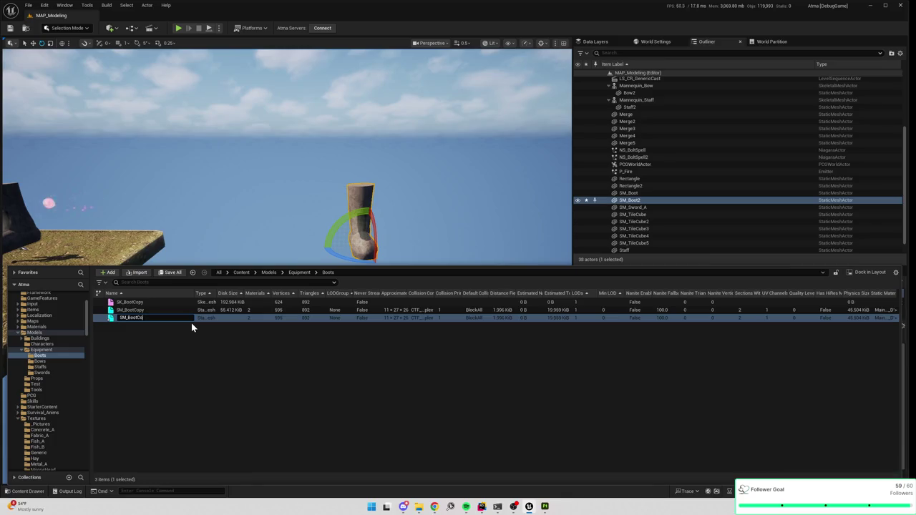
key(BackSpace)
text(Pair)
Rename the SM_BootCopy asset to SM_Boot.
key(Return)
key(Up)
key(F2)
key(End)
key(BackSpace)
key(BackSpace)
key(BackSpace)
key(Return)
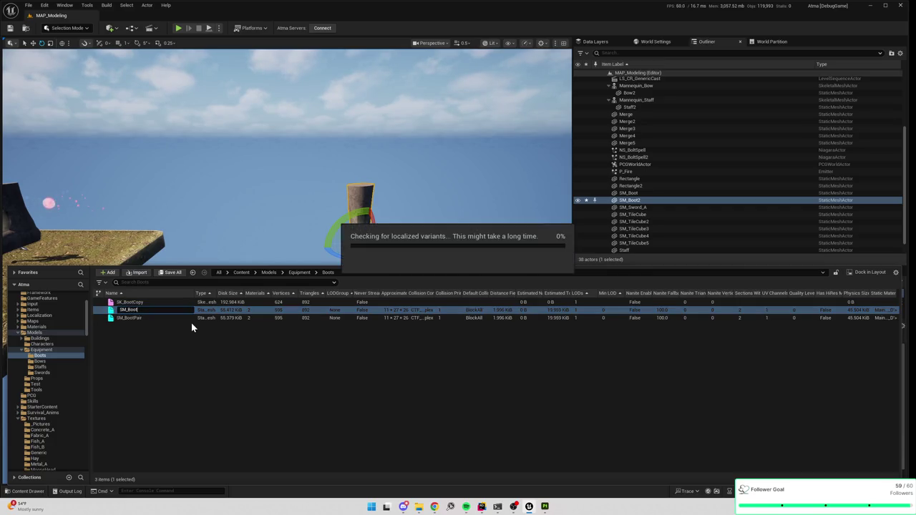
Assign the SM_BootPair mesh to the boot actor and enter Modeling Mode.
key(Down)
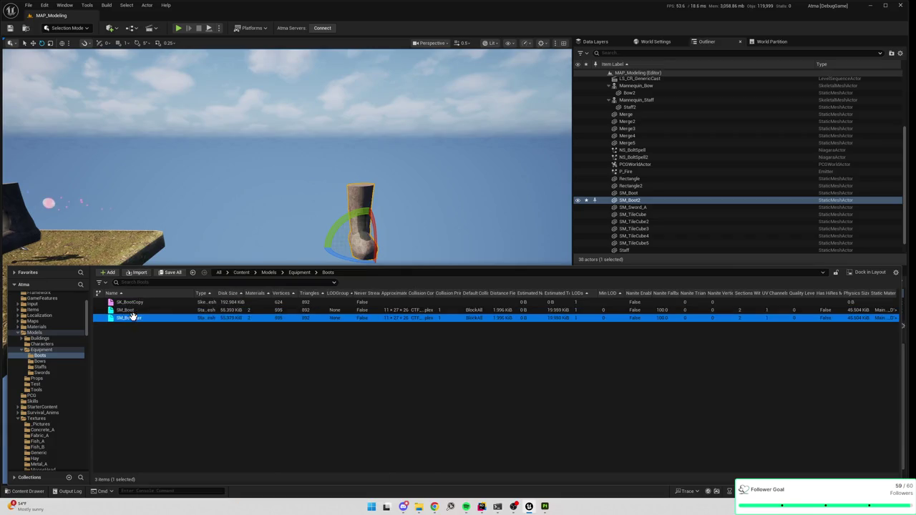
click(293, 244)
key(shift+5)
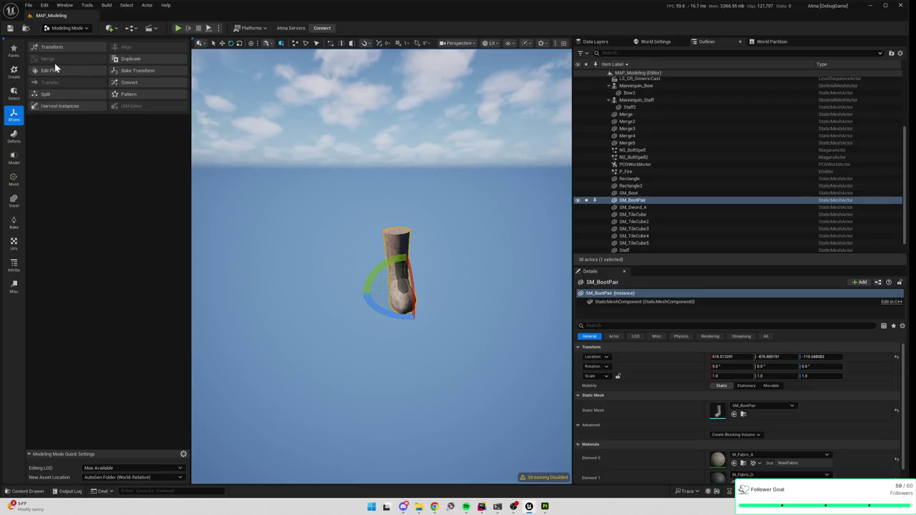
Browse the Model, Deform and XForm tools, cancel PolyGroup Edit, and start the Mirror tool.
click(13, 157)
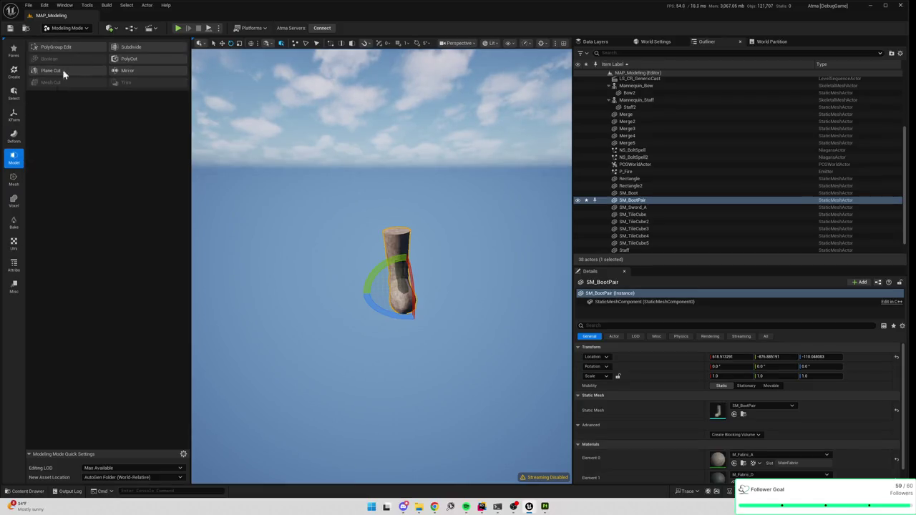
click(71, 46)
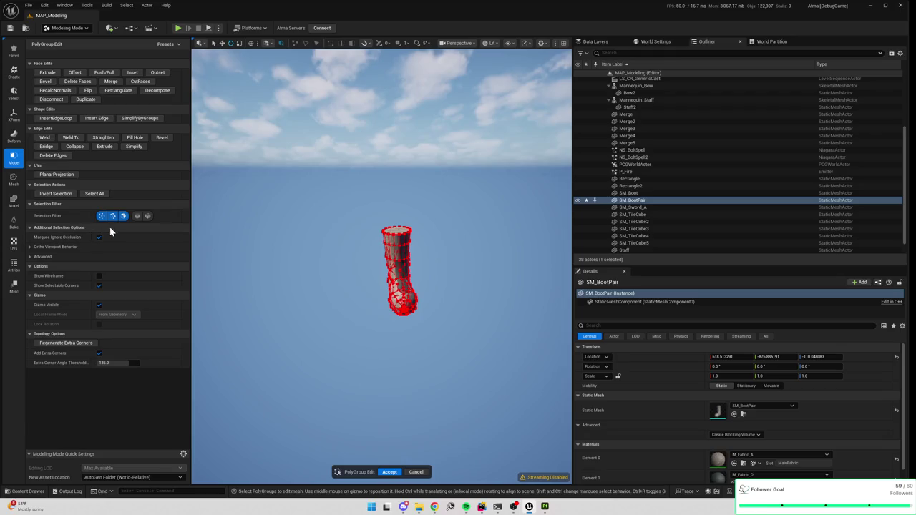
mouse_move(288, 216)
mouse_down()
mouse_move(261, 215)
mouse_move(288, 217)
mouse_up()
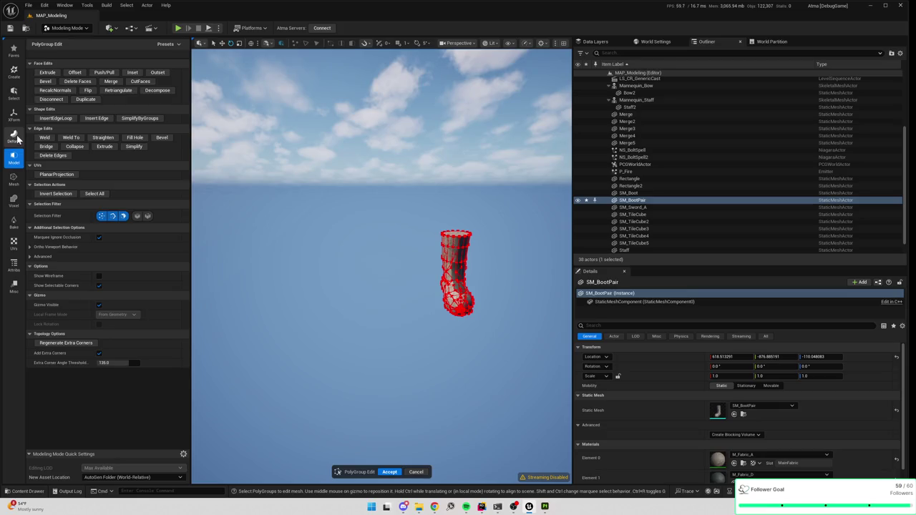
click(17, 137)
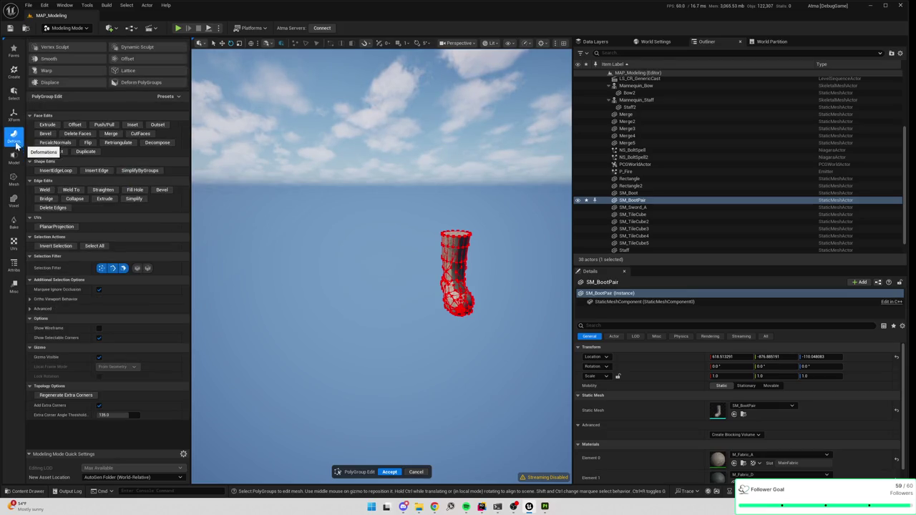
click(21, 120)
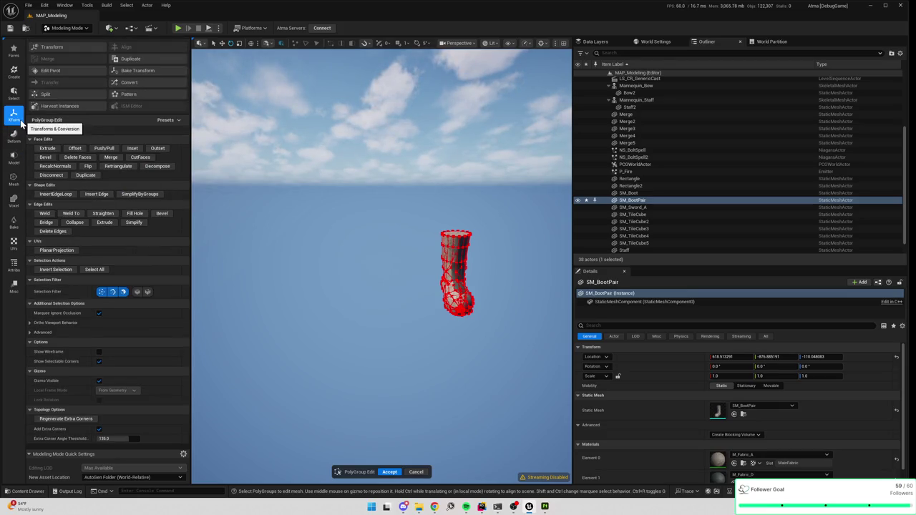
click(14, 161)
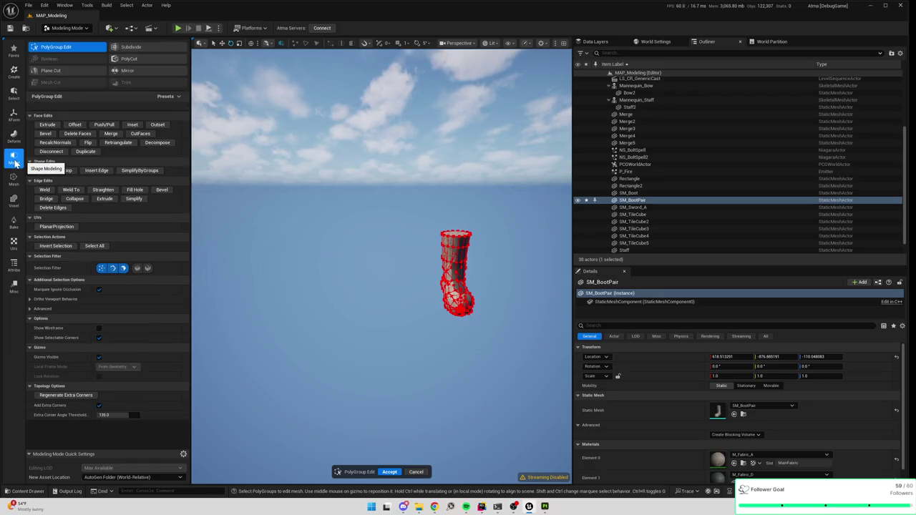
click(417, 472)
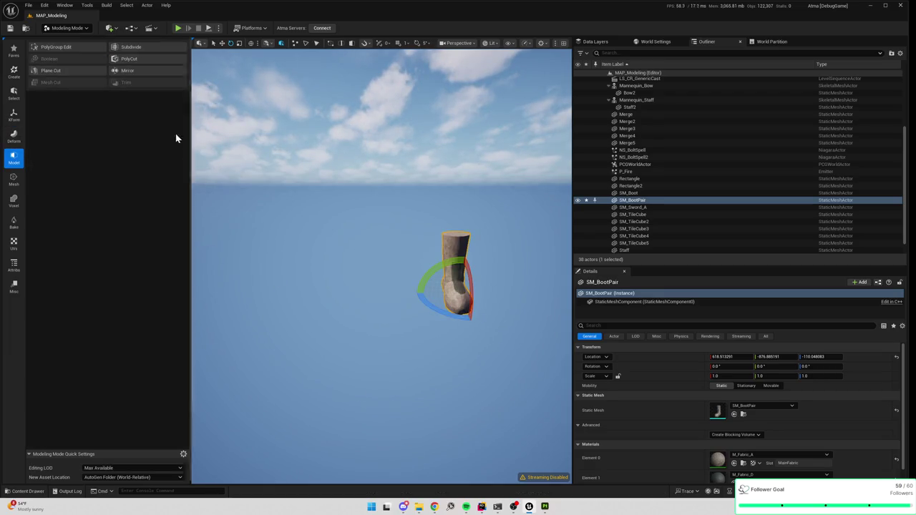
click(139, 71)
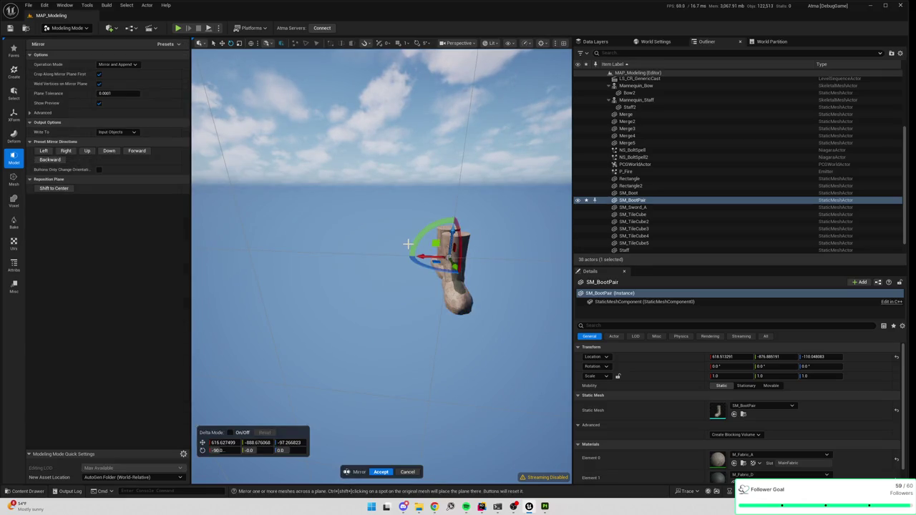
Try the mirror direction presets and settle on Forward for a side-by-side boot pair.
drag(424, 256, 381, 252)
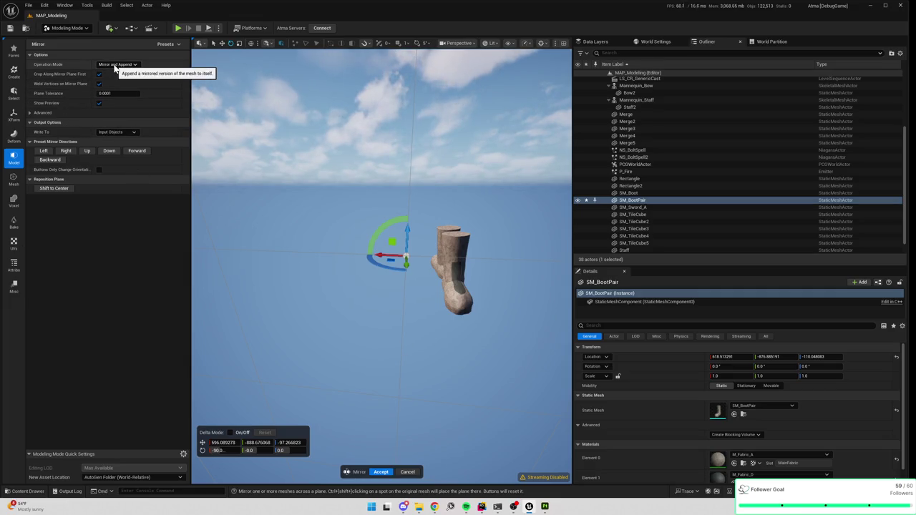
click(48, 151)
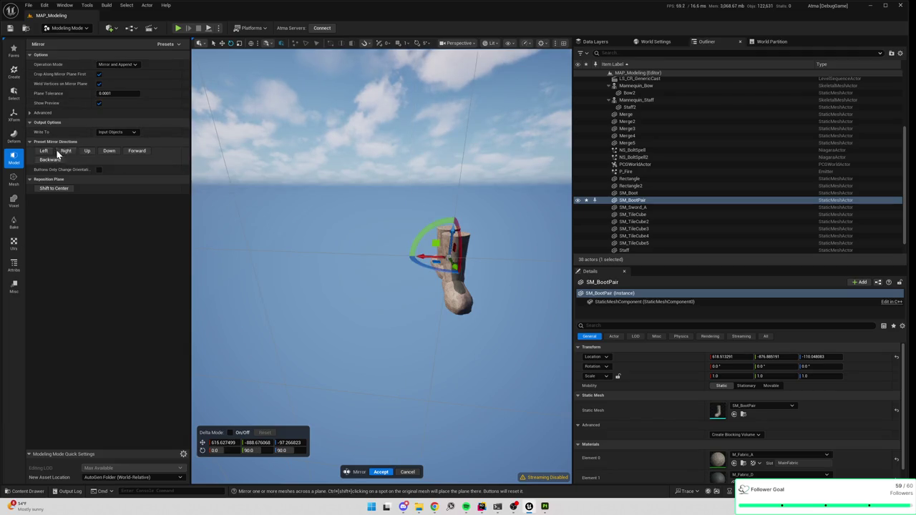
click(67, 152)
click(87, 151)
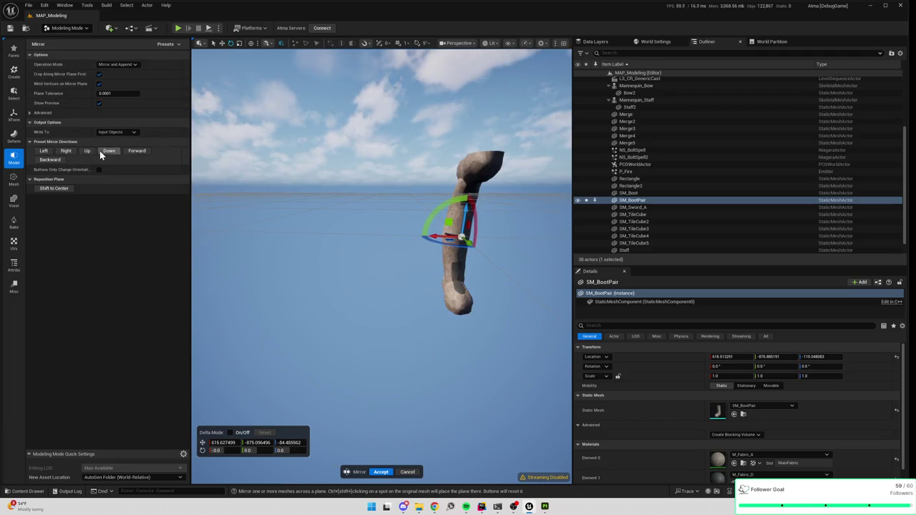
click(103, 152)
click(136, 151)
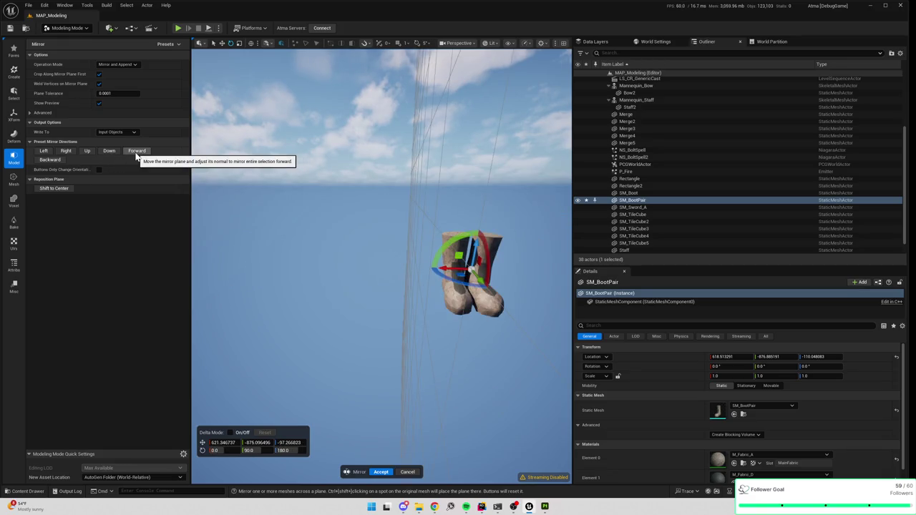
drag(352, 218, 430, 216)
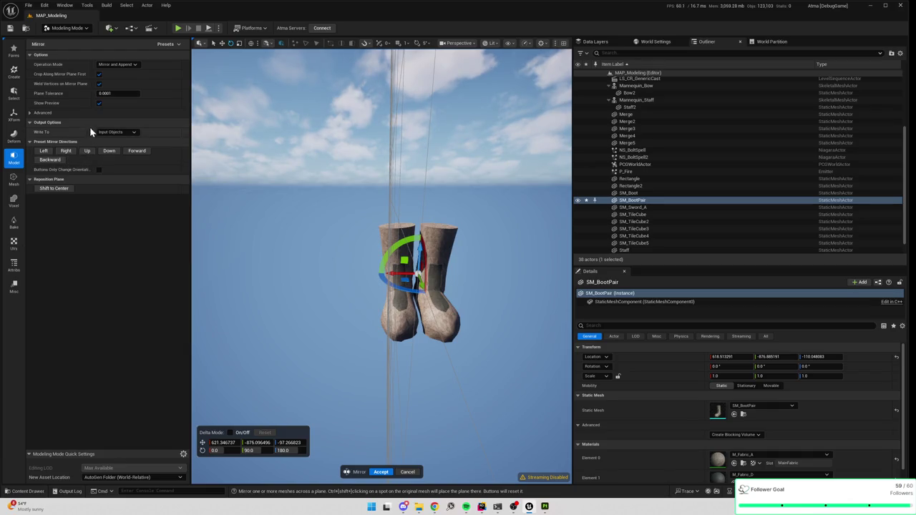
drag(118, 93, 136, 93)
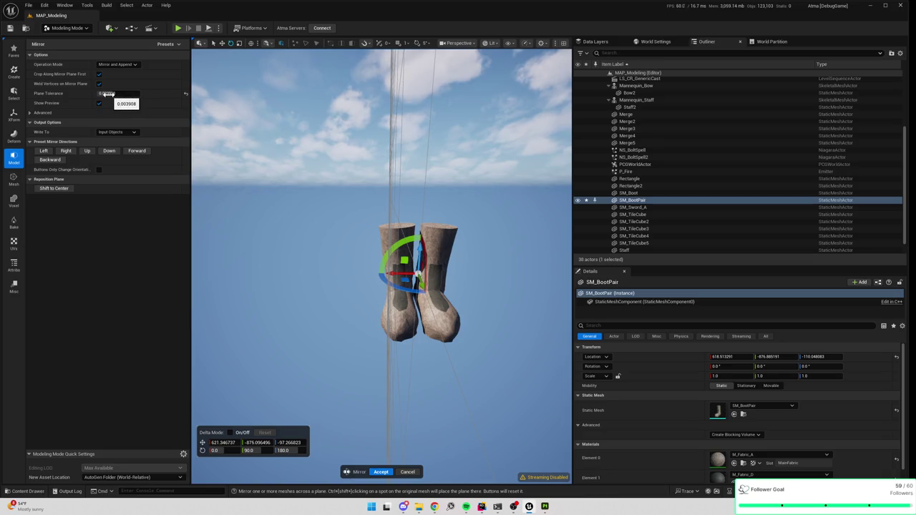
key(ctrl+z)
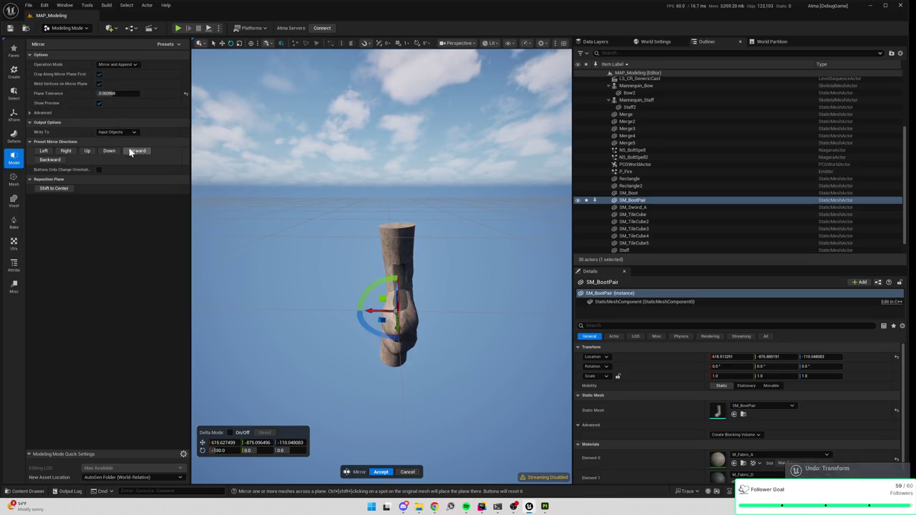
click(131, 152)
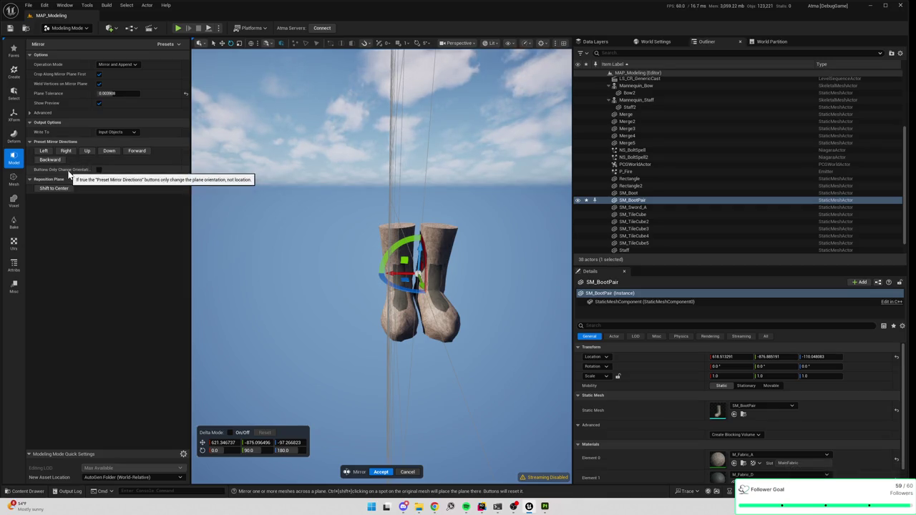
mouse_move(224, 245)
mouse_down()
mouse_move(224, 214)
mouse_move(202, 215)
mouse_up()
Keep Mirror and Append, turn off Weld Vertices on Mirror Plane, and accept.
click(107, 64)
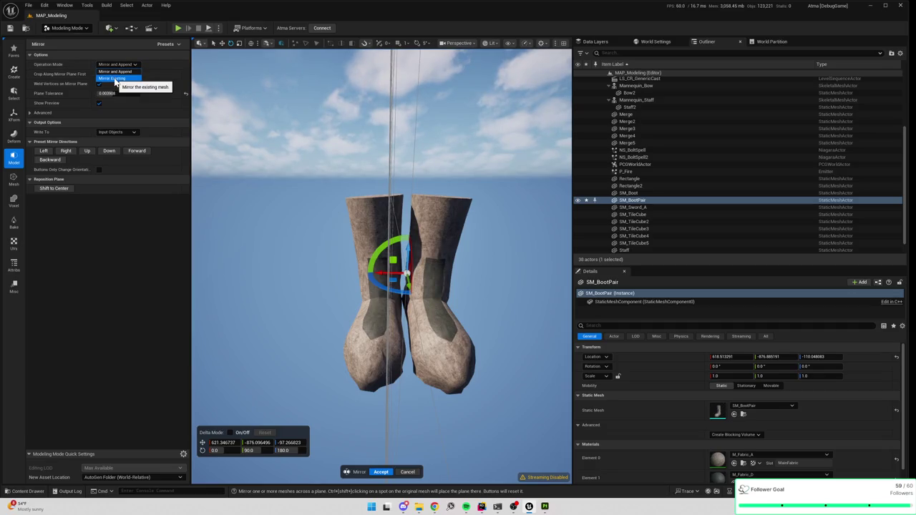
click(116, 71)
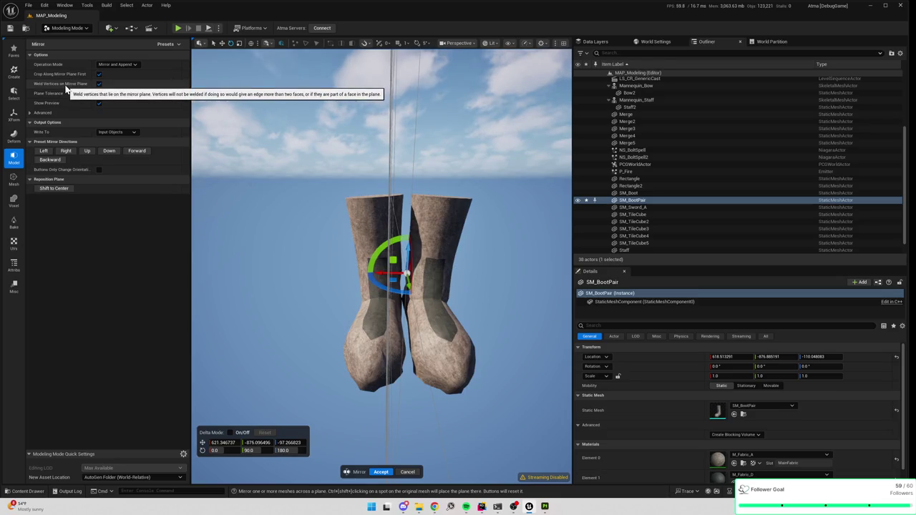
click(99, 84)
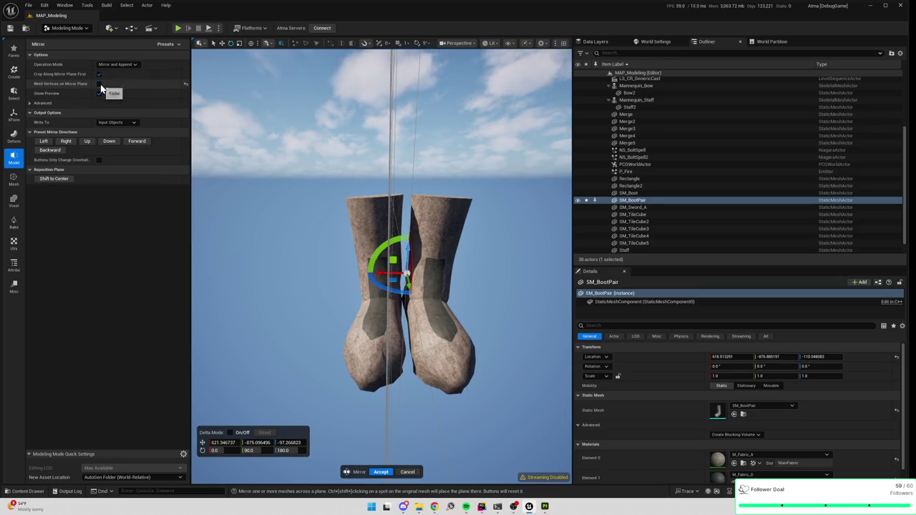
scroll(381, 221, up, 3)
scroll(398, 240, down, 4)
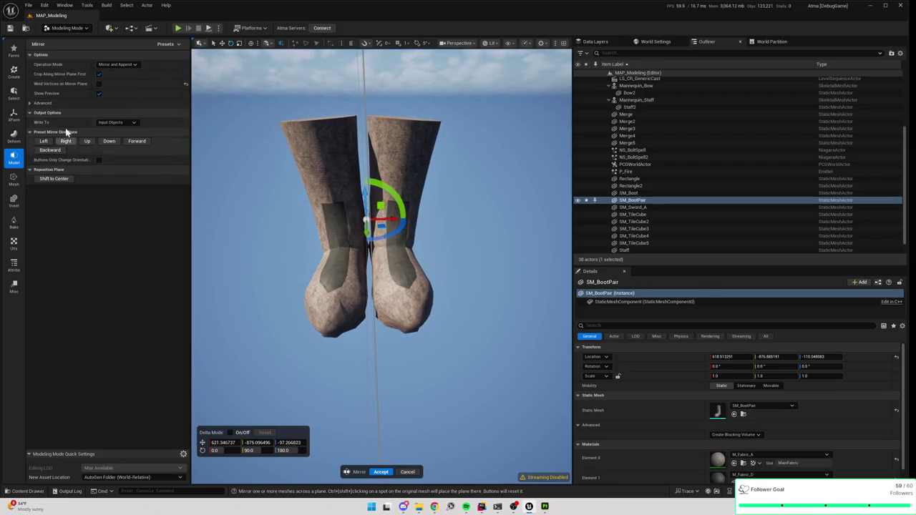
click(30, 104)
click(30, 104)
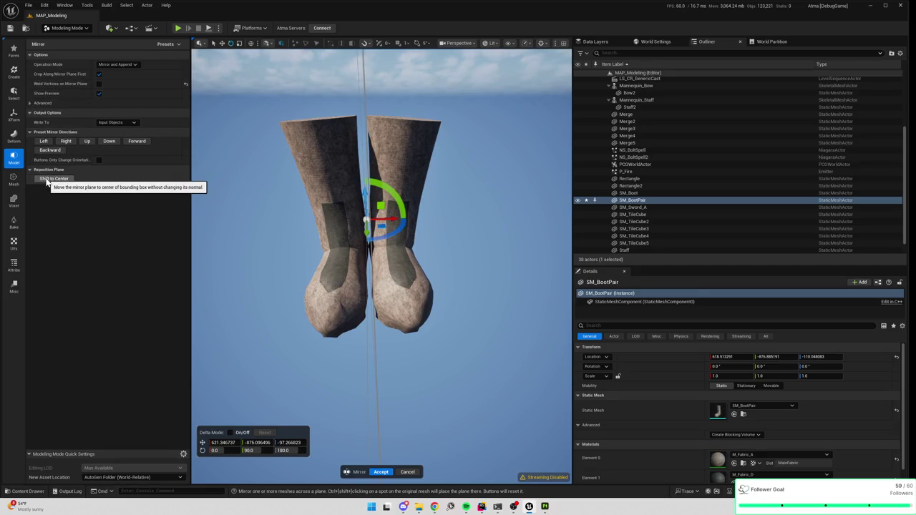
click(381, 473)
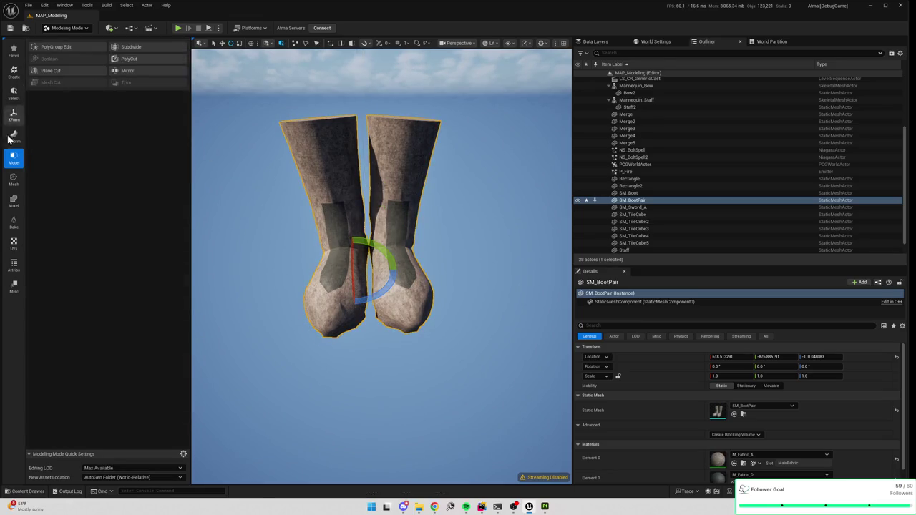
Inspect the boot mesh's vertices in PolyGroup Edit, then cancel it.
click(60, 48)
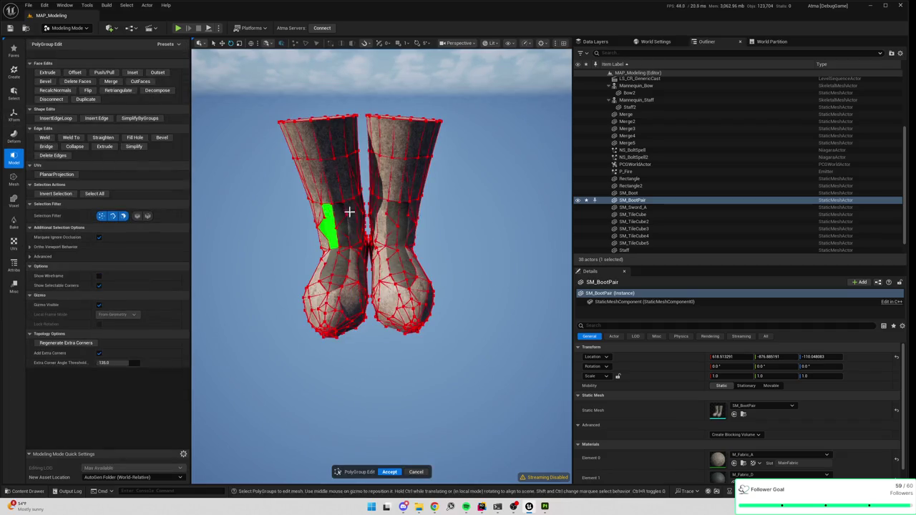
scroll(349, 212, down, 3)
mouse_move(285, 113)
mouse_down()
mouse_move(501, 403)
mouse_move(492, 339)
mouse_up()
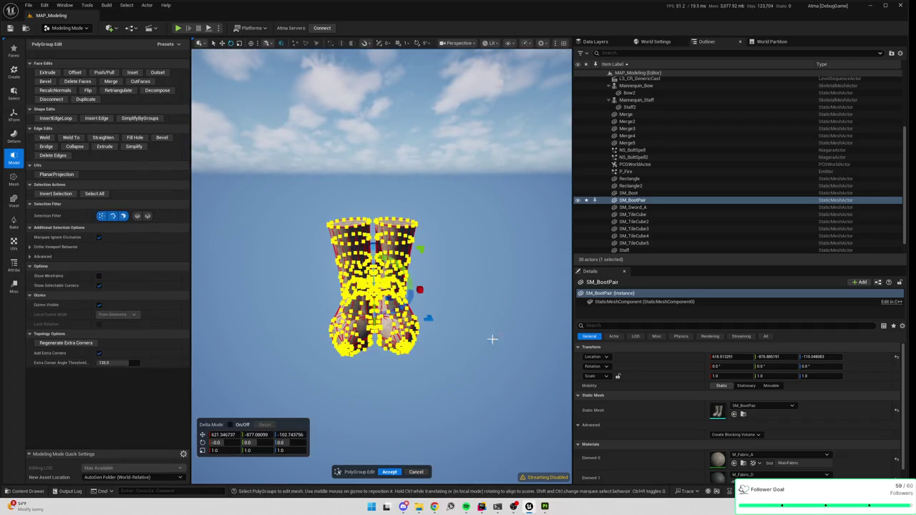
click(484, 243)
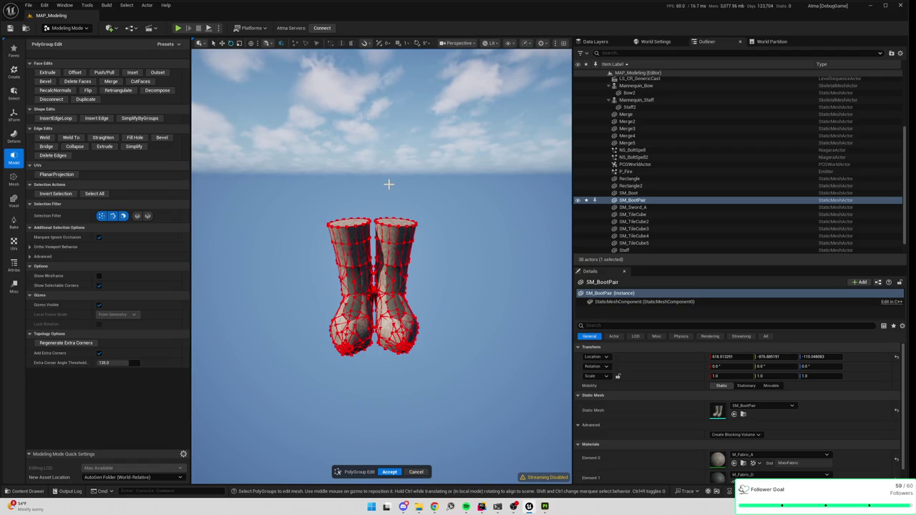
click(418, 473)
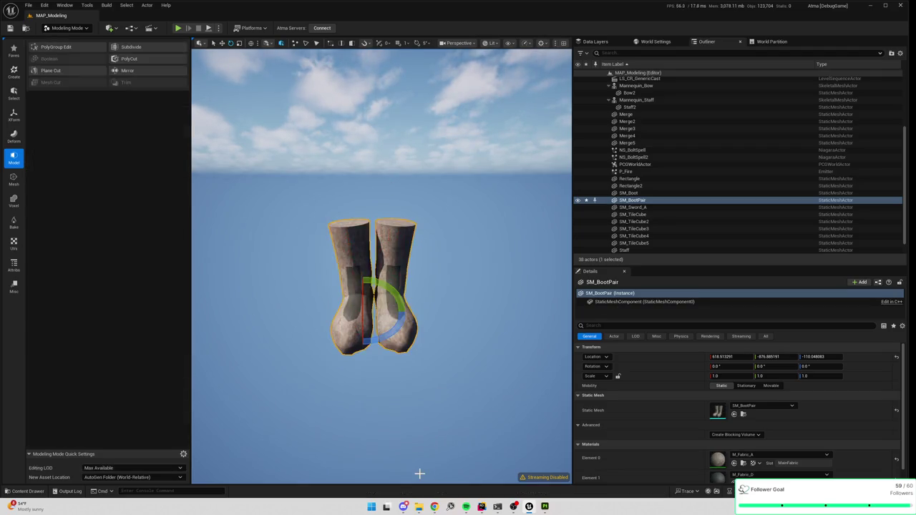
Undo the mirror and redo it Forward, dragging the plane to space the boots apart.
key(ctrl+z)
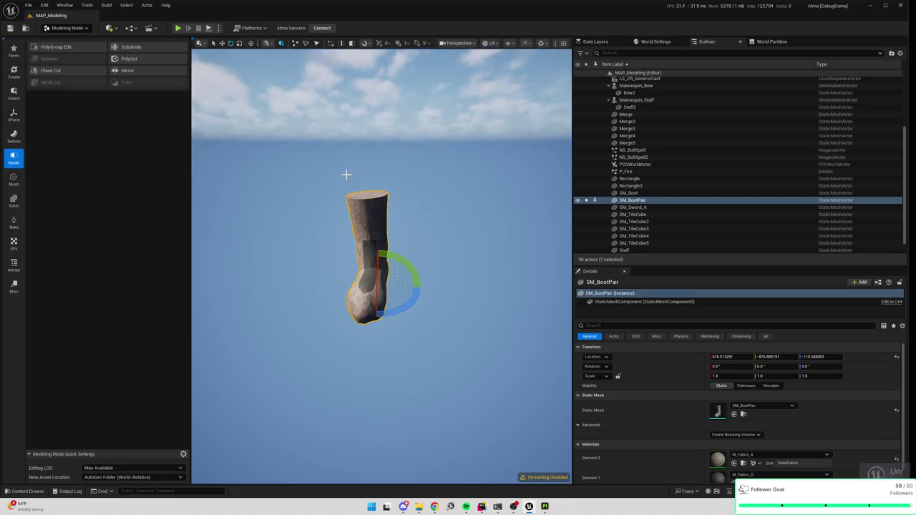
click(135, 72)
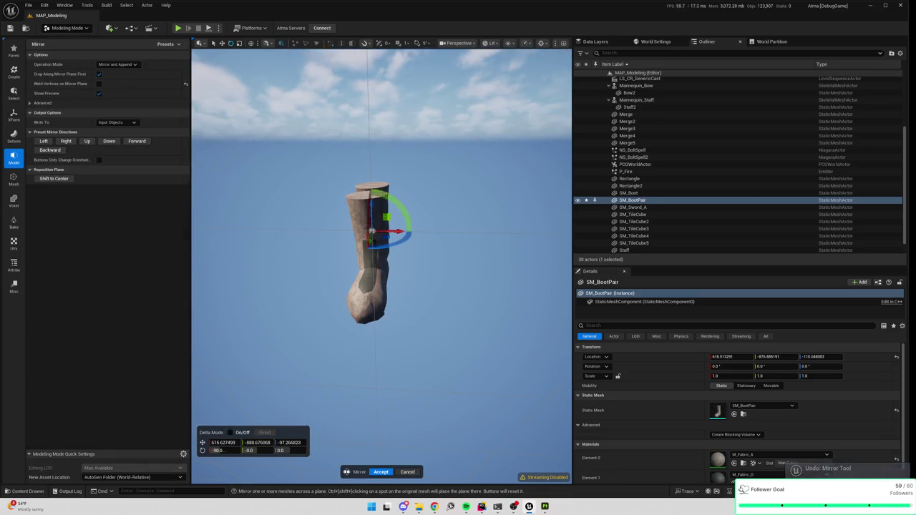
click(135, 142)
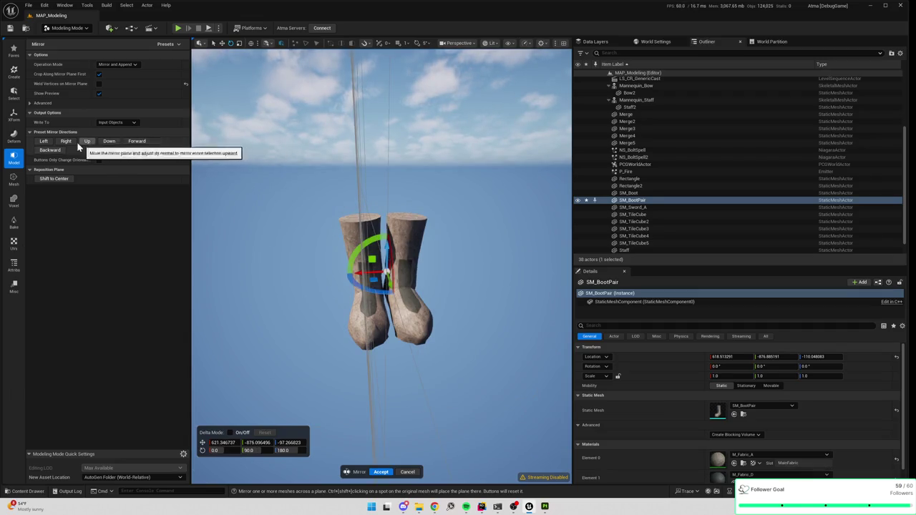
click(31, 105)
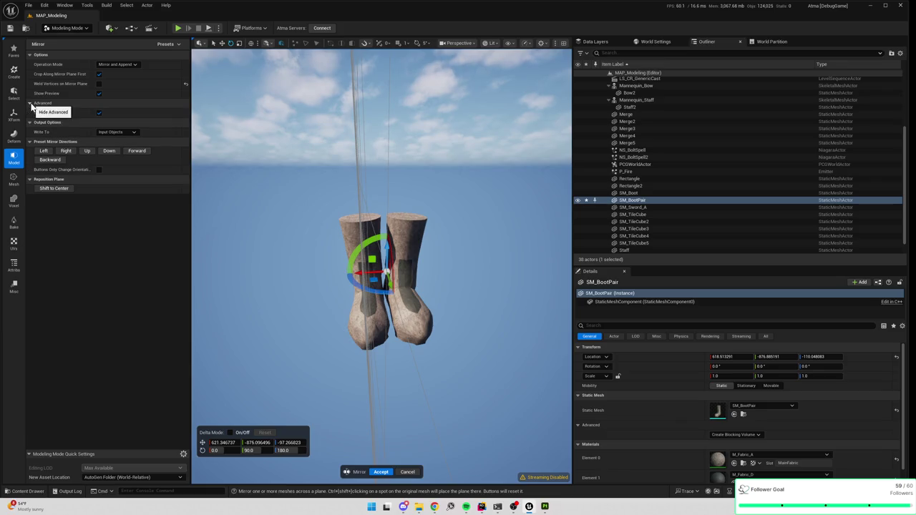
click(54, 189)
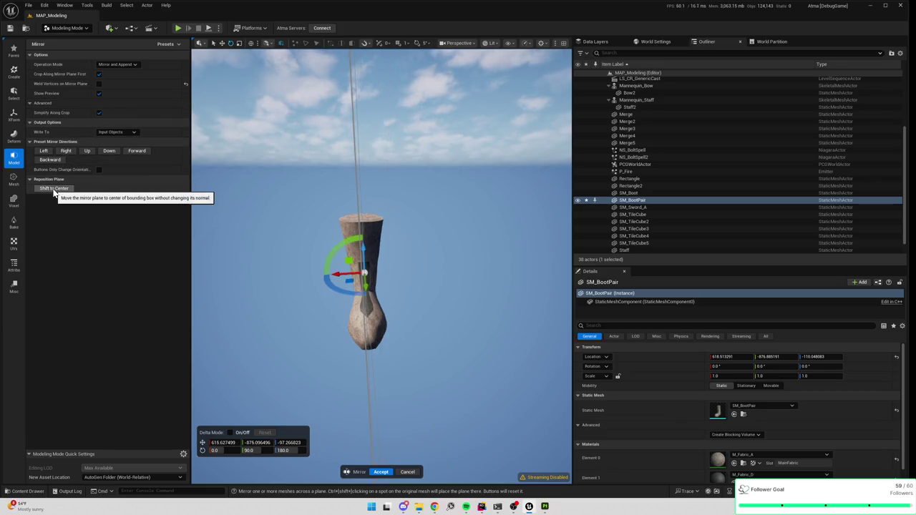
click(137, 151)
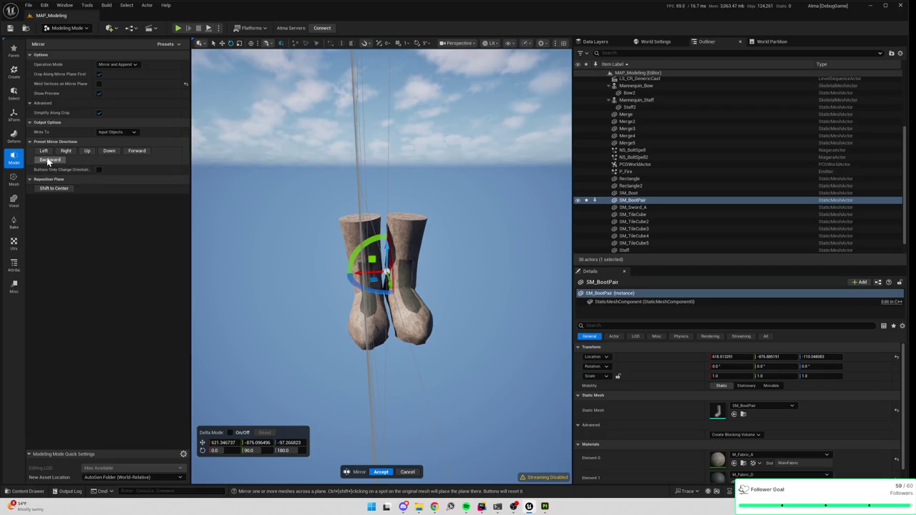
mouse_move(372, 272)
mouse_down()
mouse_move(361, 308)
mouse_move(305, 214)
mouse_up()
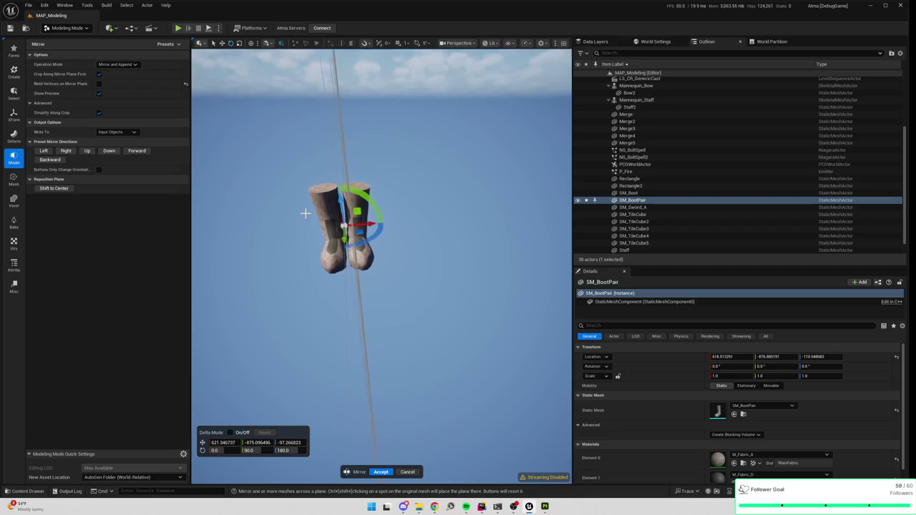
mouse_move(372, 224)
mouse_down()
mouse_move(391, 222)
mouse_move(378, 197)
mouse_move(373, 381)
mouse_up()
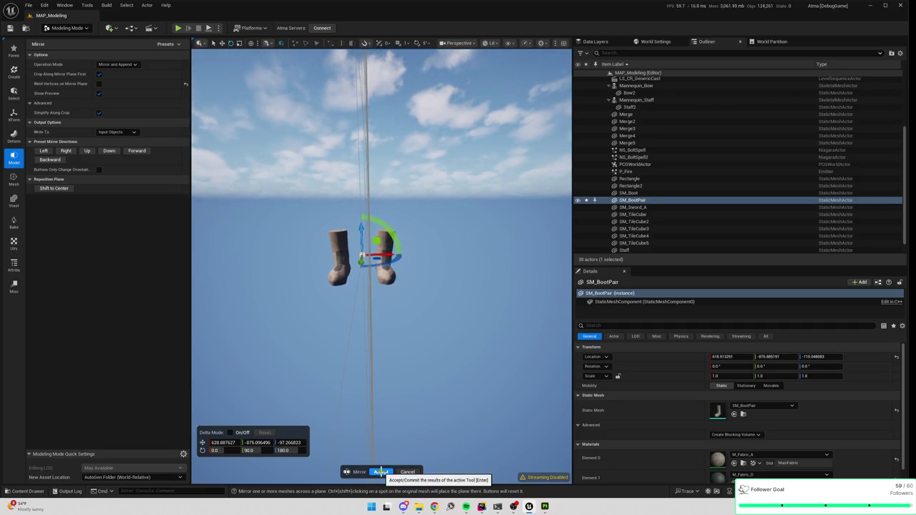
click(380, 471)
Select SM_BootPair and bring up its asset actions in the Content Browser.
mouse_move(384, 423)
mouse_down()
mouse_move(361, 417)
mouse_move(382, 262)
mouse_move(429, 267)
mouse_move(432, 323)
mouse_up()
key(Escape)
click(429, 267)
key(ctrl+b)
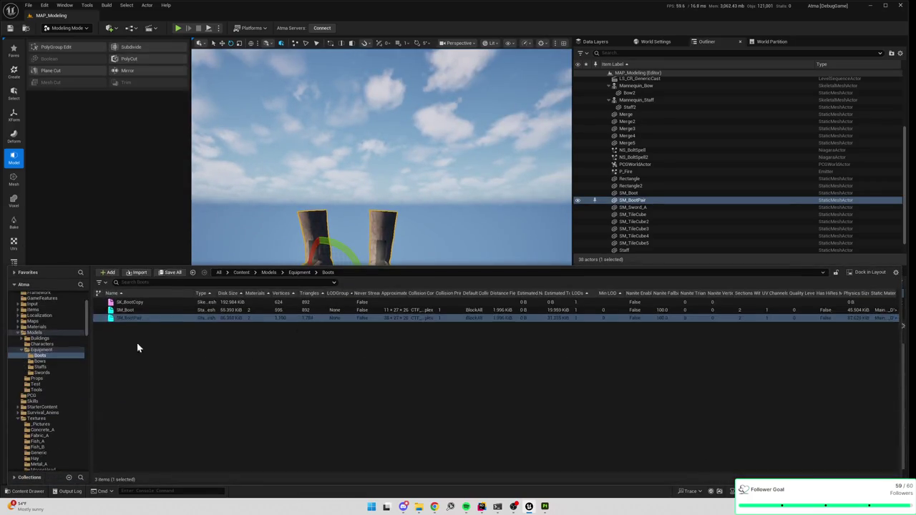
right_click(143, 316)
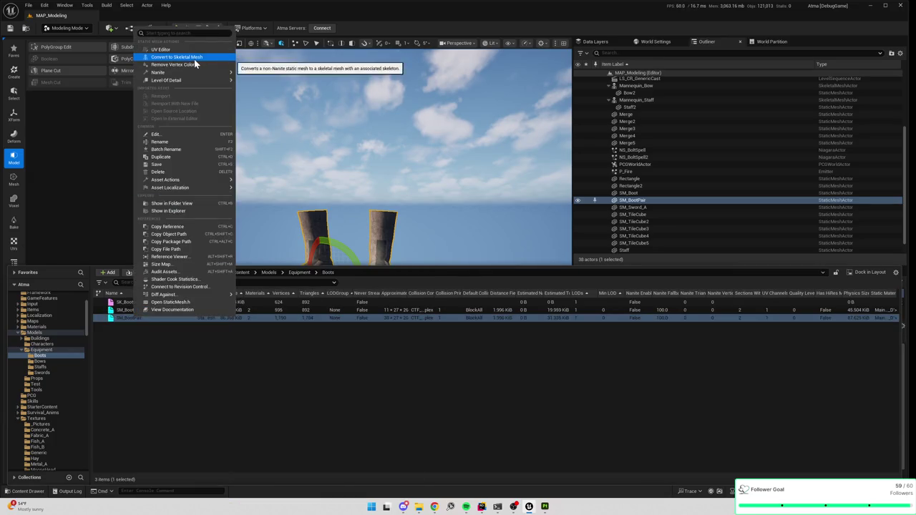
Convert SM_BootPair to a skeletal mesh with a new skeleton and root at bottom center.
click(187, 57)
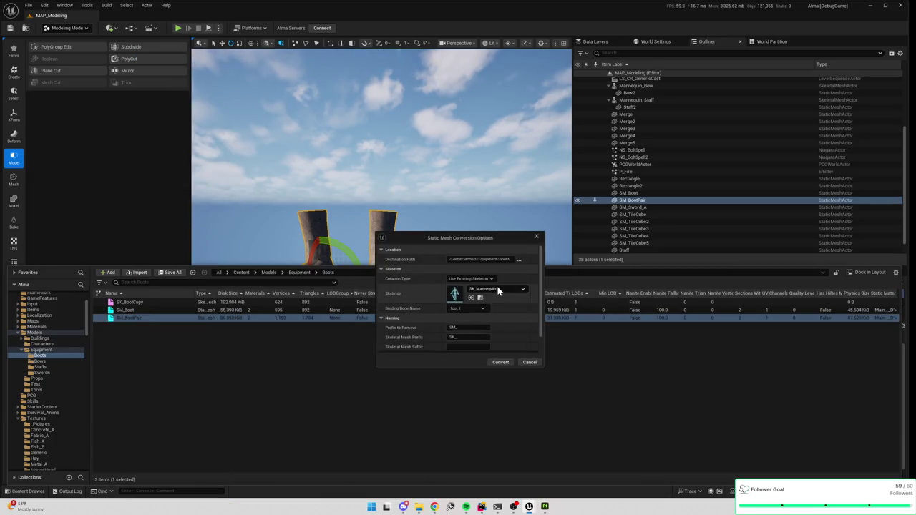
click(472, 279)
click(471, 285)
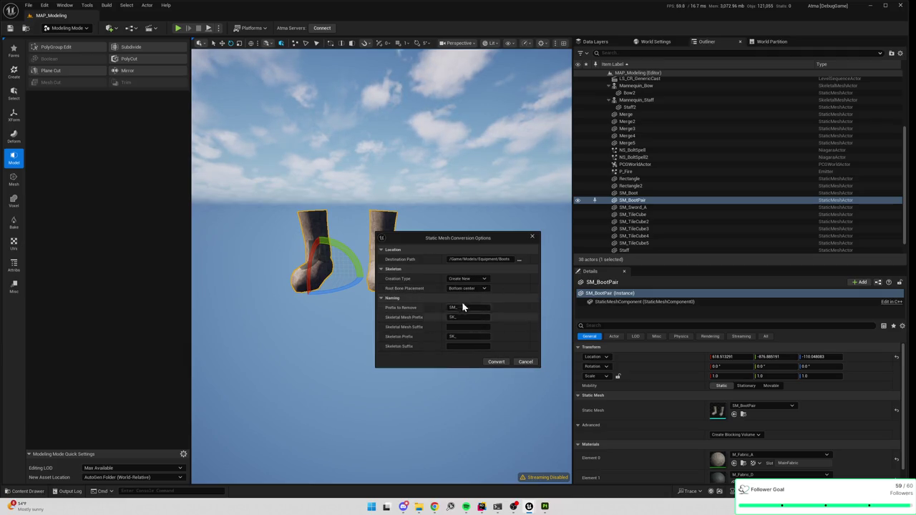
click(467, 288)
click(469, 294)
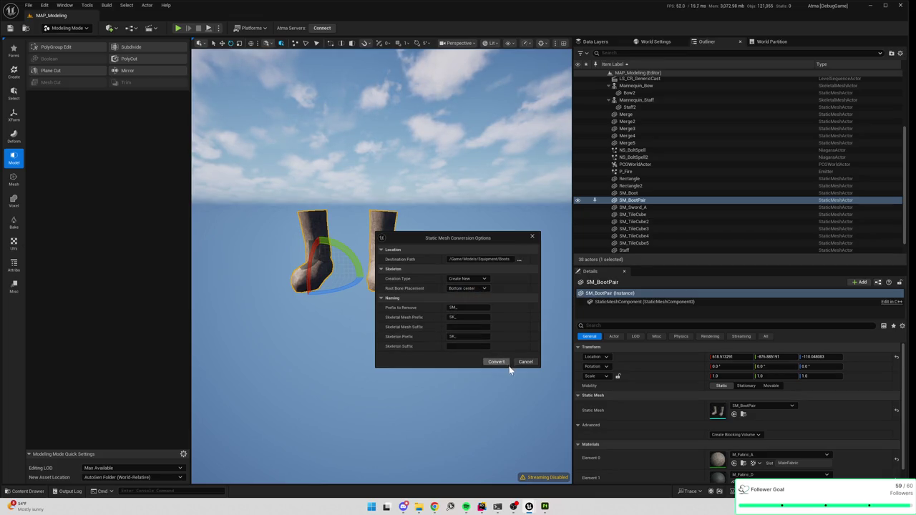
click(505, 363)
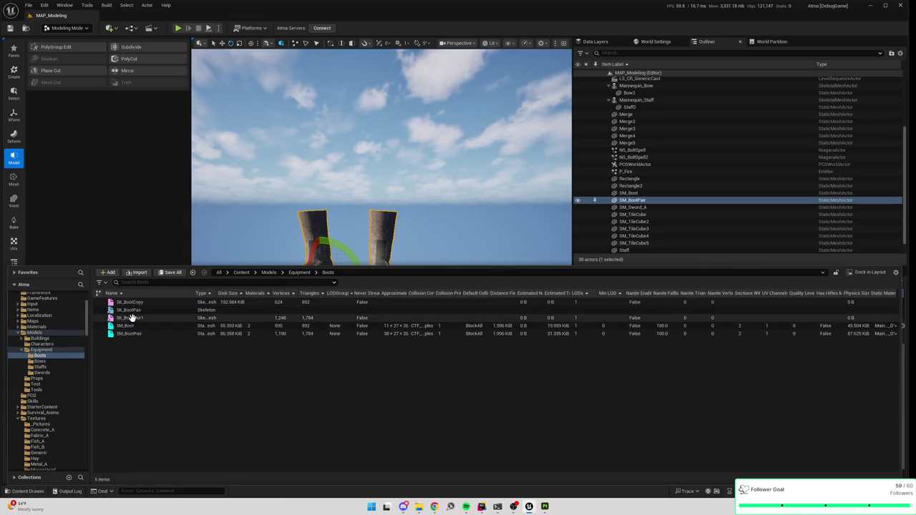
Widen the Type column and open SK_BootPair1 in its asset editor.
drag(223, 294, 307, 294)
click(140, 319)
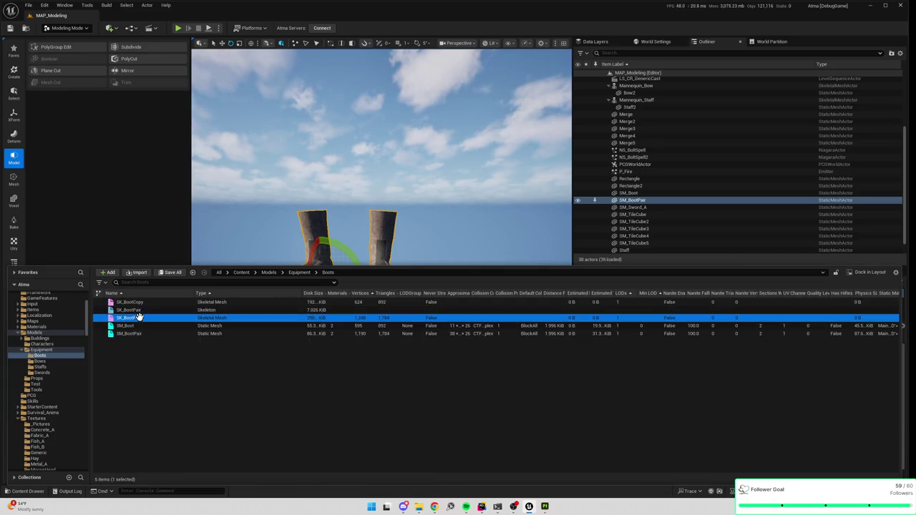
double_click(139, 317)
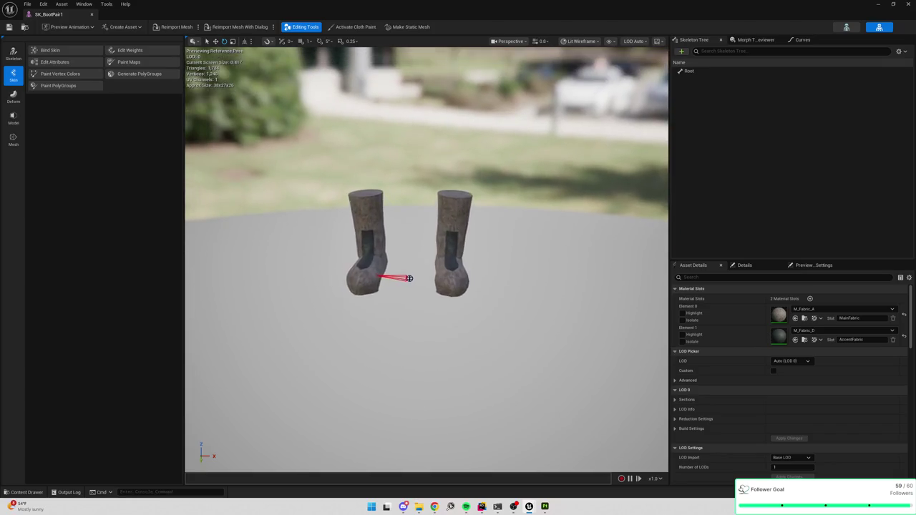
Select the Root bone, try moving it sideways, and undo the move.
click(401, 277)
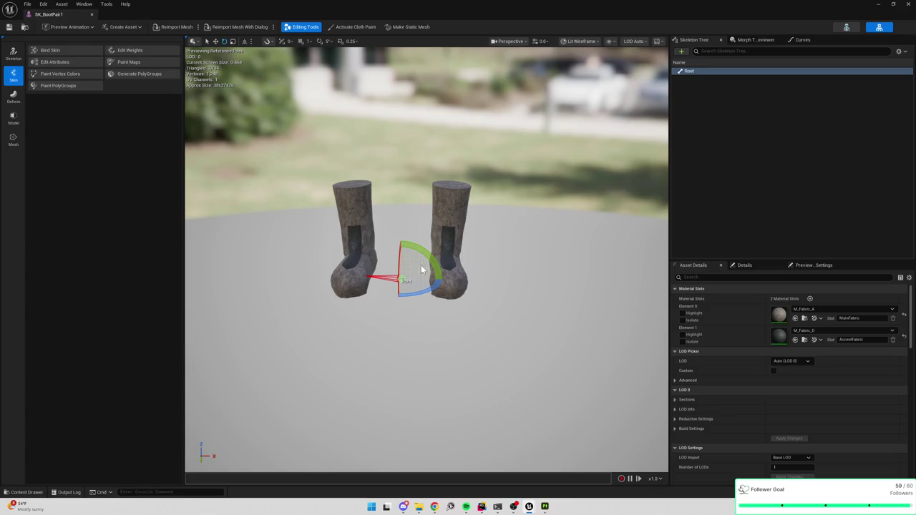
key(w)
drag(429, 279, 467, 278)
key(ctrl+z)
Open and close Edit Weights and Bind Skin without applying any changes.
scroll(412, 245, up, 6)
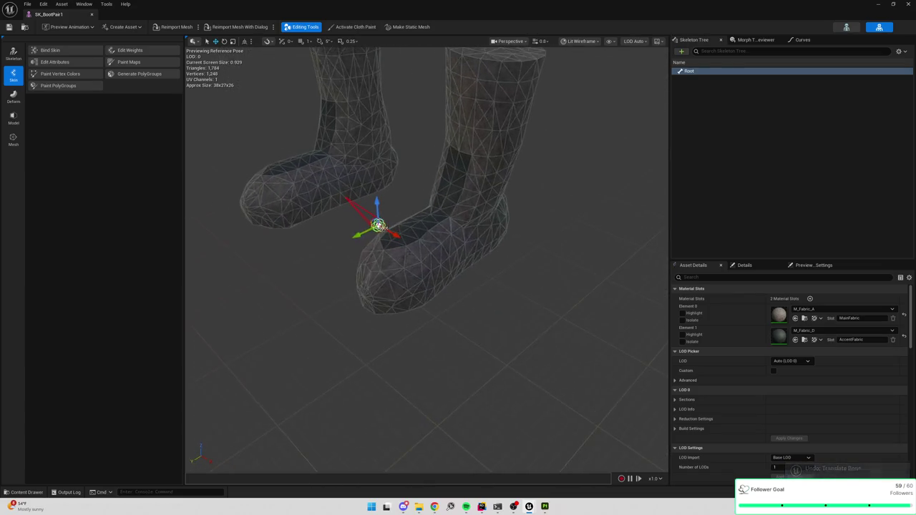
click(133, 53)
scroll(336, 139, down, 5)
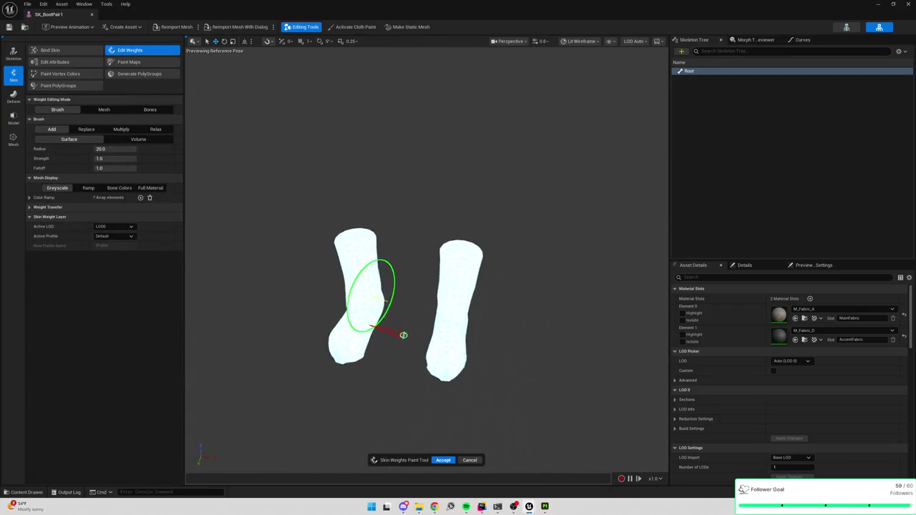
scroll(352, 143, up, 3)
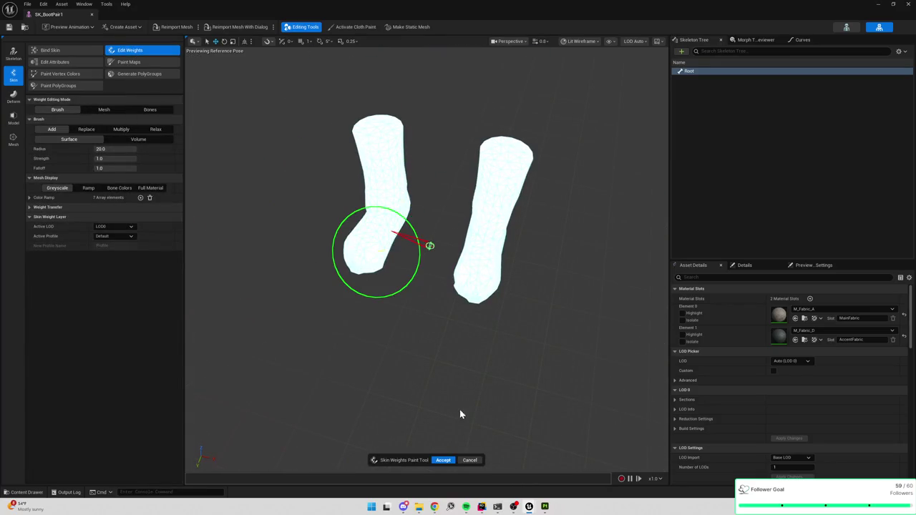
click(469, 461)
click(77, 52)
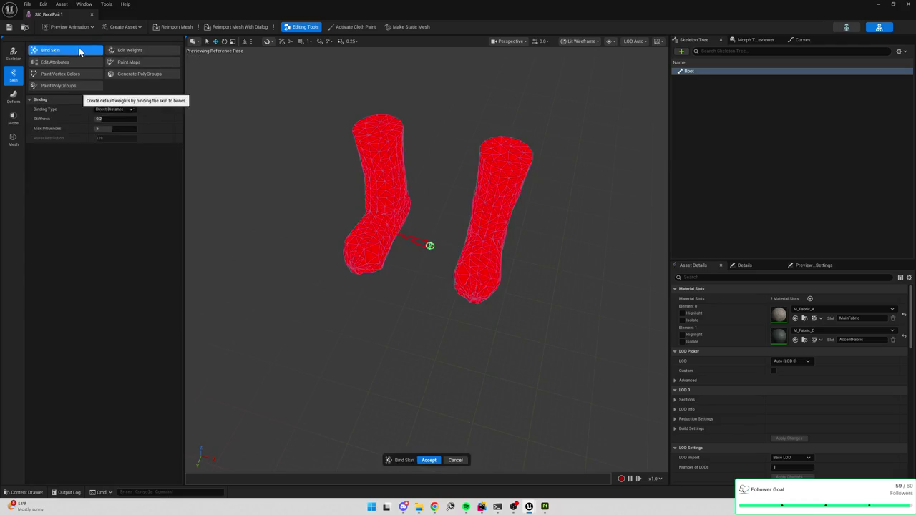
click(456, 462)
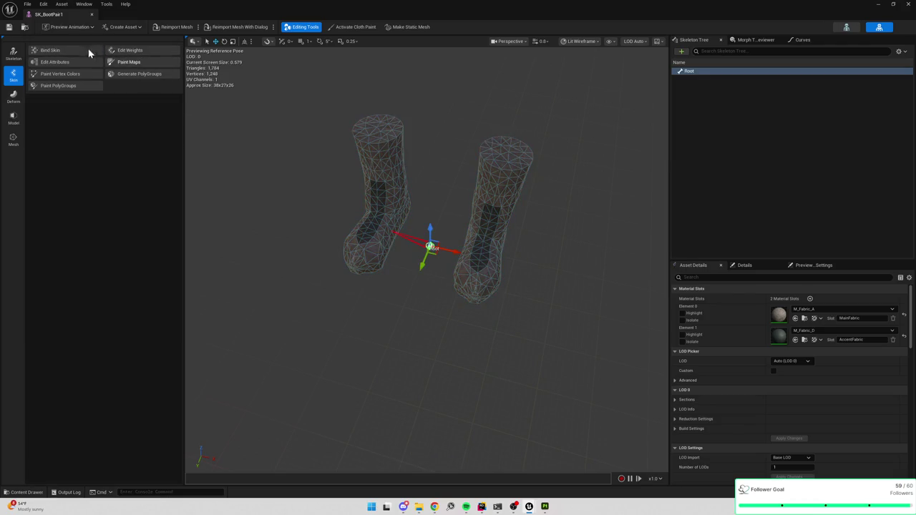
Enter Edit Skeleton on the boot mesh and reposition the Root bone along X, Y and Z.
click(13, 54)
drag(453, 250, 484, 262)
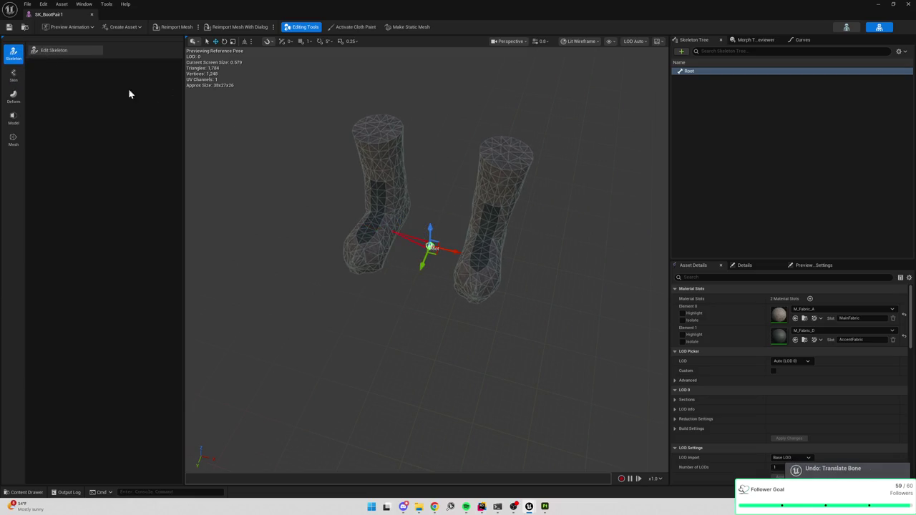
click(72, 50)
drag(477, 261, 533, 281)
drag(477, 294, 491, 270)
mouse_move(560, 278)
mouse_down()
mouse_move(544, 272)
mouse_move(623, 285)
mouse_move(480, 253)
mouse_up()
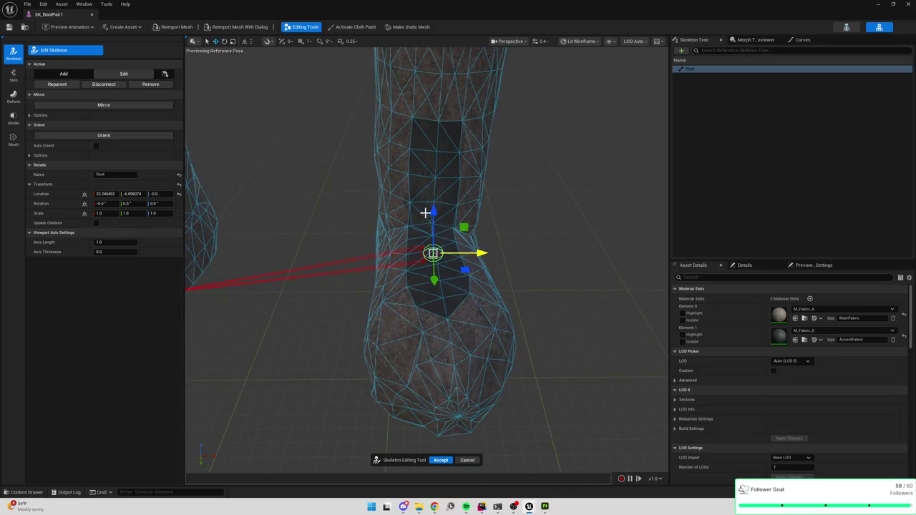
drag(434, 188, 435, 194)
drag(435, 194, 527, 241)
scroll(527, 241, down, 5)
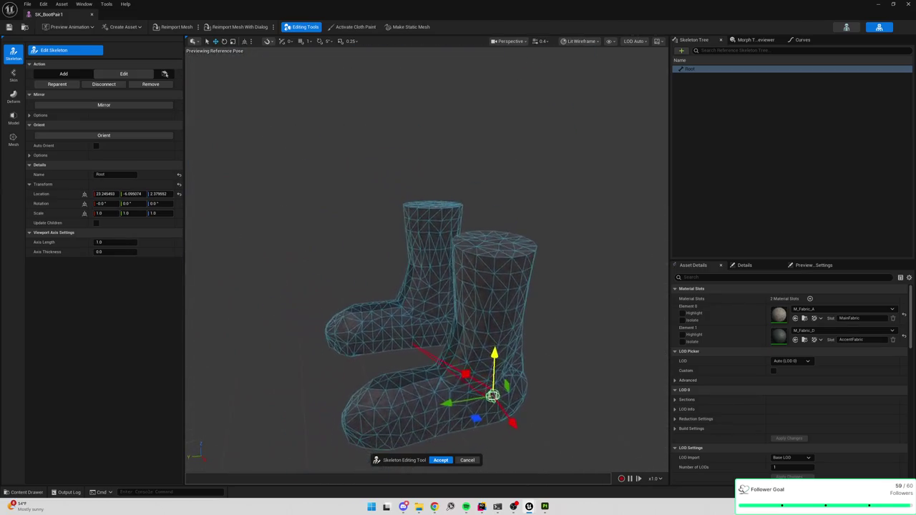
drag(493, 343, 493, 337)
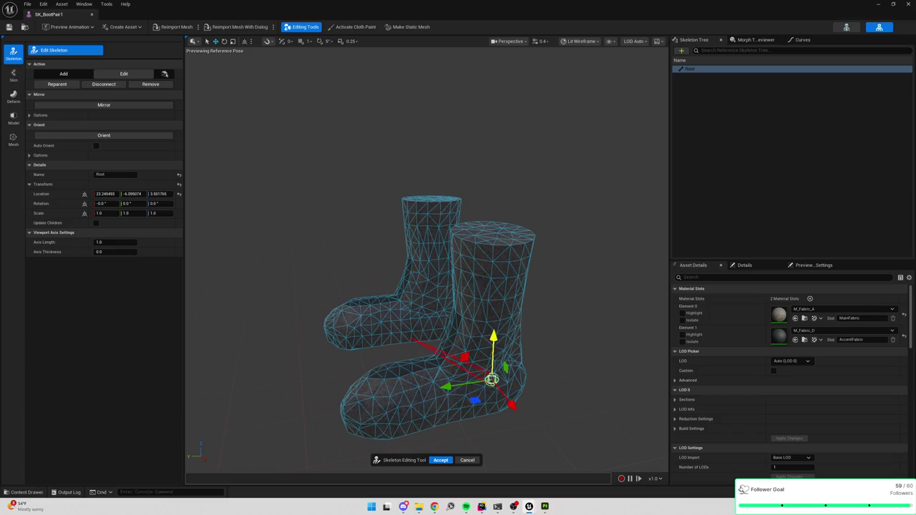
scroll(408, 345, up, 5)
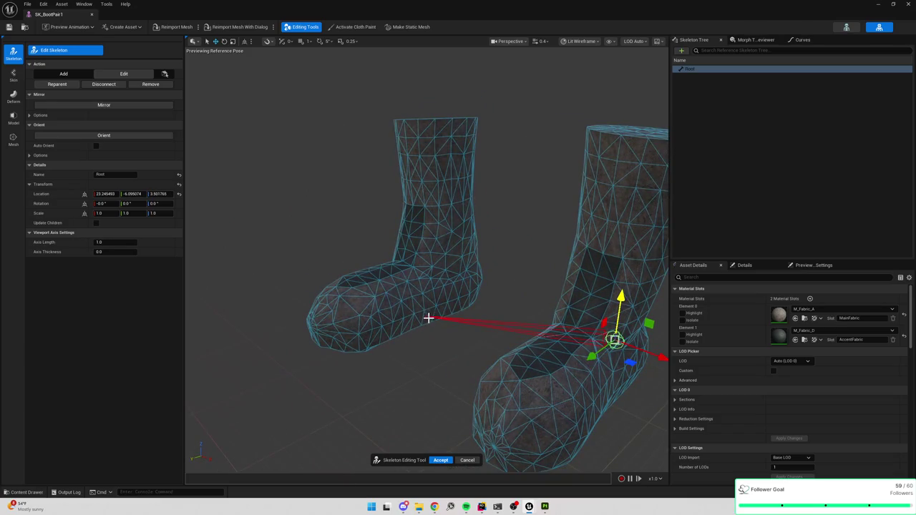
key(f)
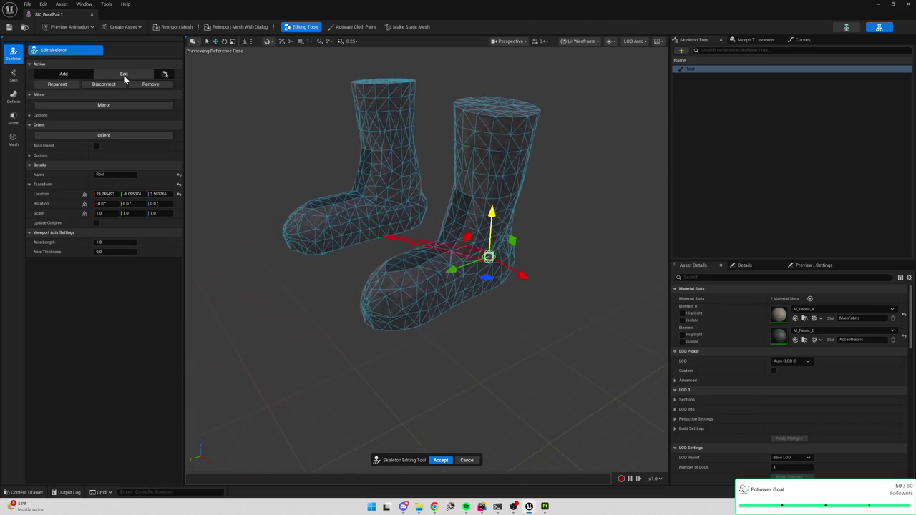
Place a trial joint in the boot's foot, then cancel the skeleton edits.
click(63, 73)
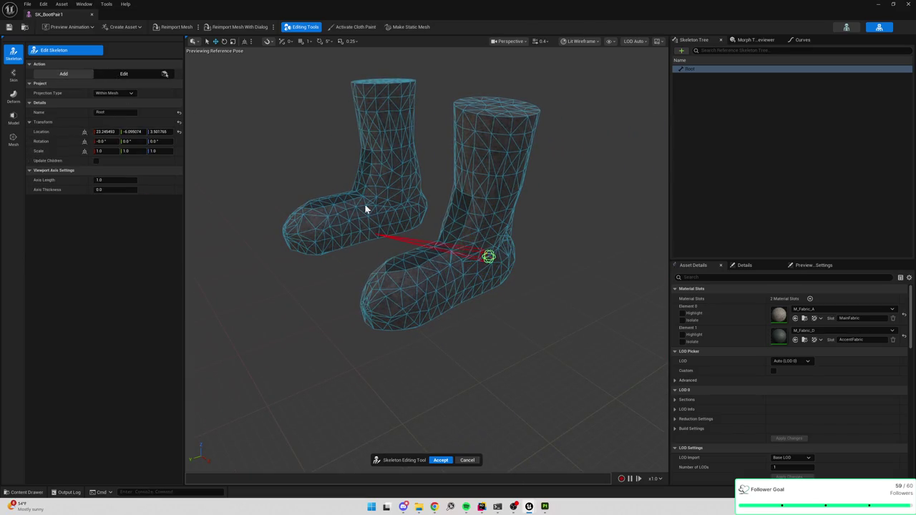
click(387, 295)
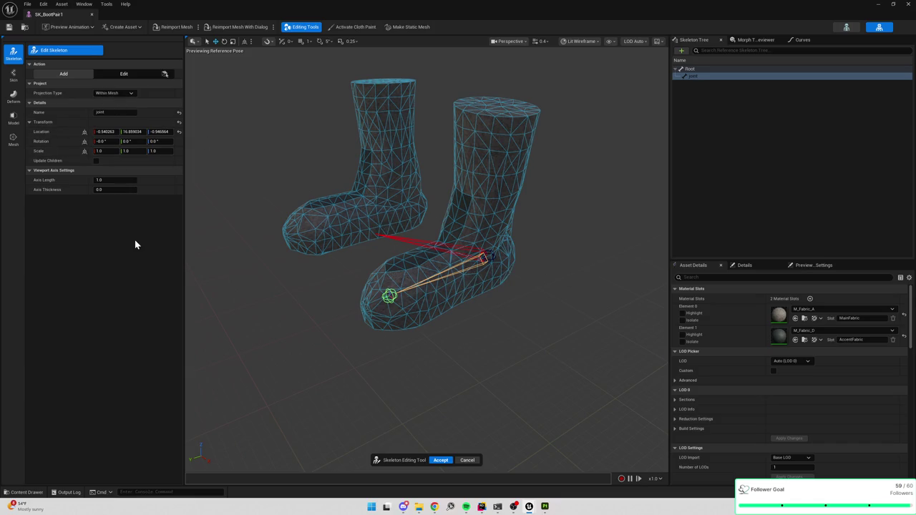
mouse_move(370, 294)
mouse_down()
mouse_move(400, 287)
mouse_move(424, 363)
mouse_up()
click(467, 460)
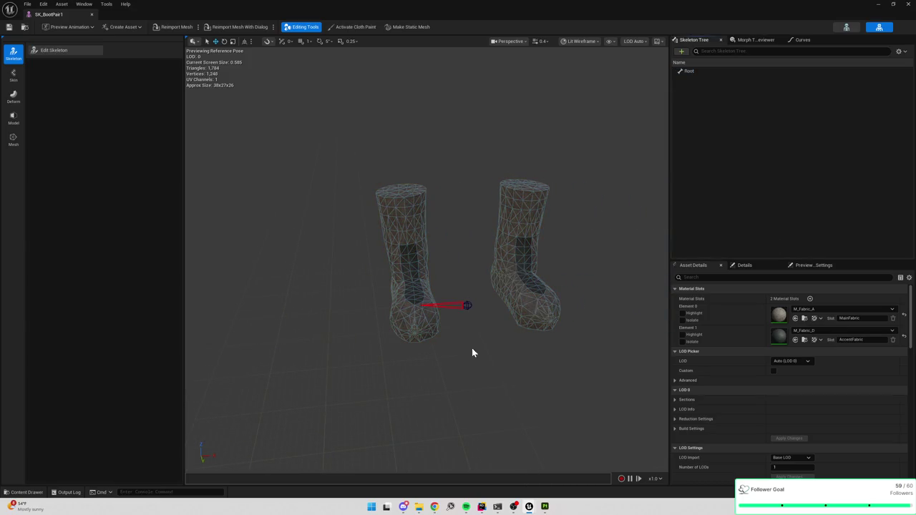
Select Root and rotate it to about -13.7° around Z in Edit Skeleton.
click(467, 305)
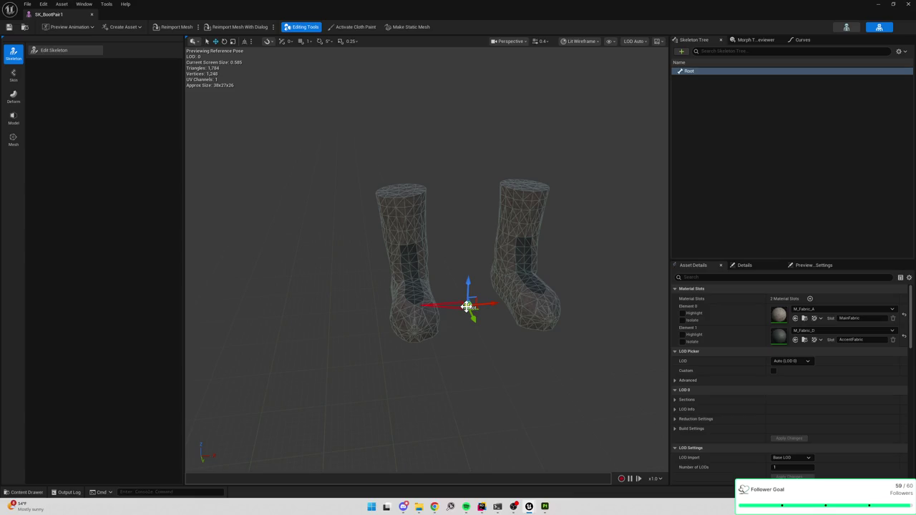
key(e)
drag(515, 307, 470, 331)
key(ctrl+z)
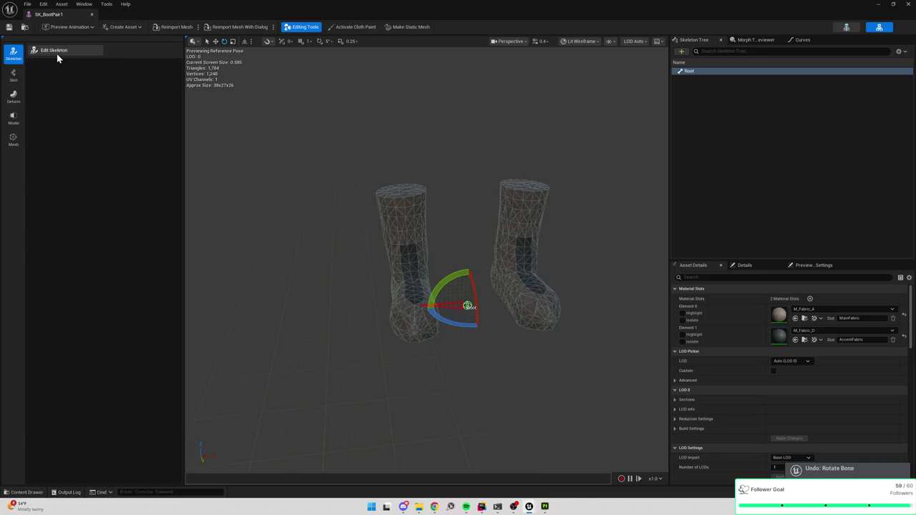
click(58, 51)
mouse_move(467, 326)
mouse_down()
mouse_move(567, 345)
mouse_move(458, 349)
mouse_move(476, 350)
mouse_up()
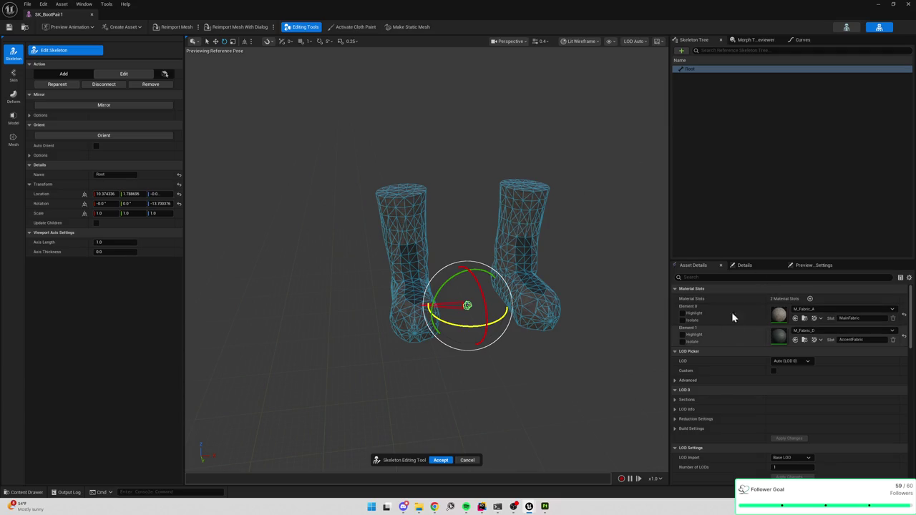
Look through the Details panel tabs, then set the skeleton editor to add bones.
click(750, 266)
click(694, 266)
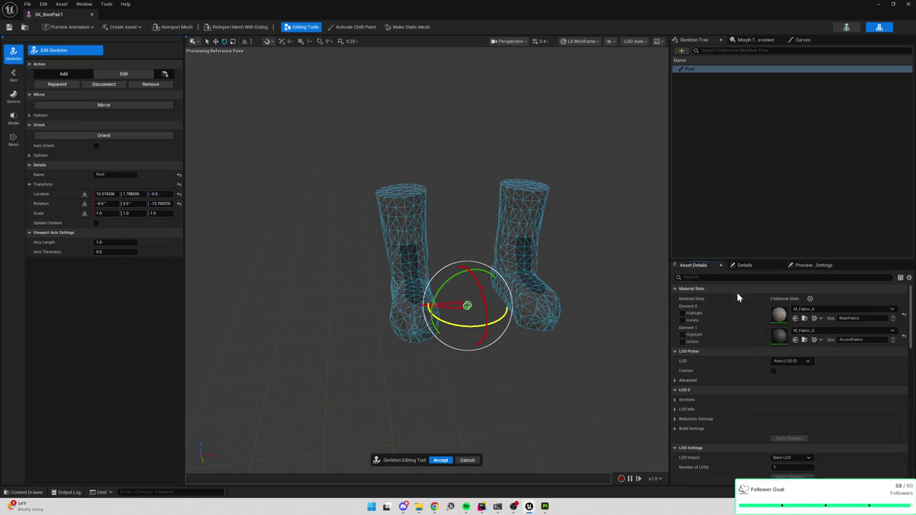
click(824, 266)
click(693, 266)
scroll(741, 333, down, 5)
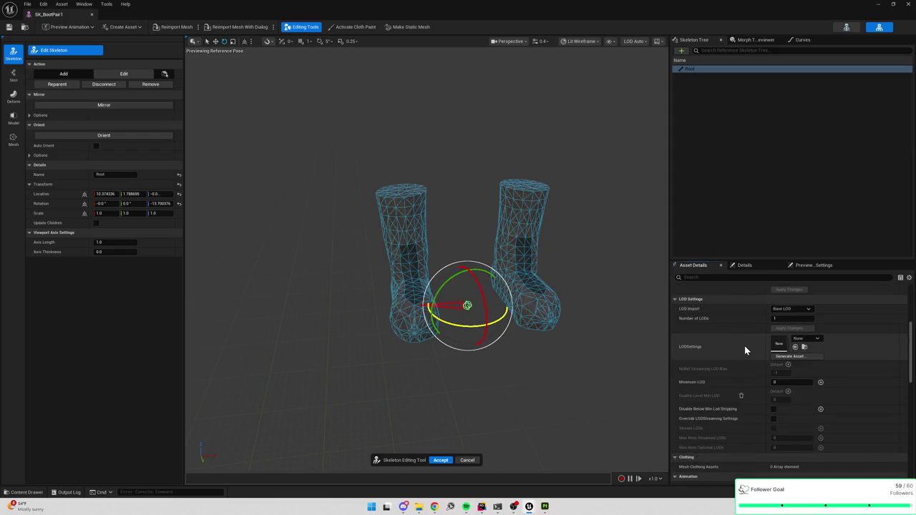
click(63, 74)
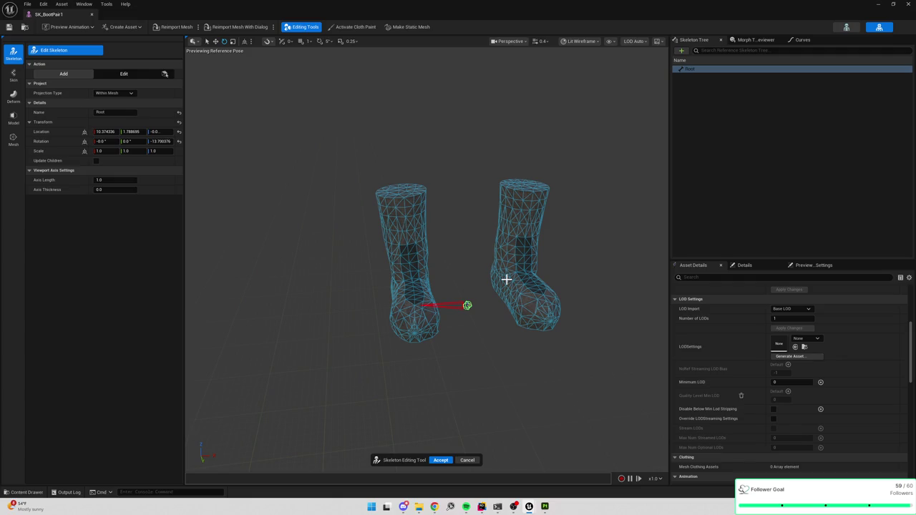
Add a joint, joint1, joint2 chain down the right boot, redoing the misplaced first attempt.
click(506, 279)
click(537, 314)
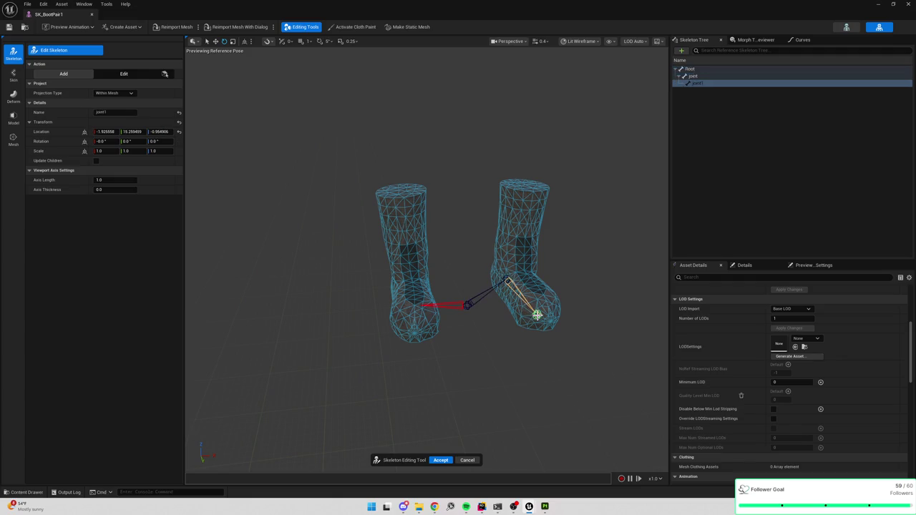
click(524, 203)
key(ctrl+z)
key(ctrl+z)
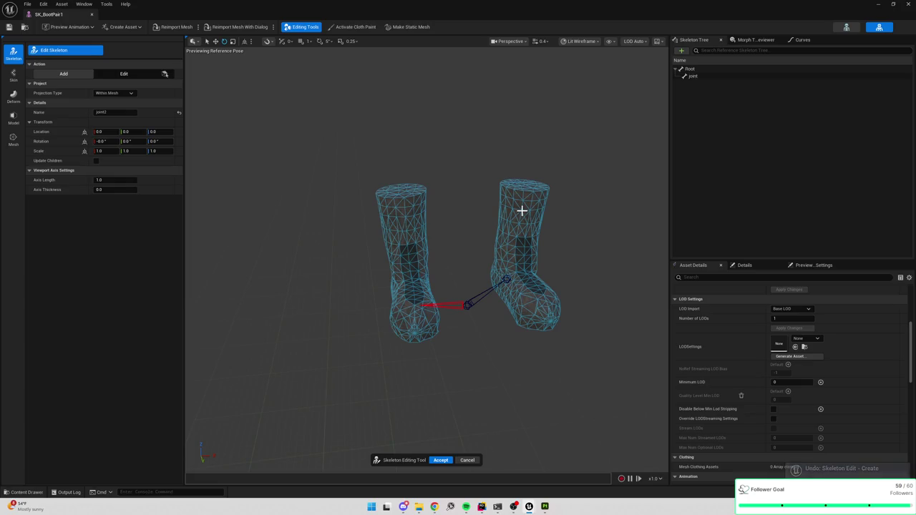
click(524, 204)
click(509, 277)
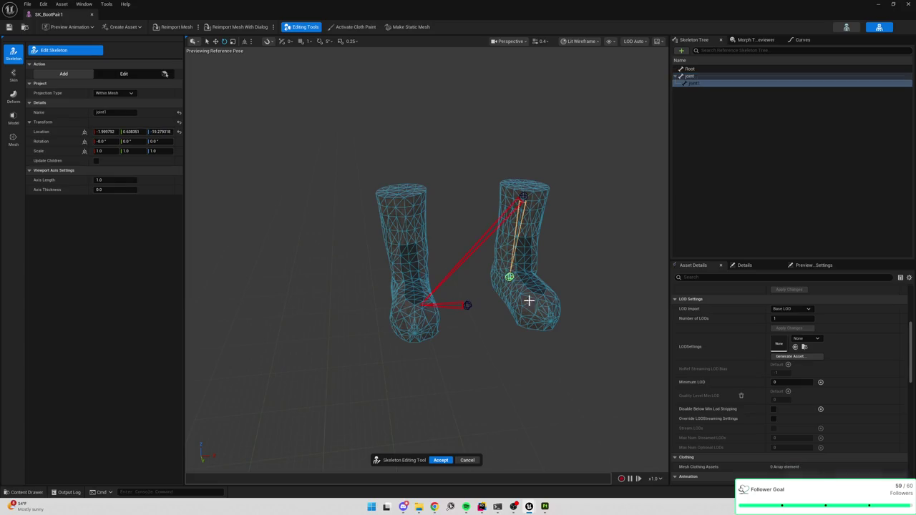
click(542, 313)
mouse_move(604, 236)
mouse_down()
mouse_move(458, 255)
mouse_move(426, 249)
mouse_move(494, 330)
mouse_up()
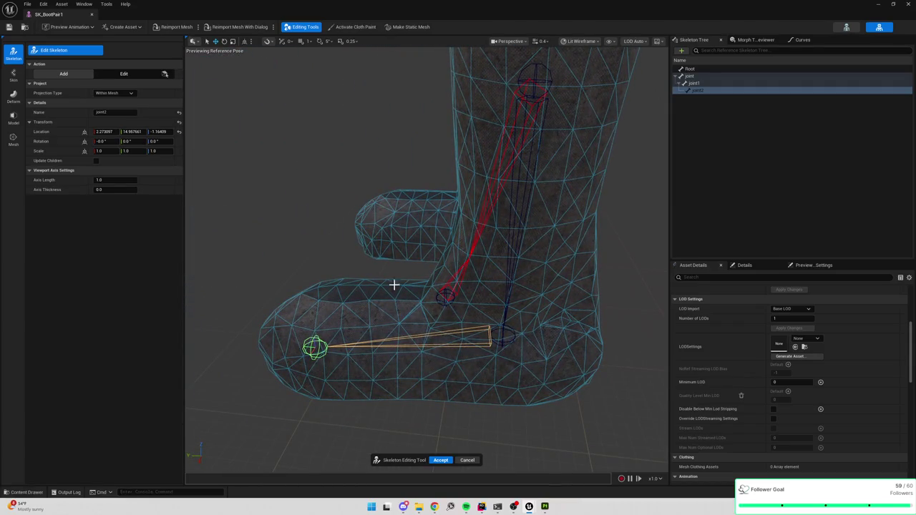
Select the Root bone and adjust its rotation and position with the gizmo.
click(124, 74)
click(514, 339)
drag(514, 340, 371, 275)
click(375, 270)
key(e)
drag(391, 240, 389, 265)
key(w)
mouse_move(360, 229)
mouse_down()
mouse_move(352, 205)
mouse_move(366, 236)
mouse_up()
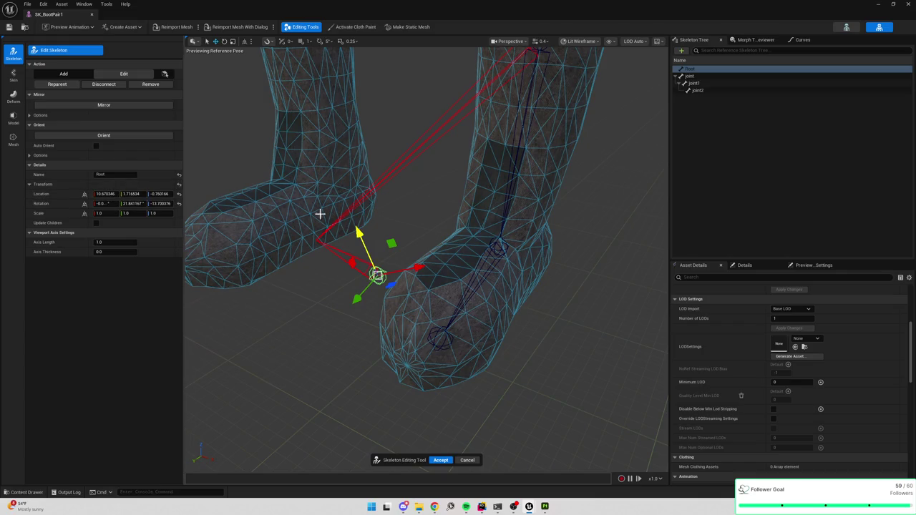
click(507, 250)
click(378, 277)
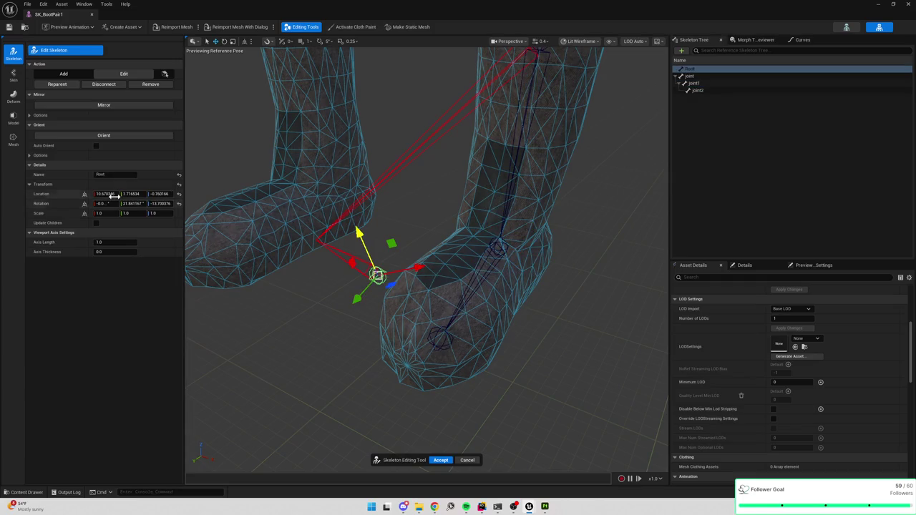
Set Root's location to 0, 0, 0, then cancel the skeleton edits.
text(0)
key(Tab)
text(0)
key(Tab)
text(0)
key(Return)
scroll(346, 282, down, 5)
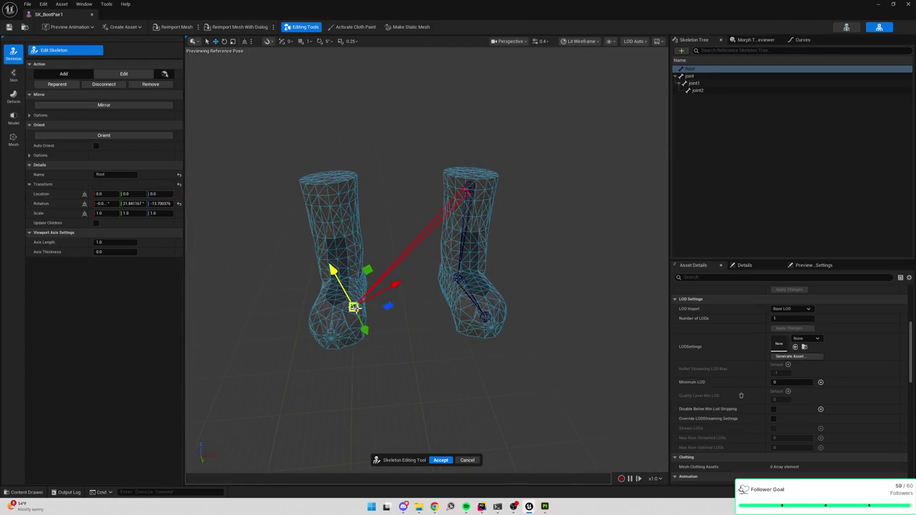
click(468, 460)
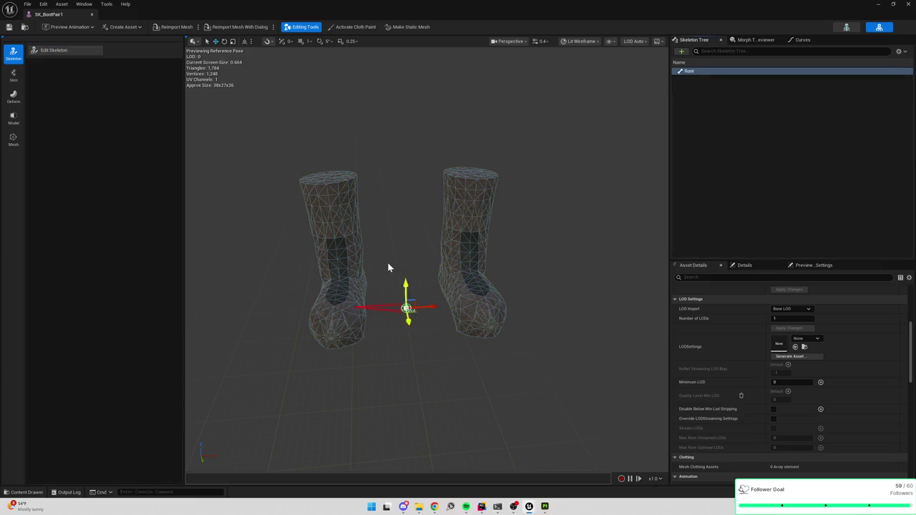
Close the boot skeletal mesh editor and bring up the XForm tools for SM_BootPair.
click(902, 5)
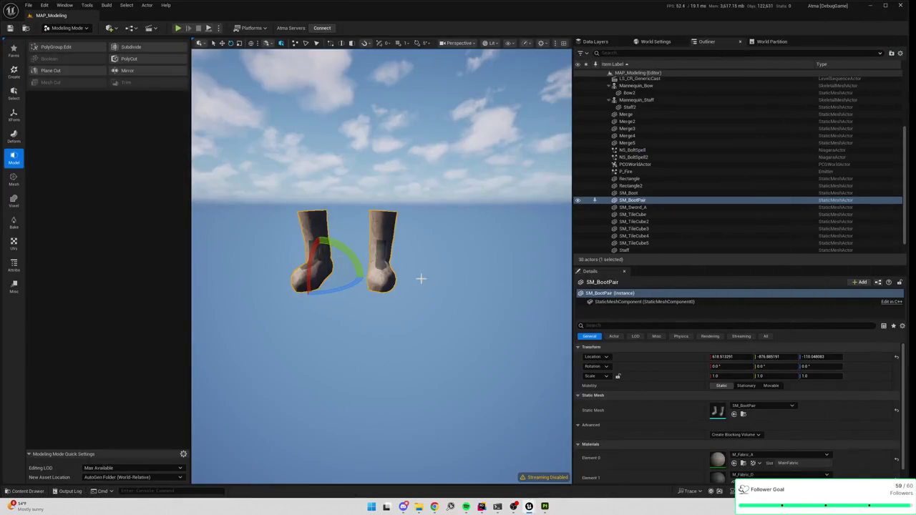
click(14, 93)
click(14, 115)
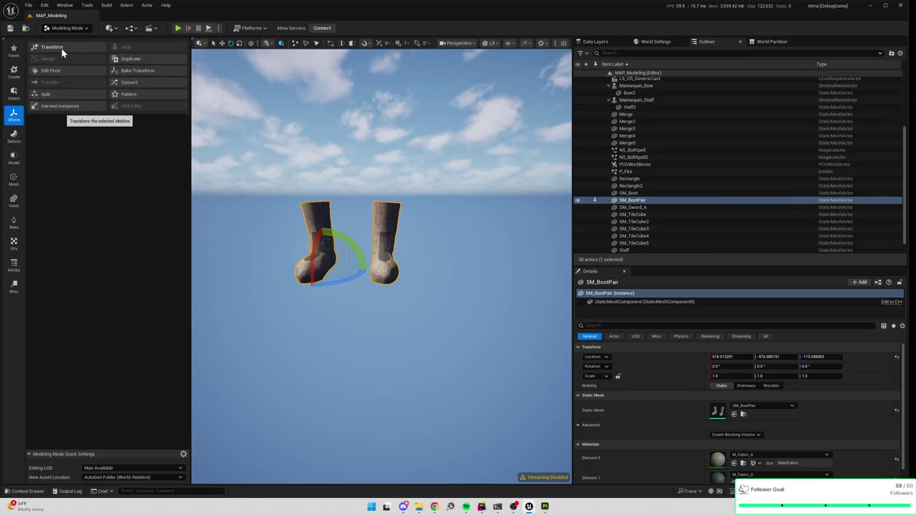
click(61, 47)
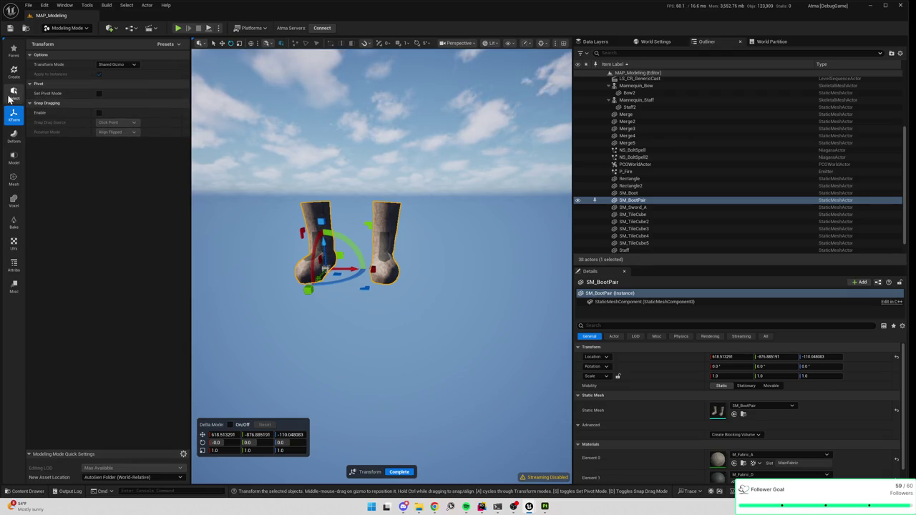
Set SM_BootPair's pivot to bottom centre between the boots, then select SK_BootPair in Boots.
click(13, 115)
click(68, 71)
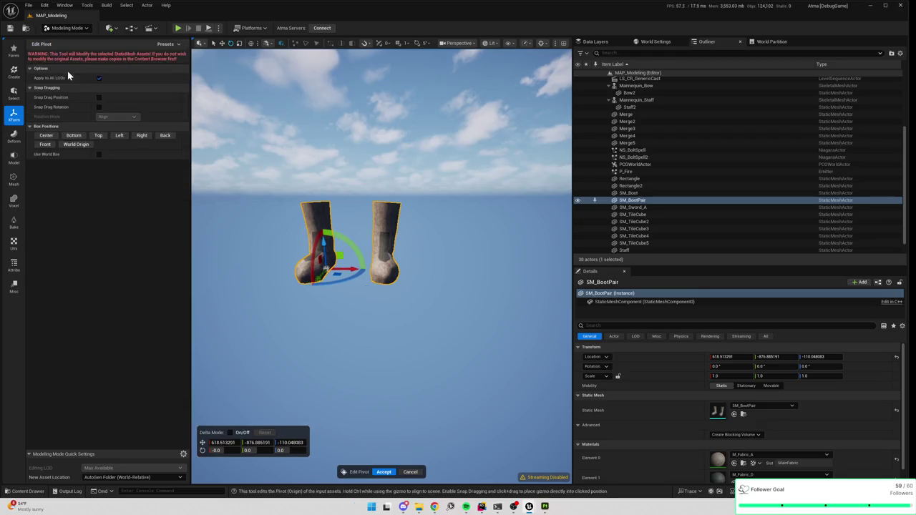
click(74, 136)
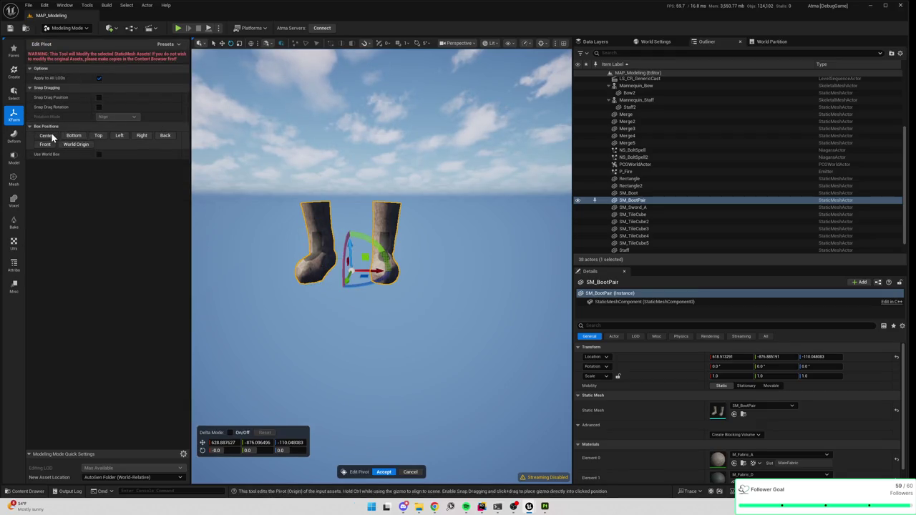
click(46, 135)
click(79, 137)
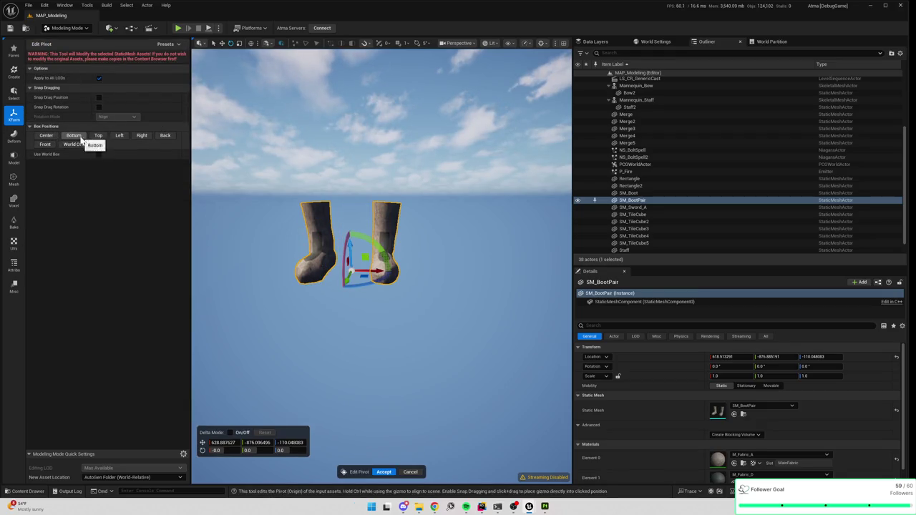
click(383, 472)
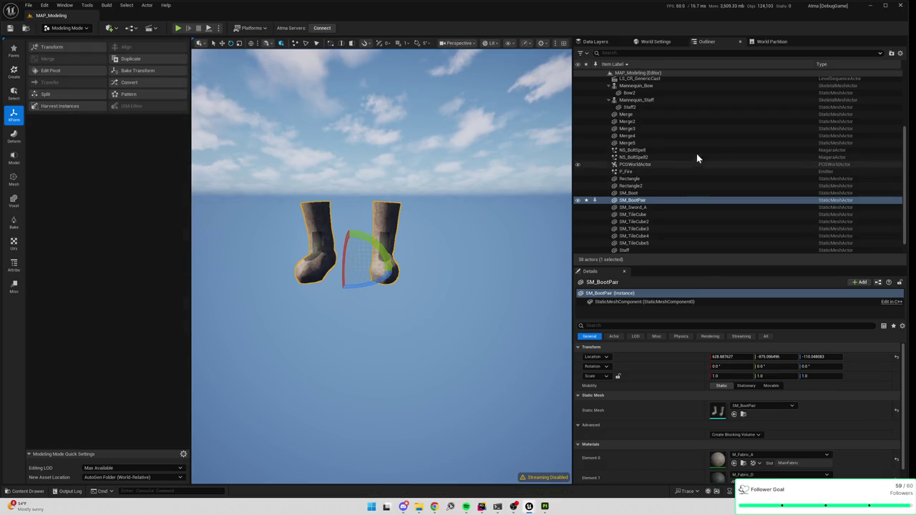
click(26, 491)
click(127, 310)
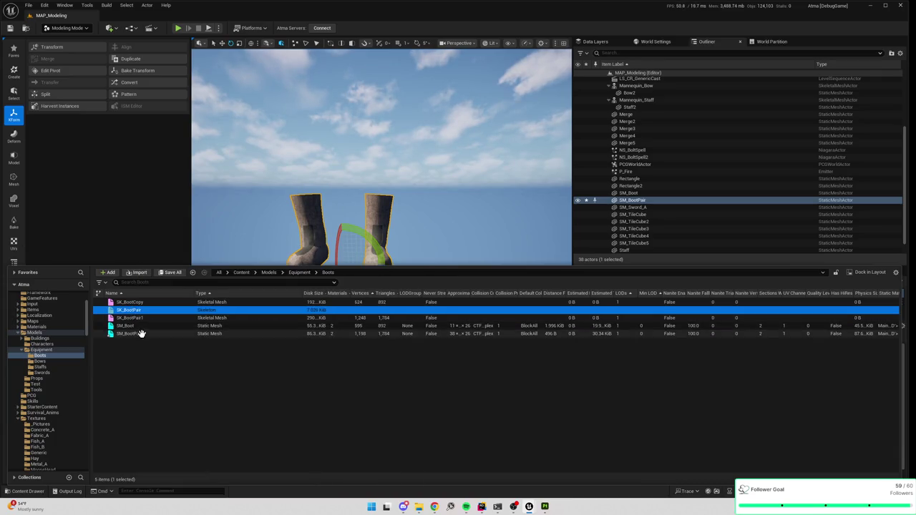
Force delete the SK_BootPair and SM_BootPair assets from the Boots folder.
ctrl+click(138, 333)
key(Delete)
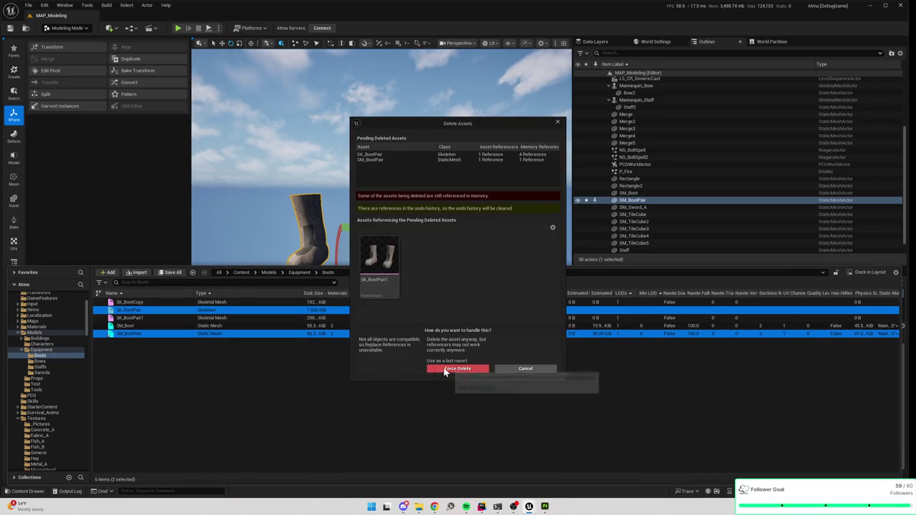
click(444, 369)
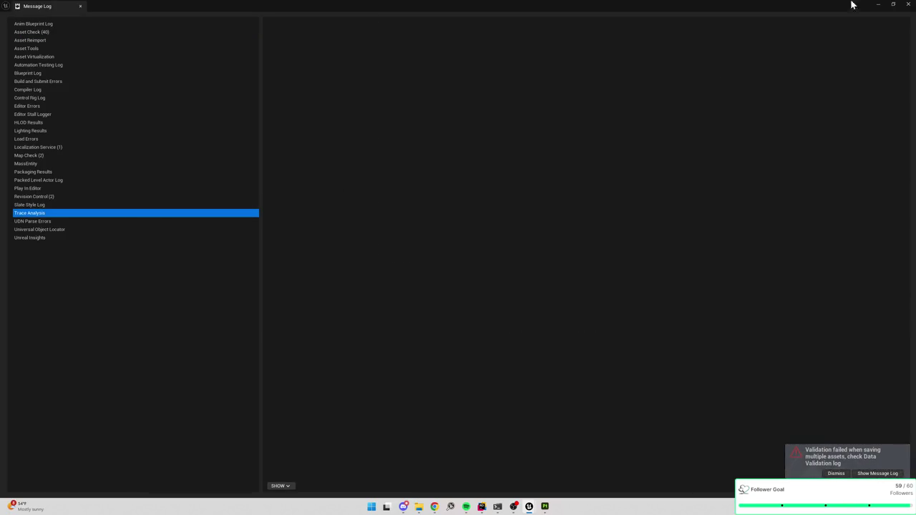
click(908, 4)
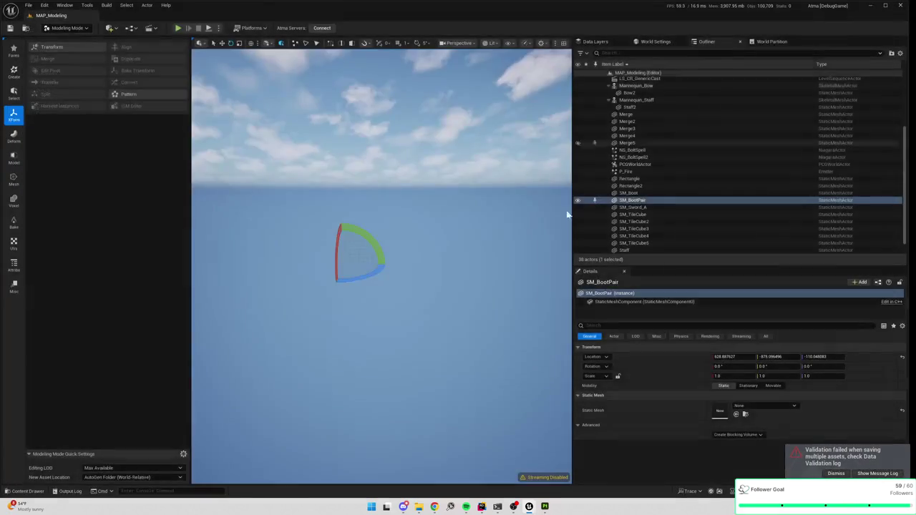
key(ctrl+space)
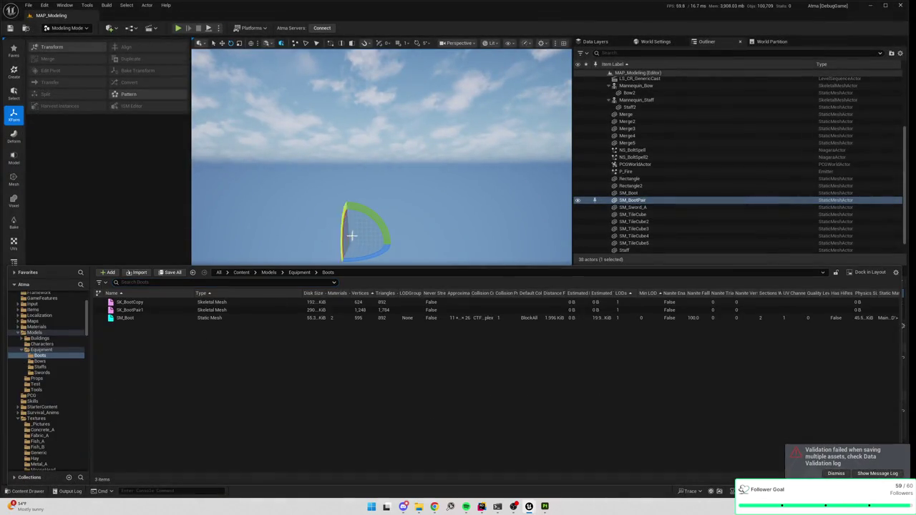
Undo an accidental level actor deletion and get SM_BootPair selected again.
click(437, 236)
click(649, 207)
key(Delete)
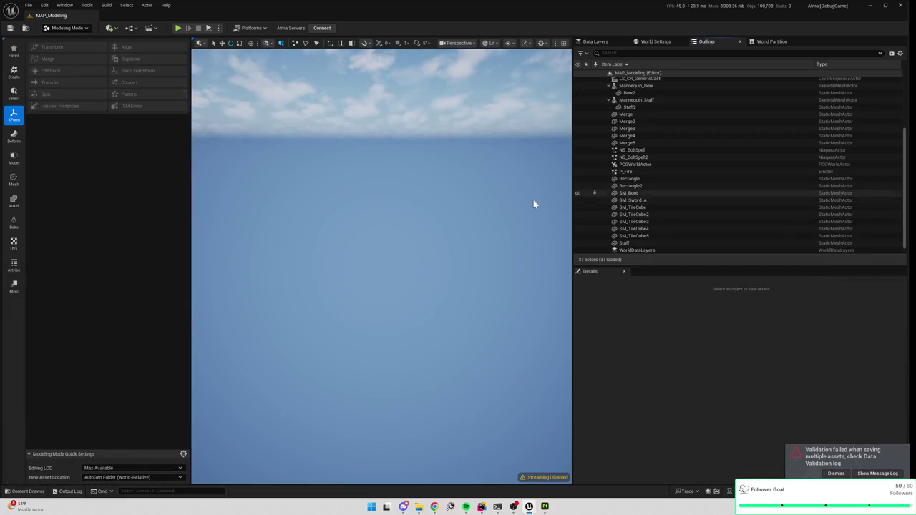
key(ctrl+space)
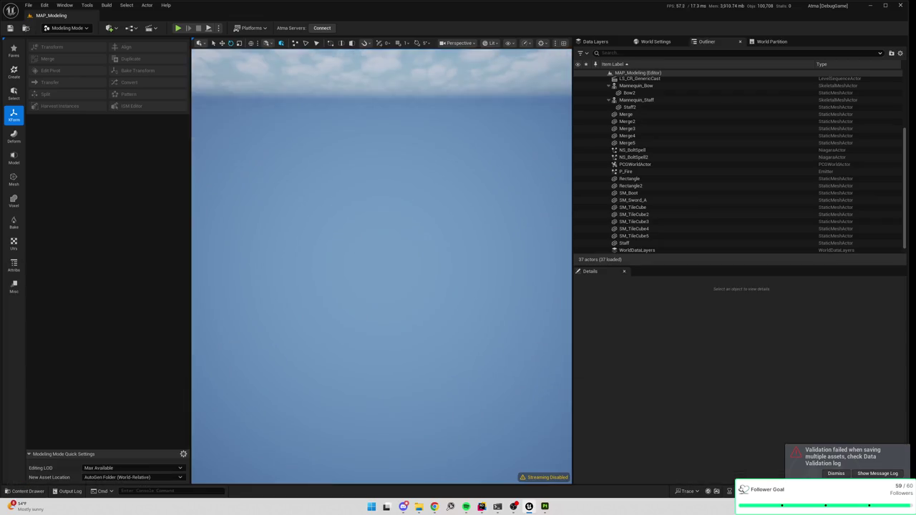
click(495, 204)
key(ctrl+z)
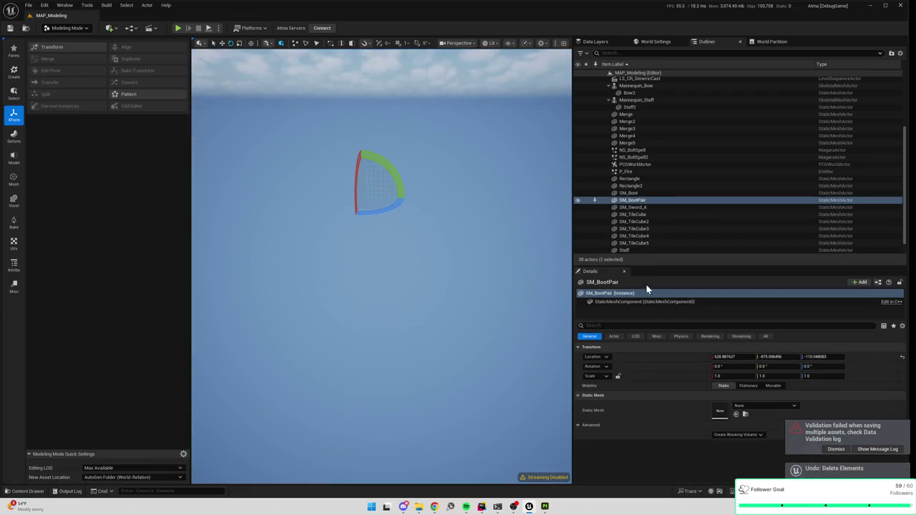
key(ctrl+space)
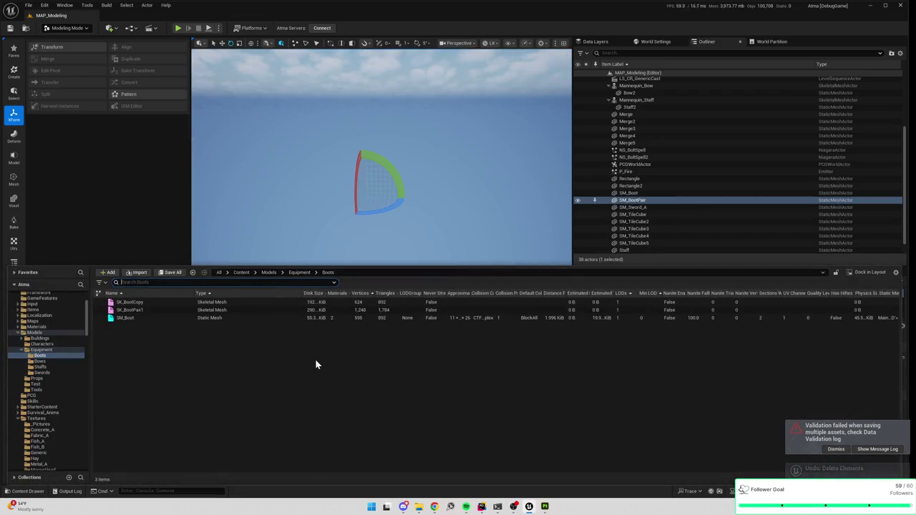
click(324, 235)
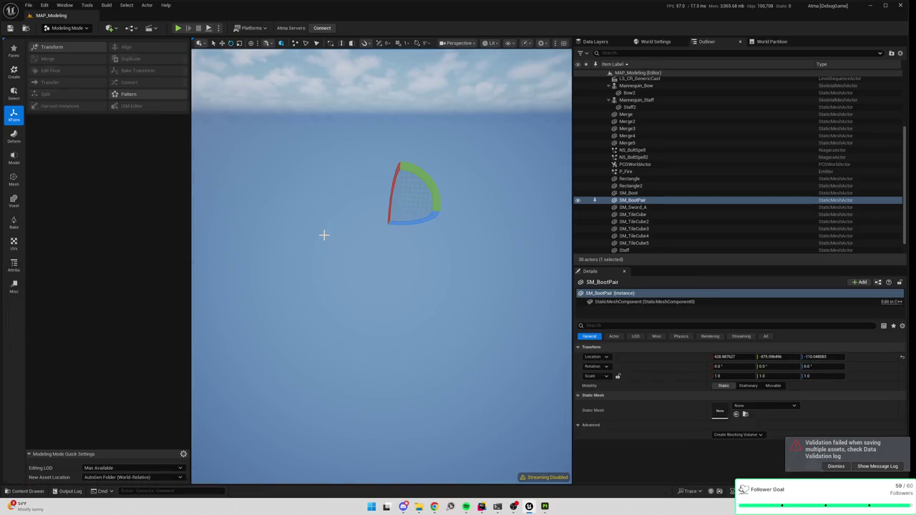
key(ctrl+z)
key(ctrl+y)
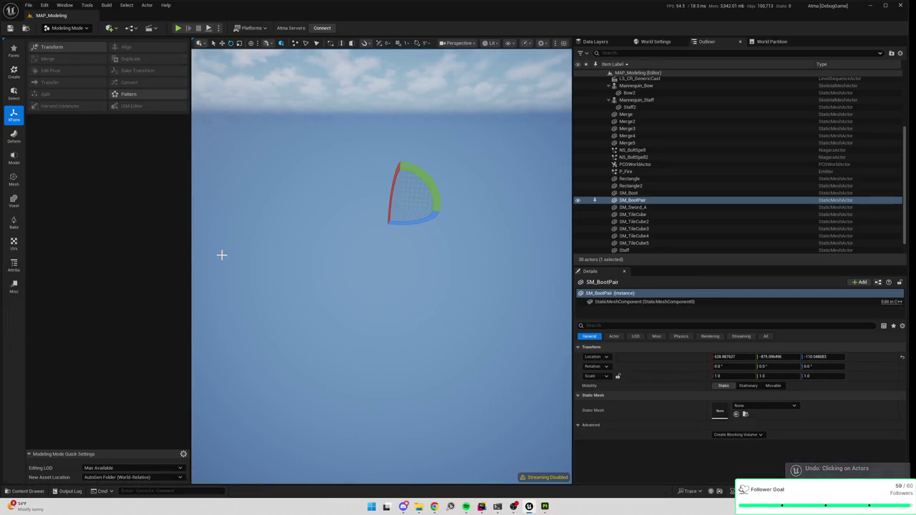
drag(444, 293, 438, 291)
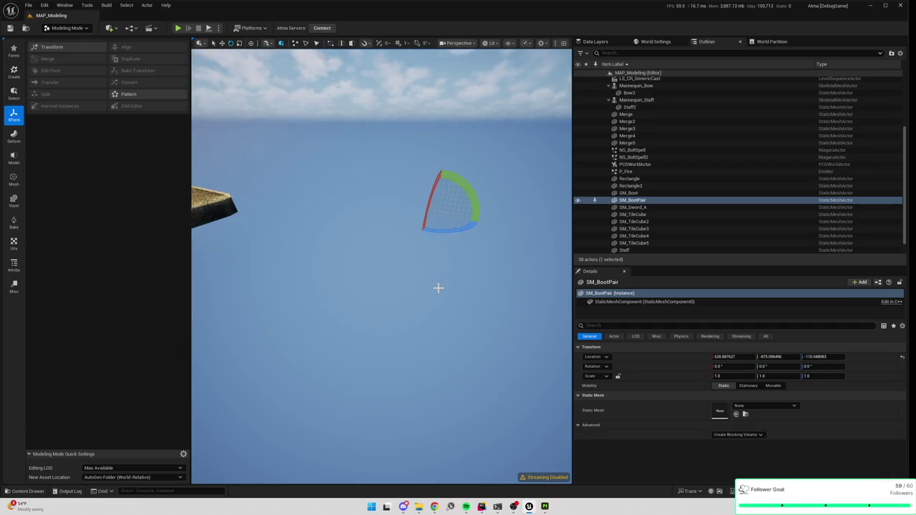
key(ctrl+space)
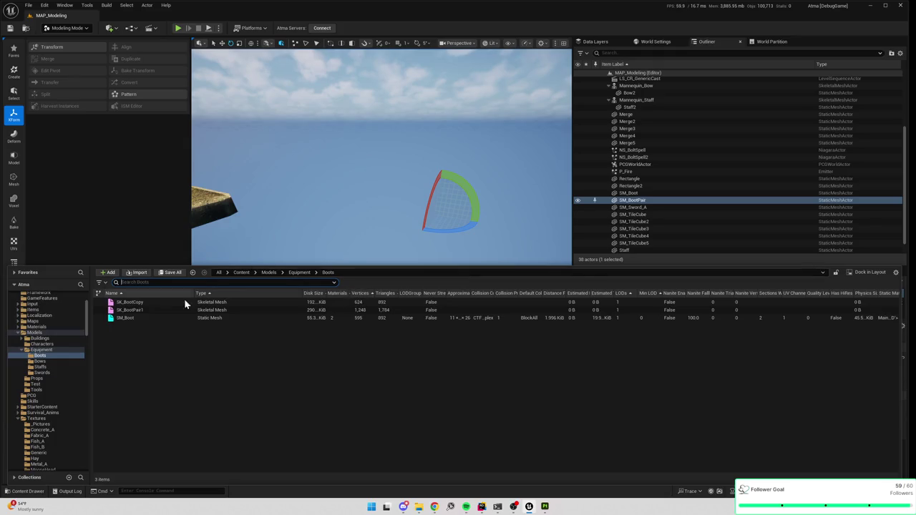
Delete the SM_BootPair actor from the level.
click(642, 201)
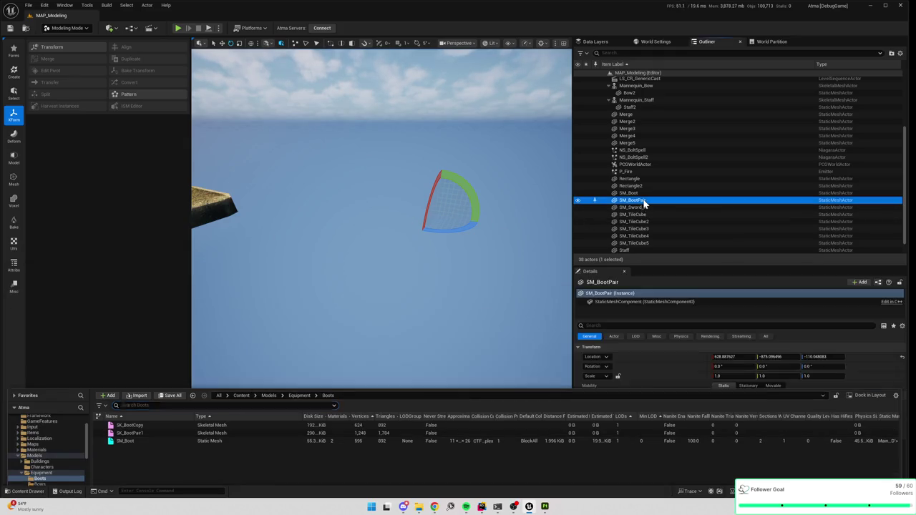
key(Delete)
scroll(471, 248, up, 1)
scroll(469, 249, down, 4)
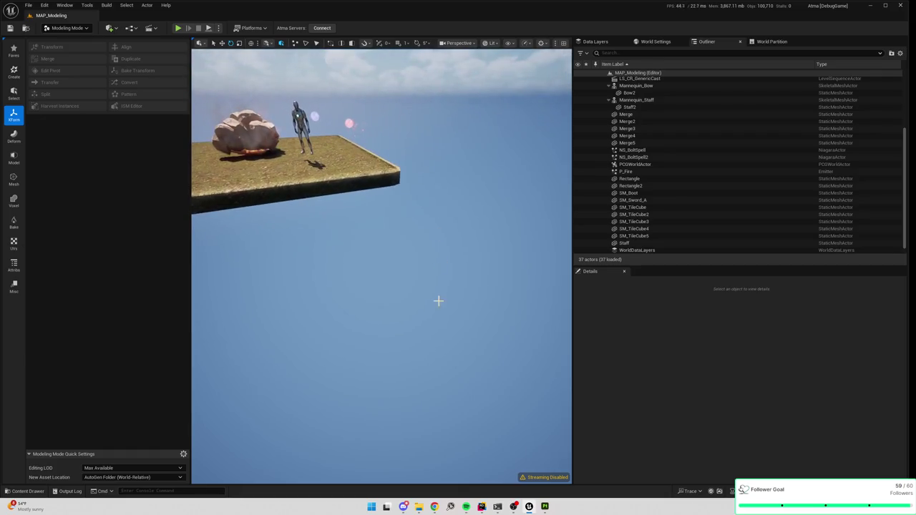
key(ctrl+space)
Delete the SK_BootPair1 asset and drag a copy of SM_Boot into the level.
click(165, 309)
right_click(164, 309)
click(193, 354)
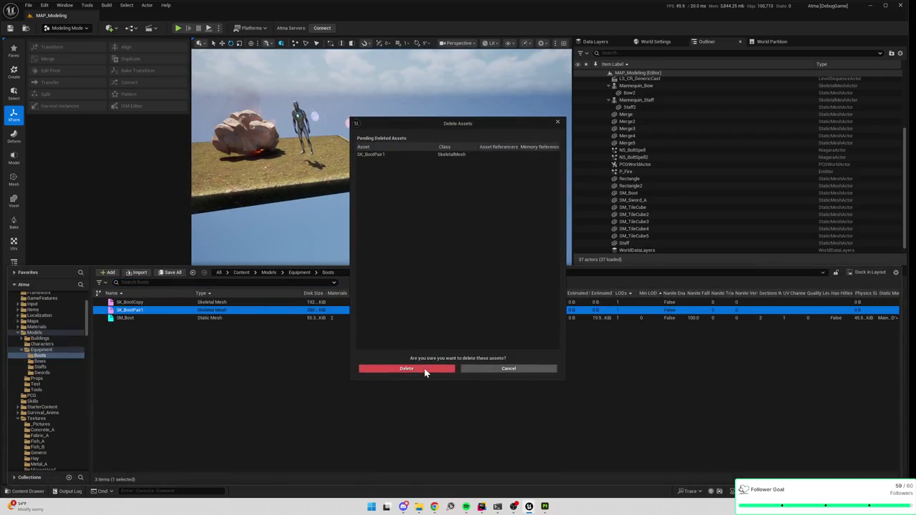
click(423, 370)
click(126, 310)
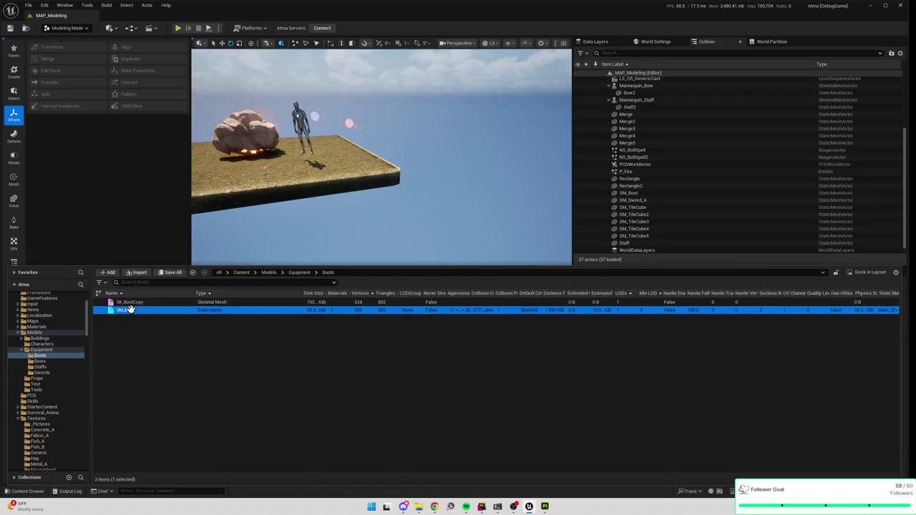
drag(128, 310, 464, 179)
Mirror the single boot forward to form a pair of boots.
key(f)
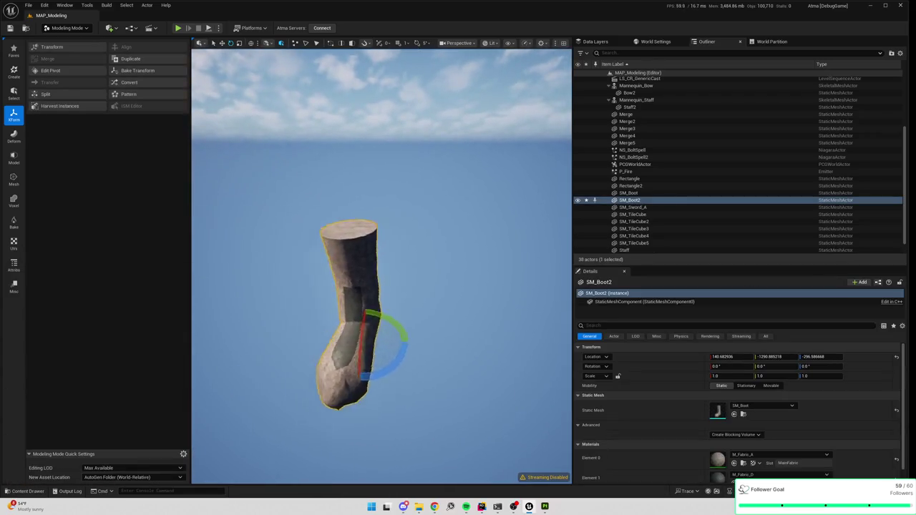
click(14, 157)
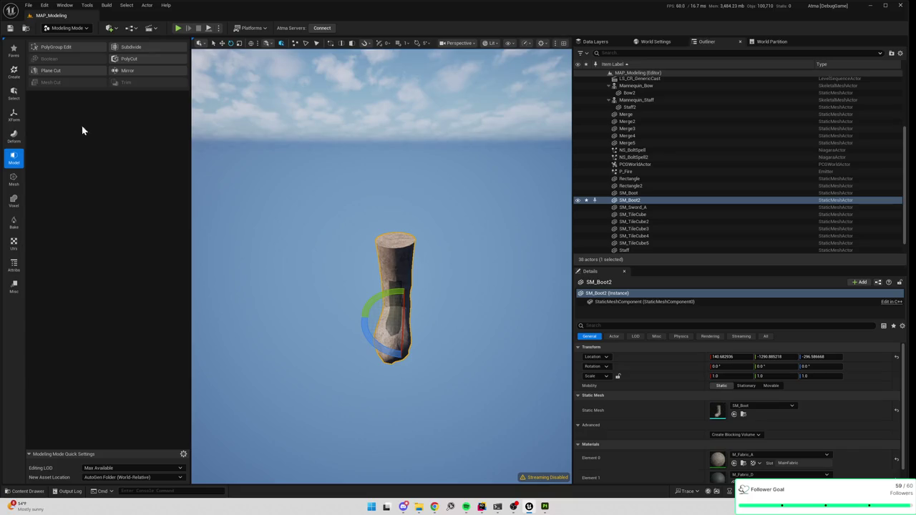
click(145, 71)
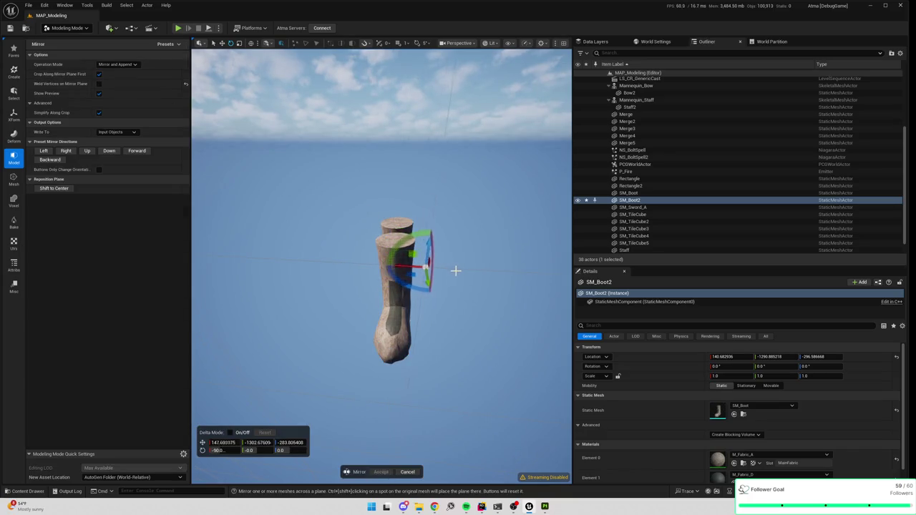
click(146, 151)
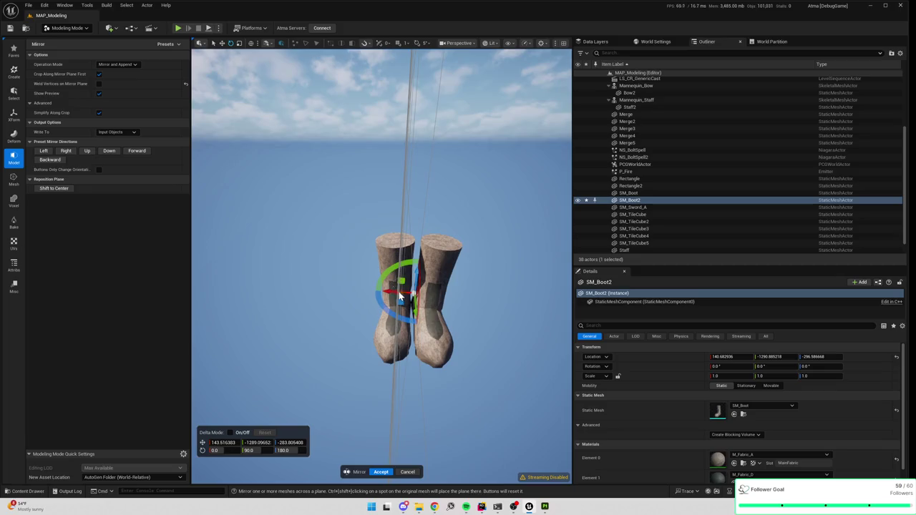
drag(374, 293, 408, 293)
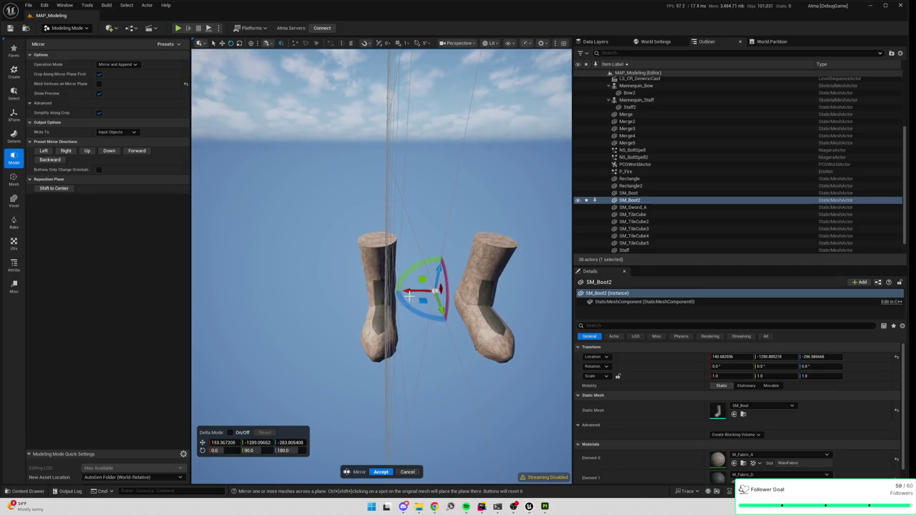
click(381, 473)
Move the pair's pivot to the centre between the two boots.
click(13, 116)
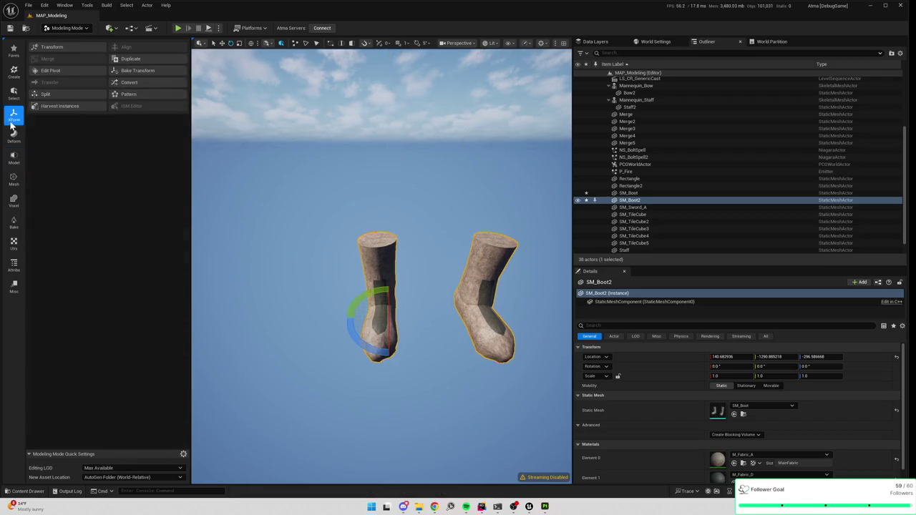
click(66, 72)
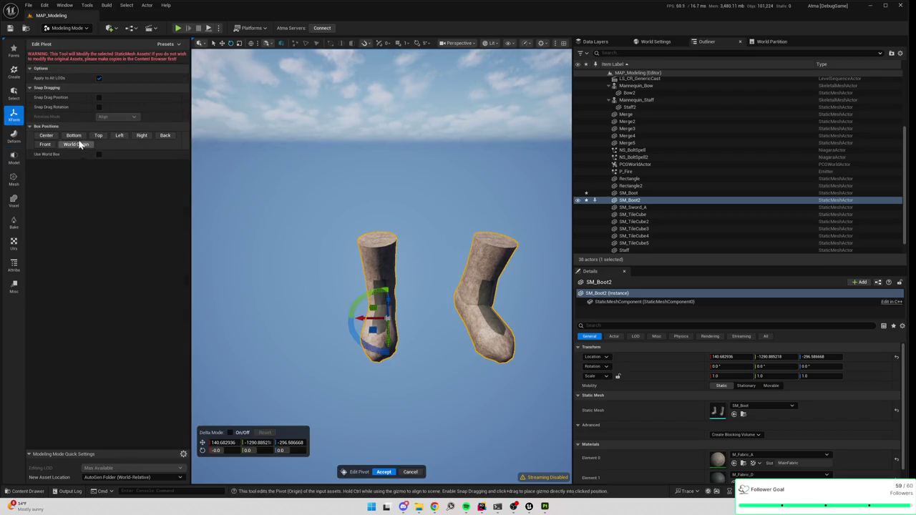
click(46, 136)
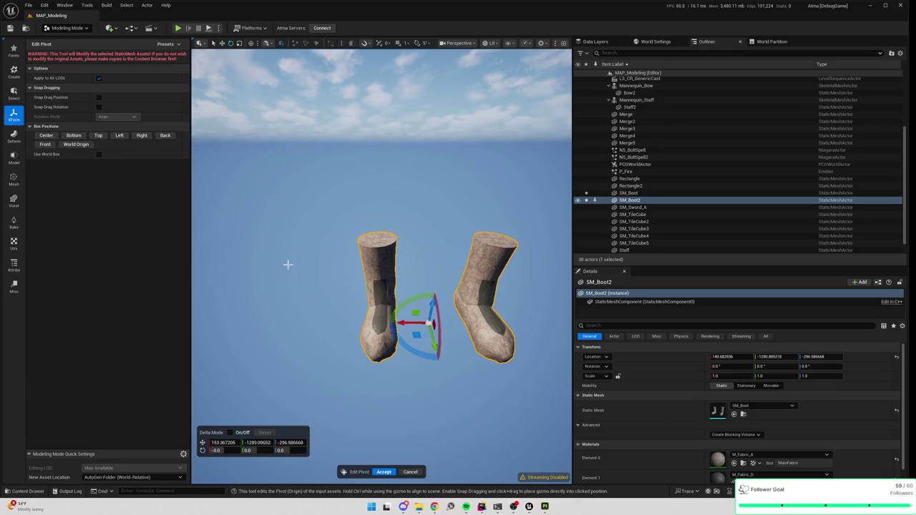
click(374, 471)
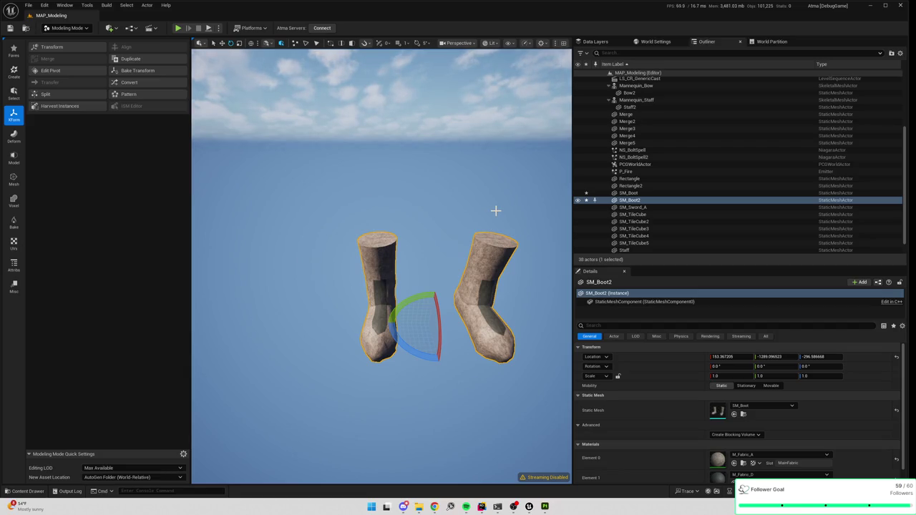
Undo the recent edits and delete the empty SM_BootPair actor.
key(ctrl+z)
key(ctrl+z)
key(ctrl+z)
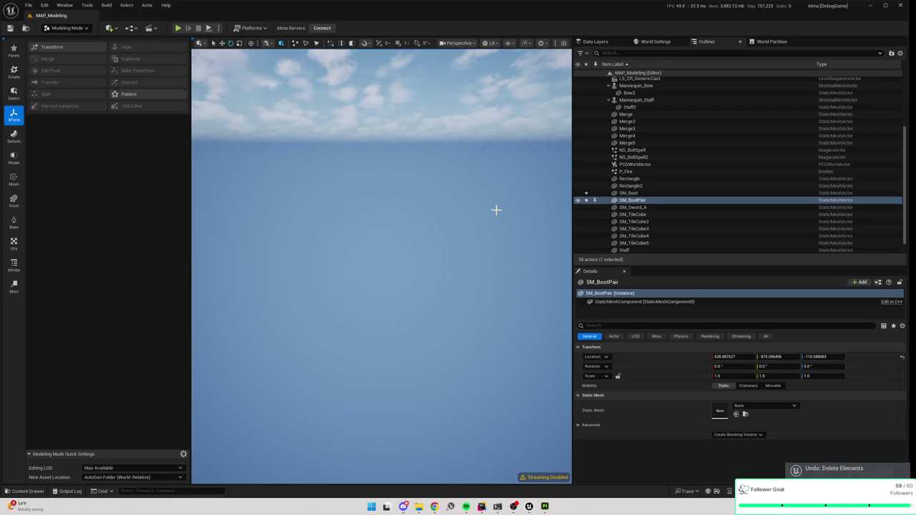
click(642, 204)
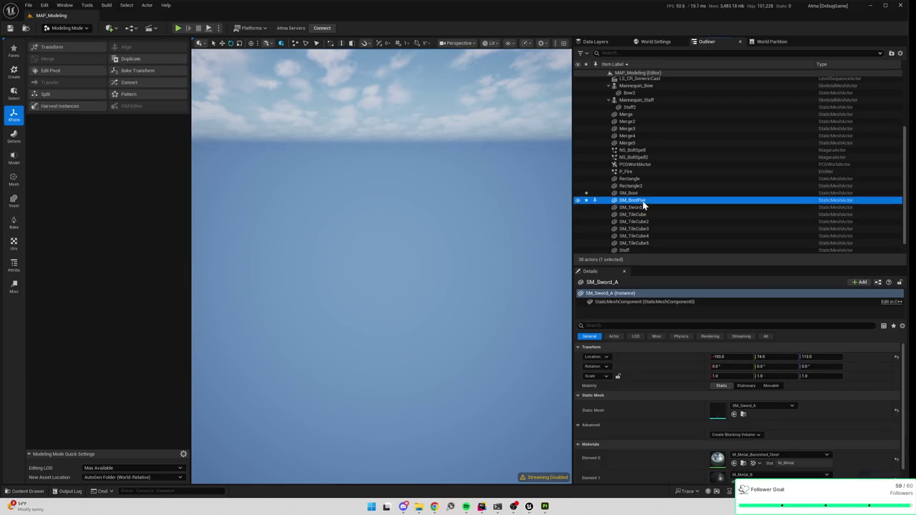
key(Delete)
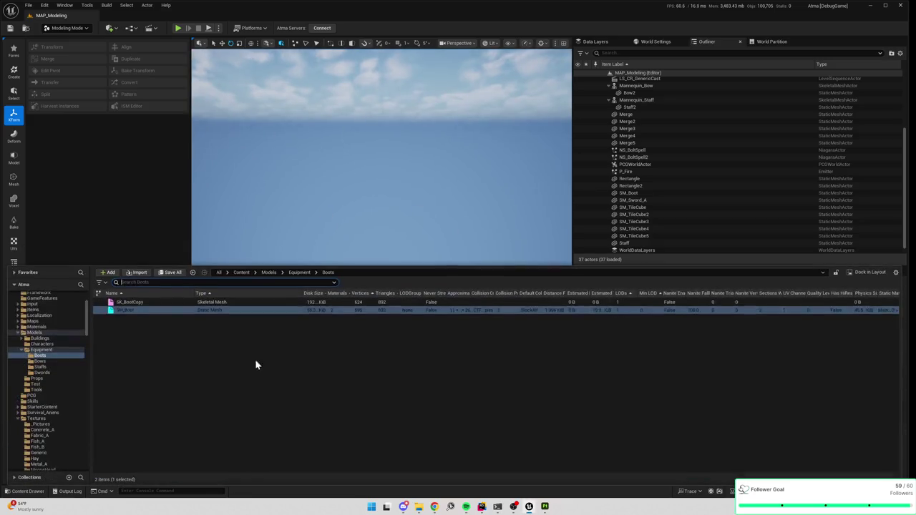
Duplicate SM_Boot as 'SM_BootPair' and drag it into the level.
key(ctrl+space)
click(141, 310)
key(ctrl+d)
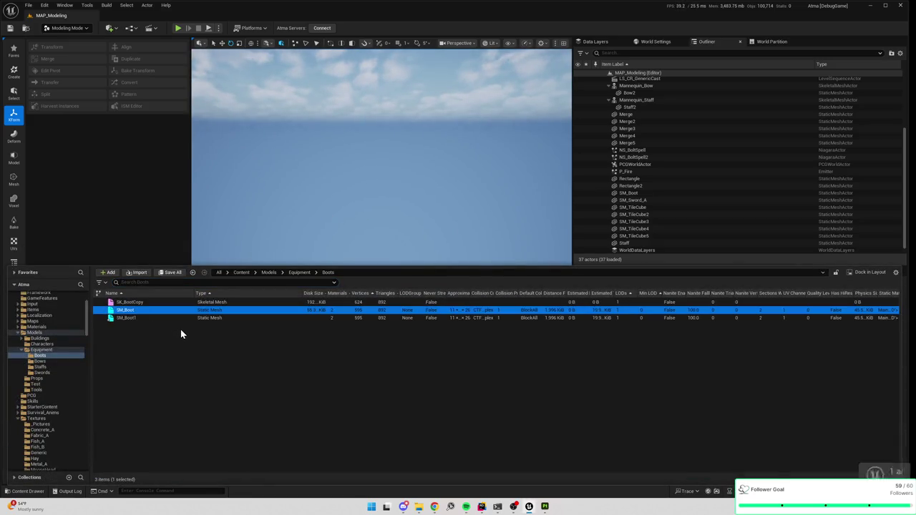
text(SM_BootPair)
key(Return)
mouse_move(150, 319)
mouse_down()
mouse_move(421, 215)
mouse_move(438, 256)
mouse_move(459, 262)
mouse_up()
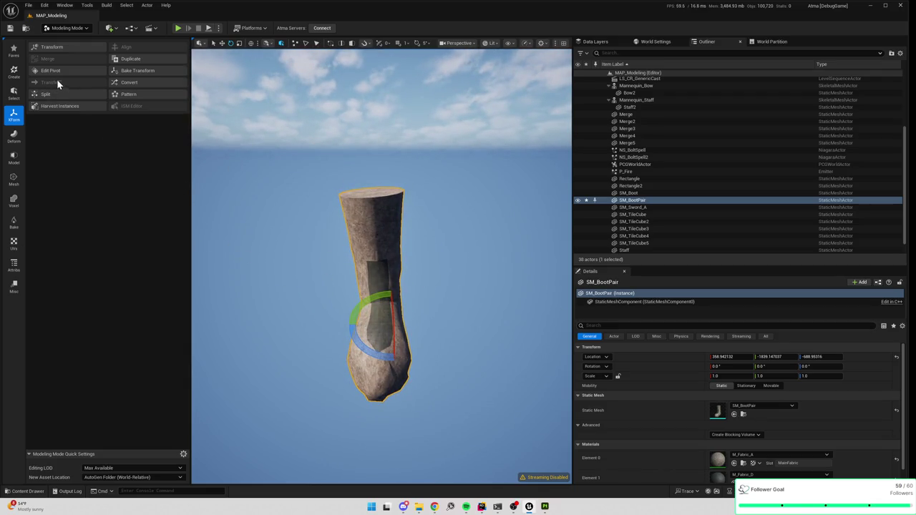
Mirror the SM_BootPair boot forward to create the second boot.
click(14, 158)
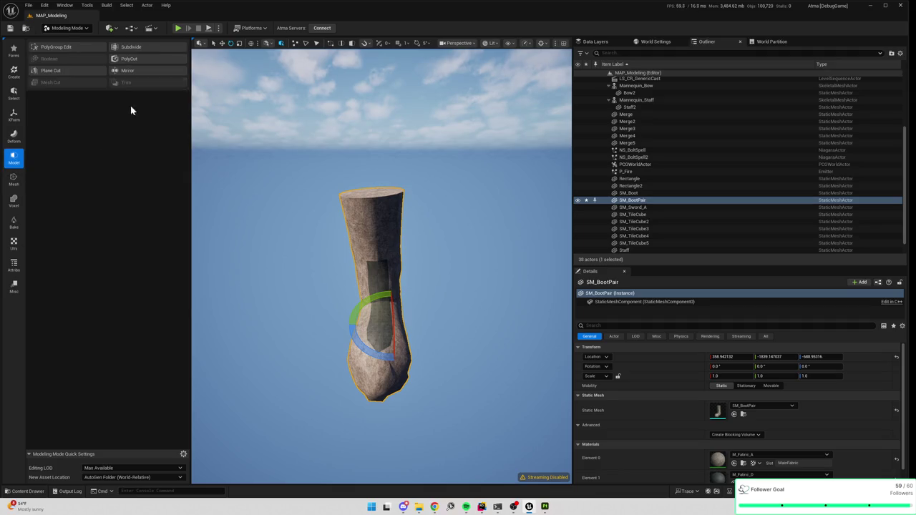
click(132, 109)
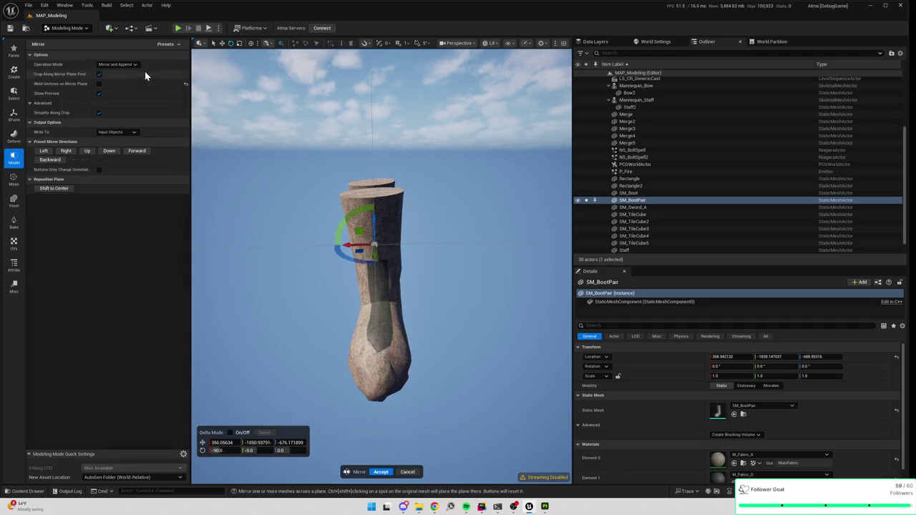
click(136, 152)
key(f)
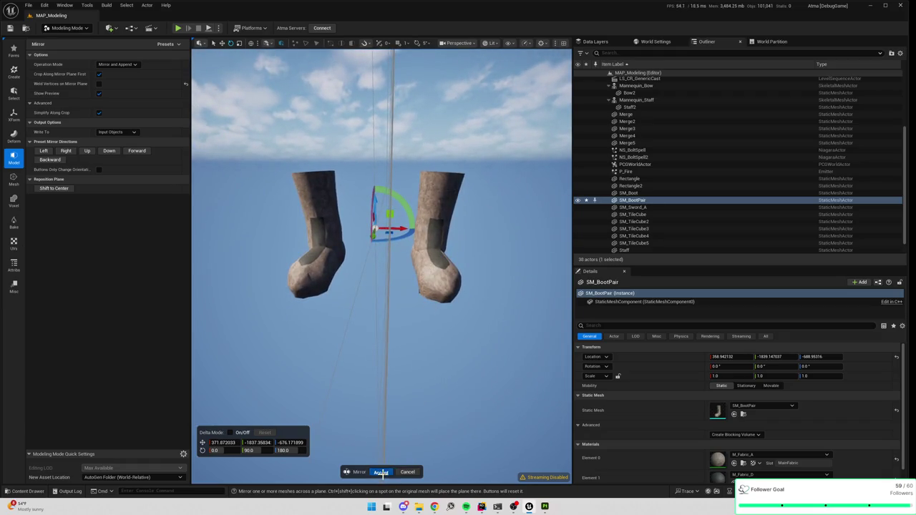
click(381, 472)
Centre SM_BootPair's pivot between the two boots.
click(18, 120)
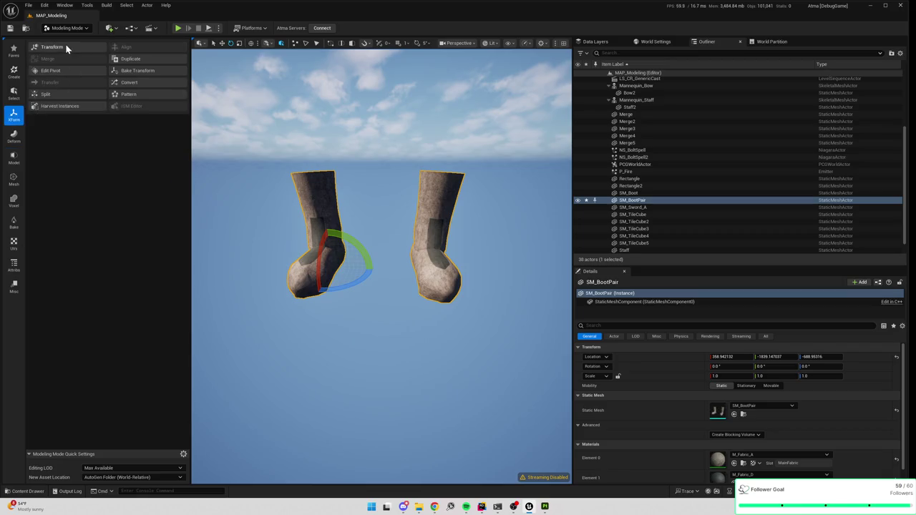
click(67, 73)
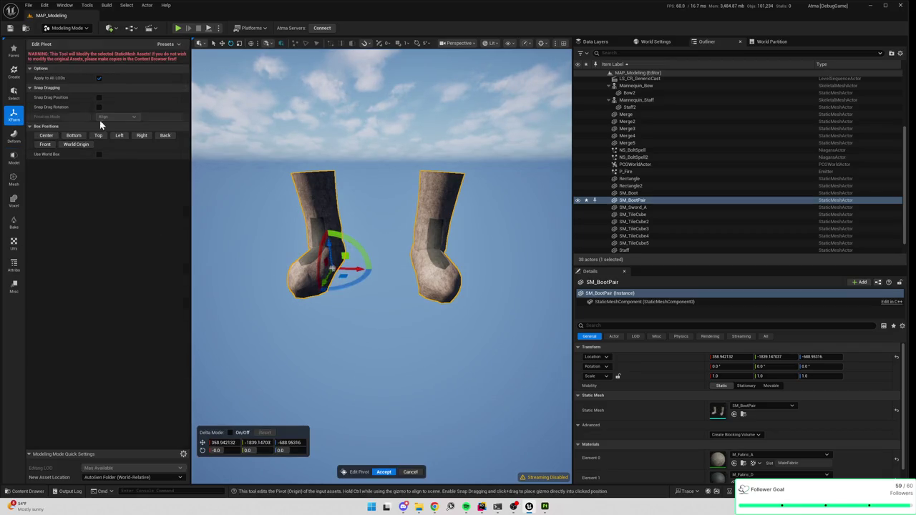
click(45, 136)
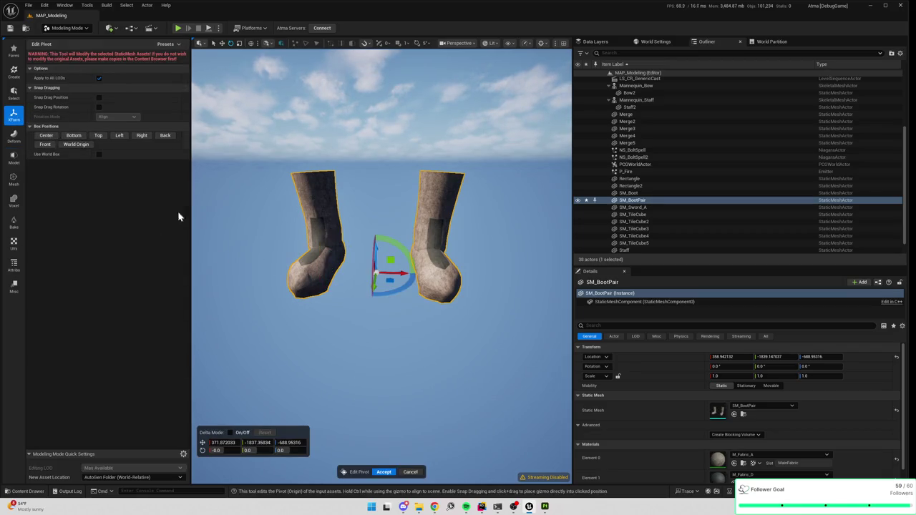
click(383, 472)
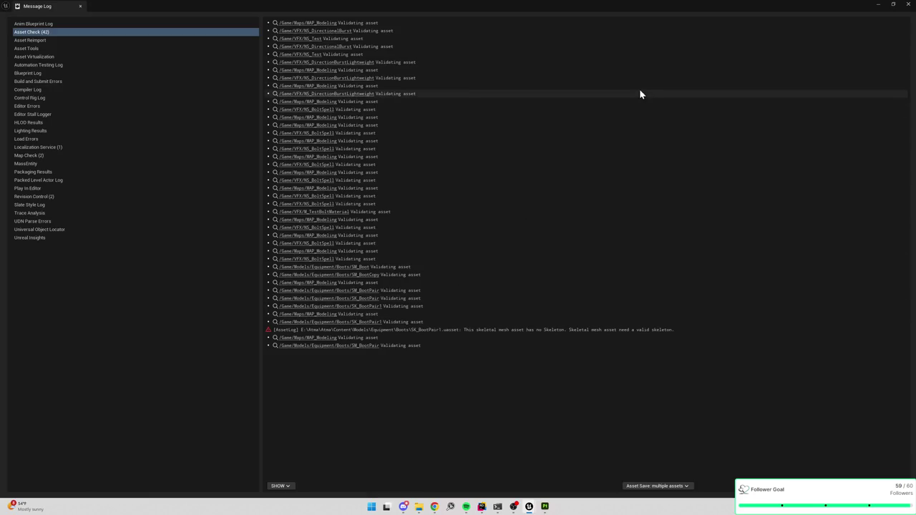
key(ctrl+space)
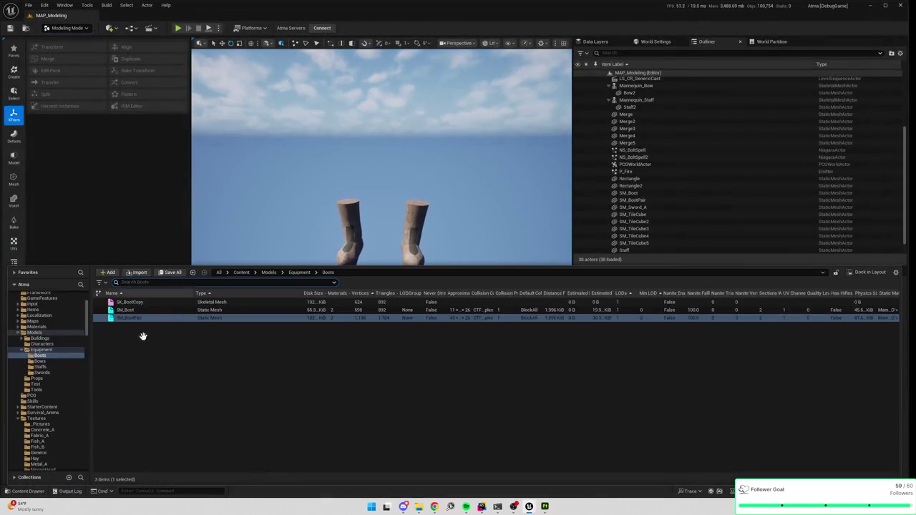
Convert SM_BootPair to skeletal mesh SK_BootPair1 and open it in a maximised editor.
right_click(132, 316)
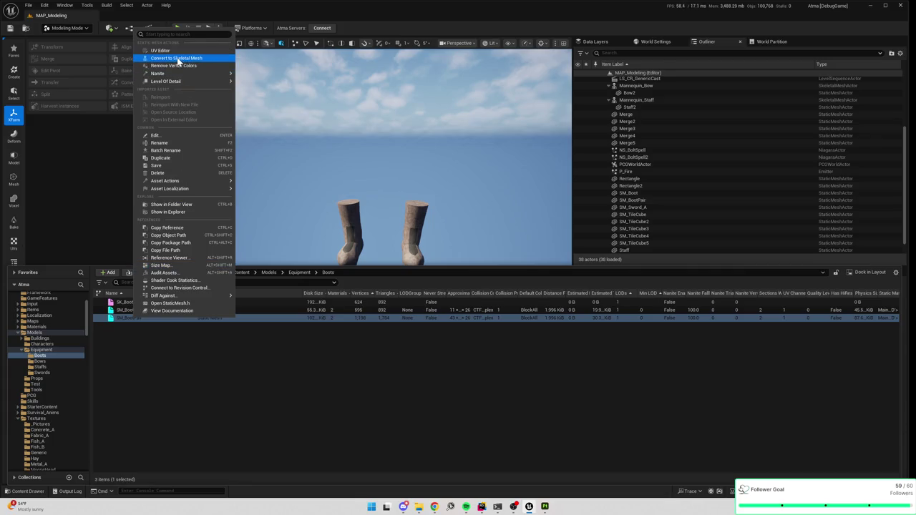
click(177, 63)
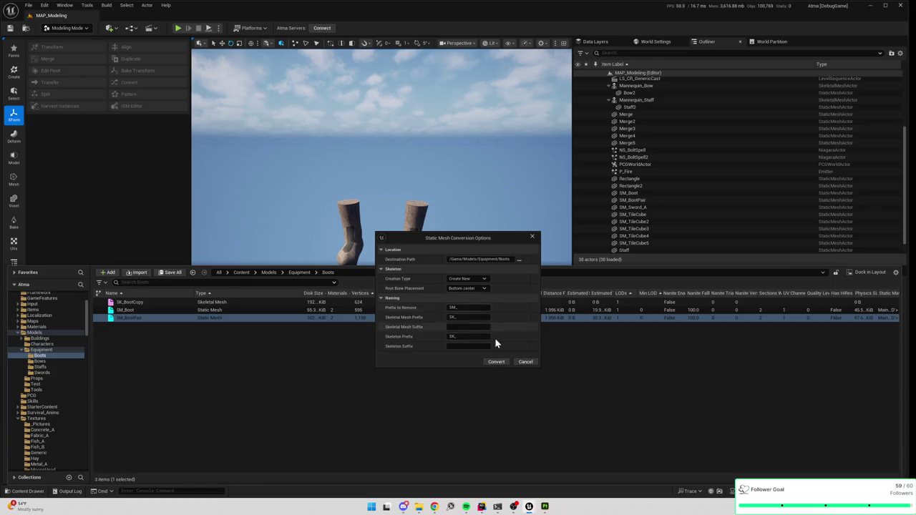
click(498, 362)
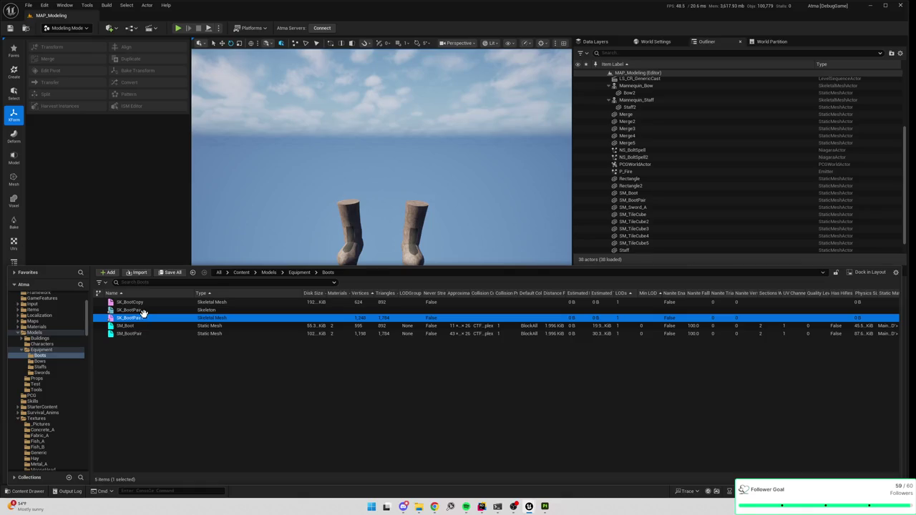
double_click(143, 314)
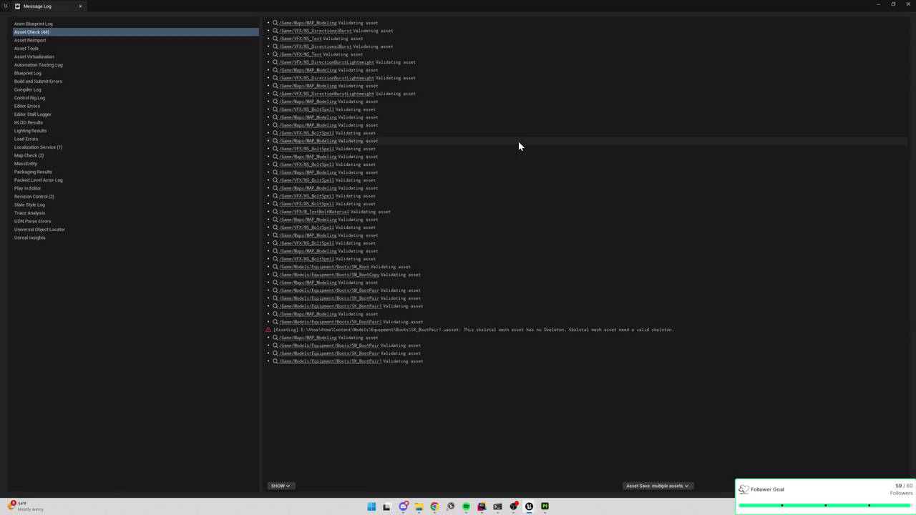
click(907, 5)
double_click(541, 146)
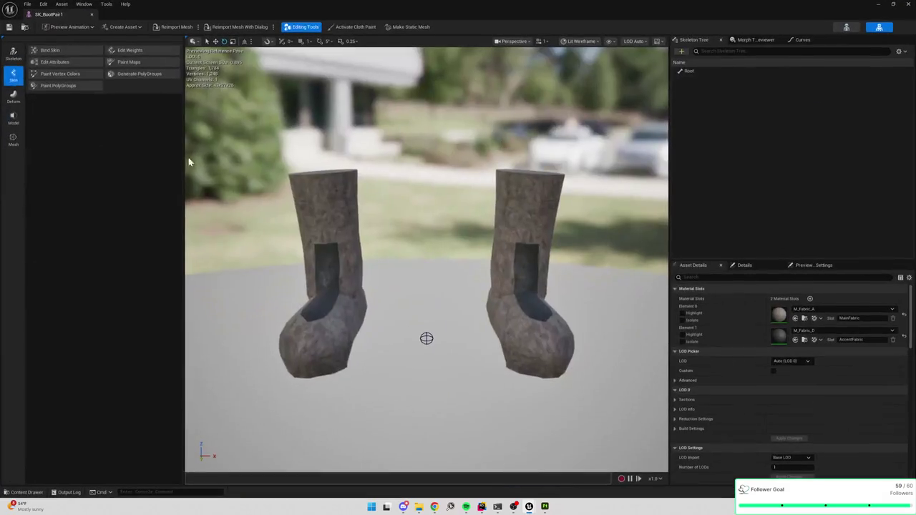
Add joint, joint1 and joint2 under root at the right boot's calf, ankle and toe.
click(13, 53)
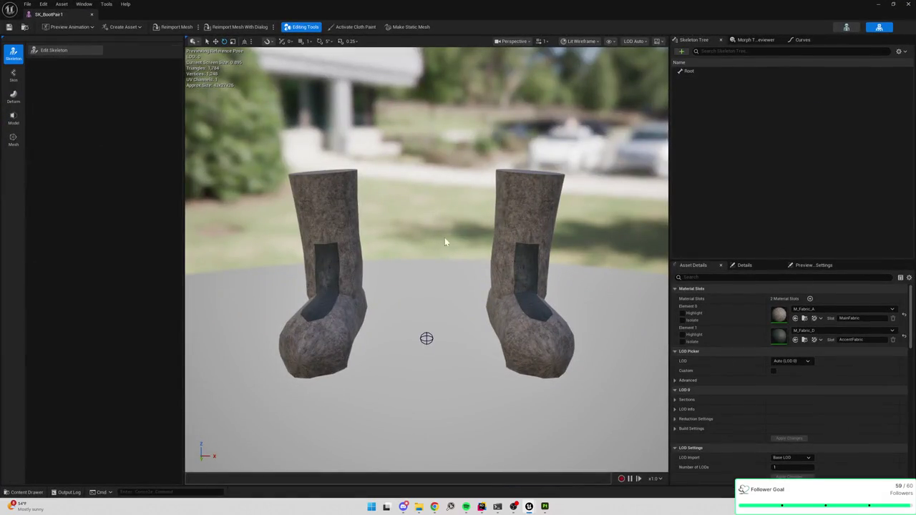
click(427, 339)
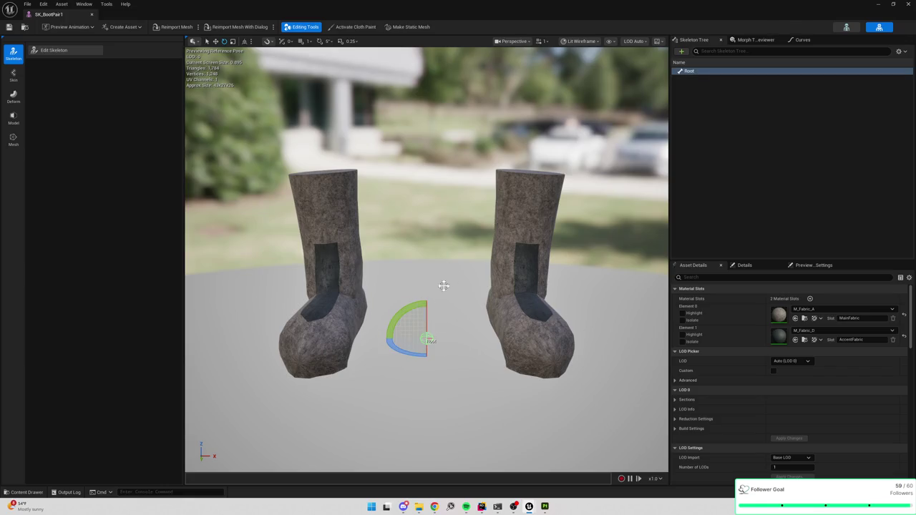
key(f)
click(97, 50)
mouse_move(460, 196)
mouse_down()
mouse_move(457, 171)
mouse_move(445, 261)
mouse_up()
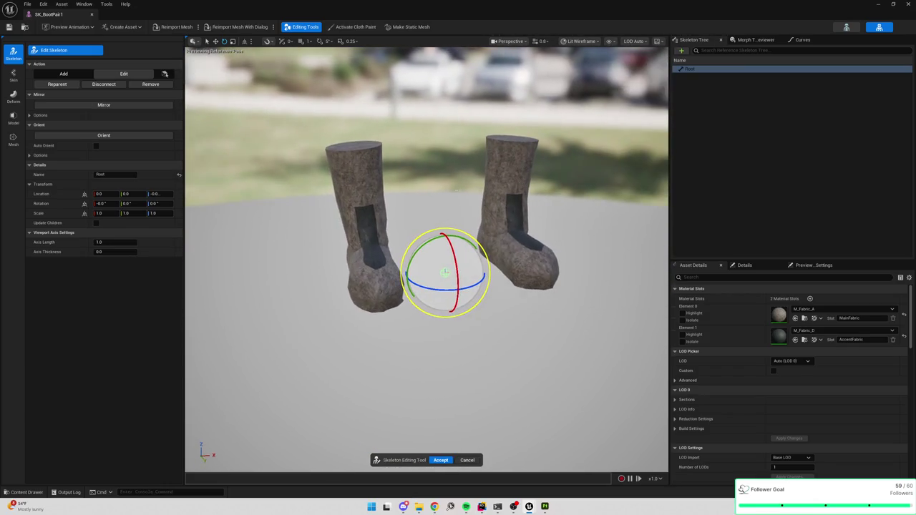
click(511, 144)
click(108, 73)
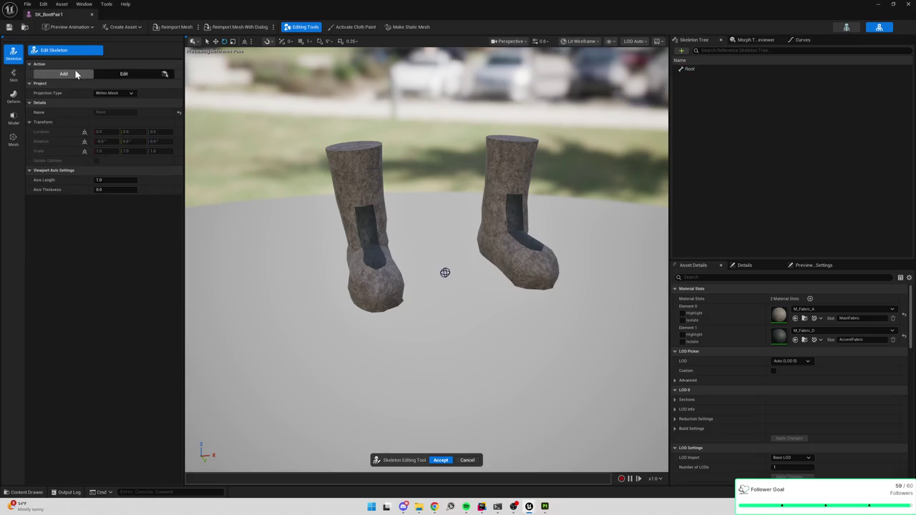
click(509, 146)
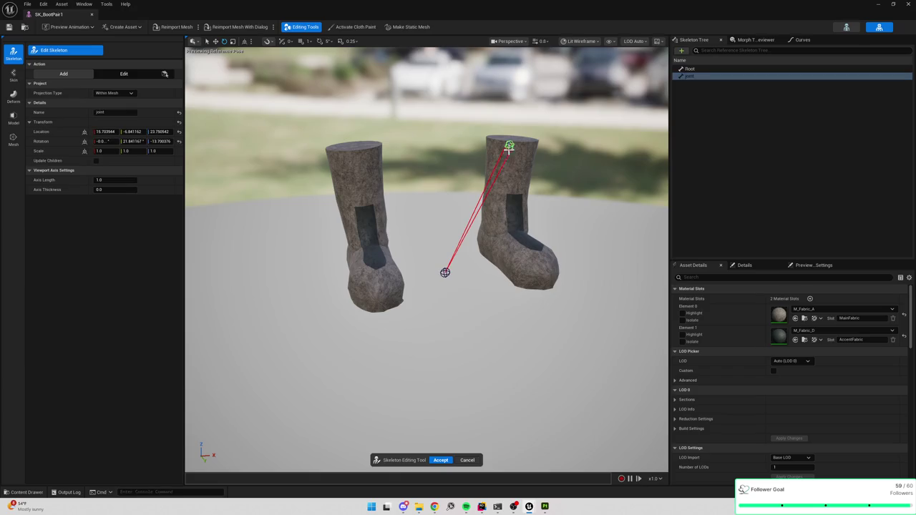
click(495, 241)
click(544, 275)
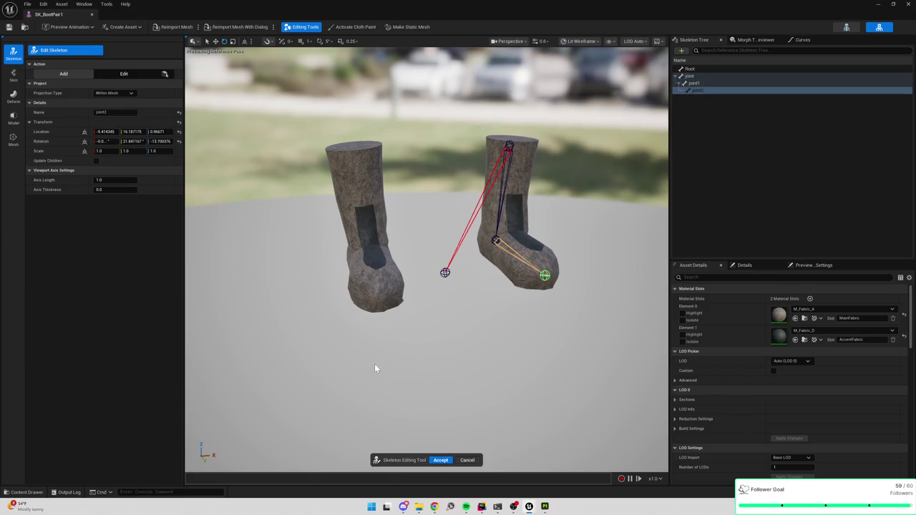
Move joint1 deeper into the ankle, nudge joint2 slightly left, then select joint.
mouse_move(522, 184)
mouse_down()
mouse_move(437, 187)
mouse_move(428, 136)
mouse_up()
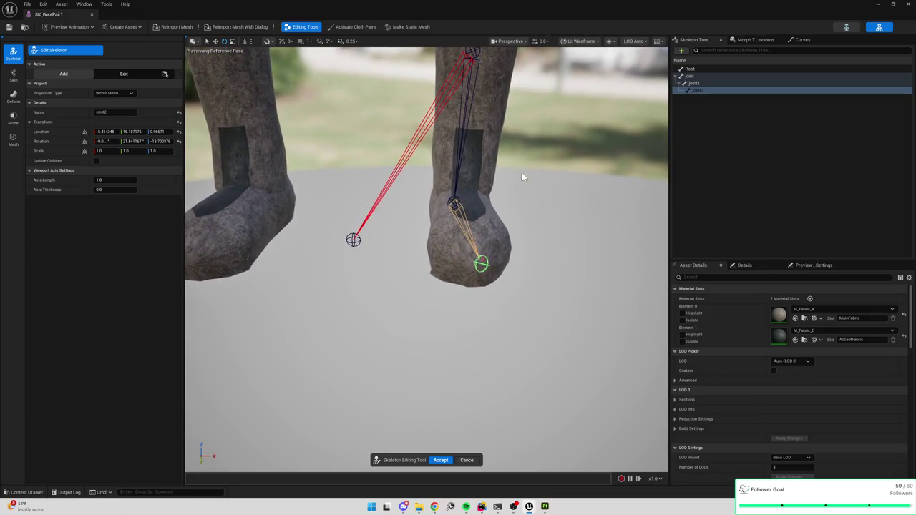
click(461, 201)
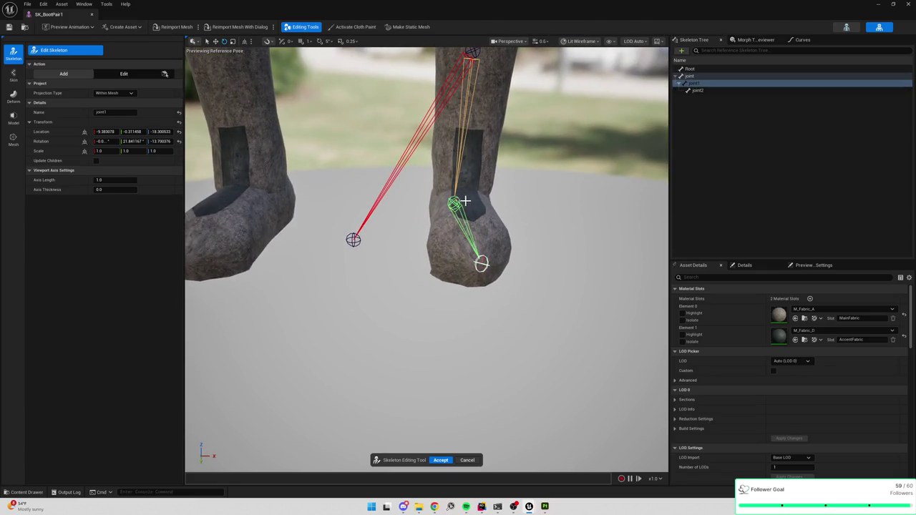
click(125, 74)
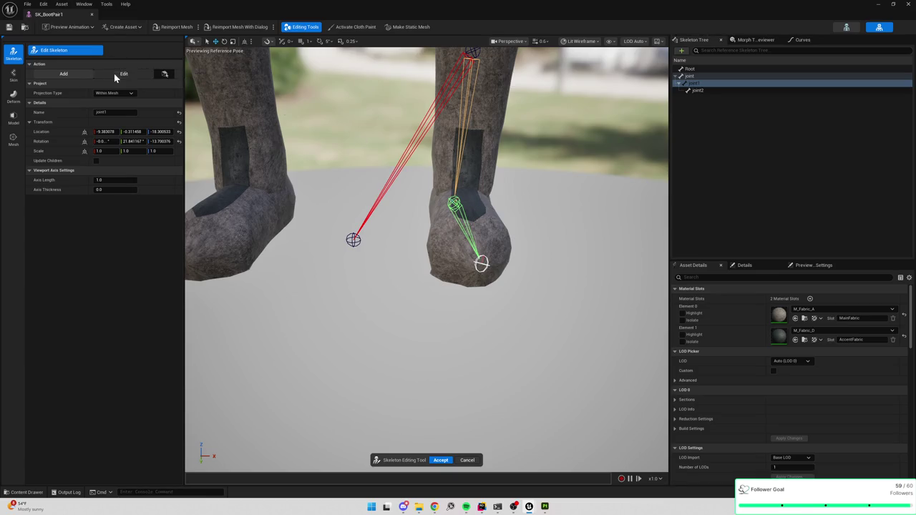
drag(501, 205, 559, 207)
scroll(517, 207, down, 5)
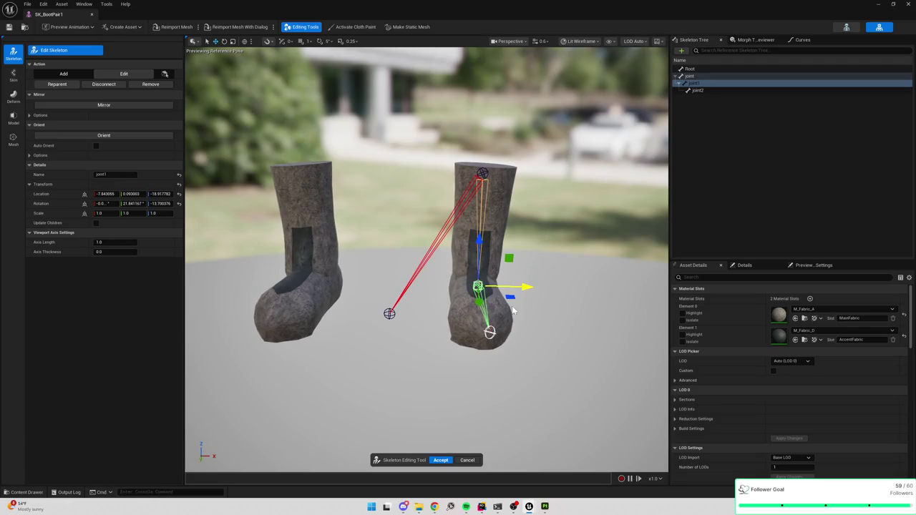
click(491, 332)
drag(541, 337, 534, 337)
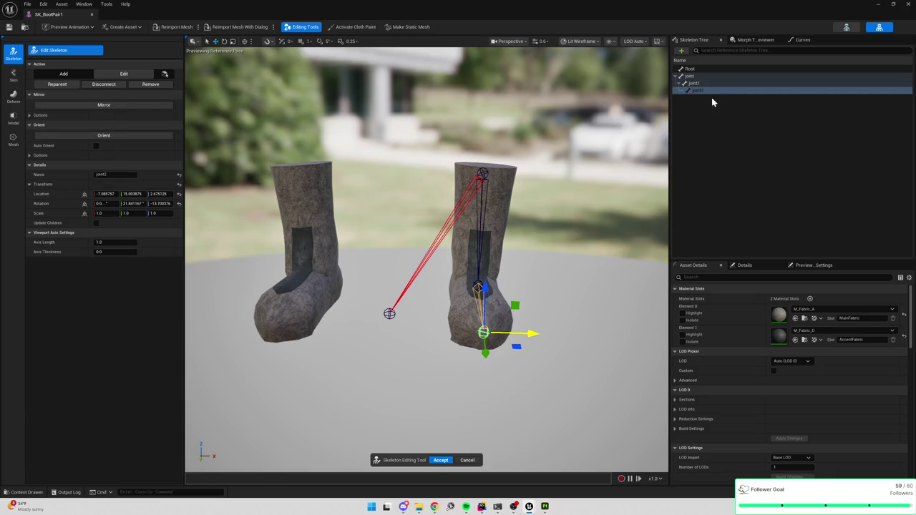
click(692, 76)
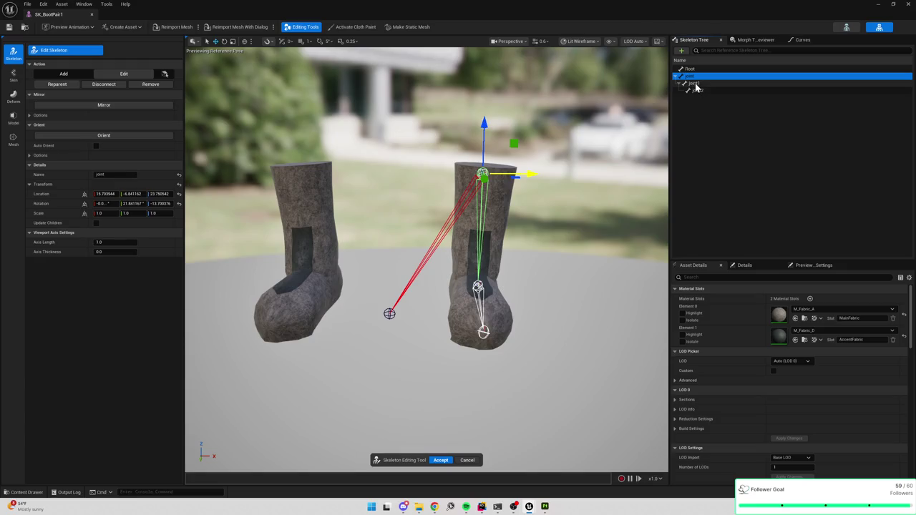
Rename joint to calf_l and joint1 to hea_l in the Skeleton Tree.
key(F2)
click(720, 151)
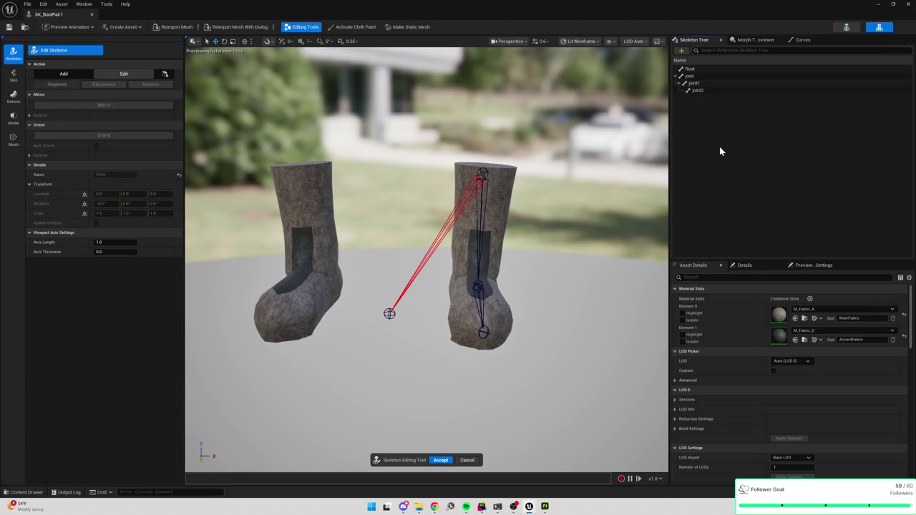
click(690, 76)
key(F2)
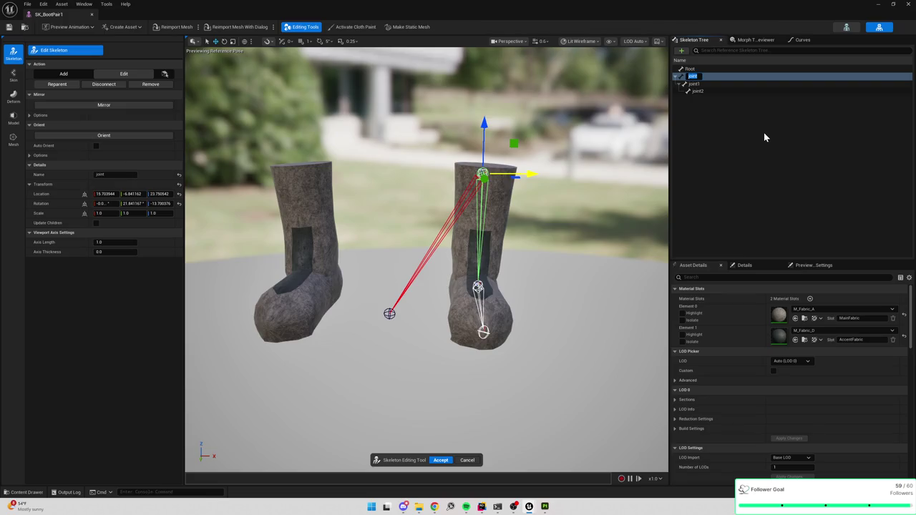
text(calf_l)
key(Return)
key(Down)
key(F2)
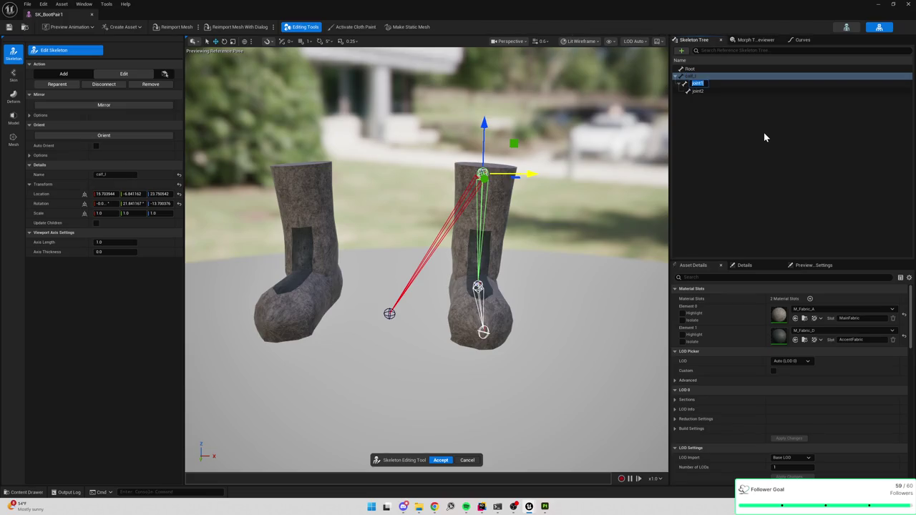
text(hea)
text(_l)
key(Return)
key(Down)
key(F2)
Fix the names to calf_l and heel_l, set joint2 to toe_l, and reselect calf_l.
click(694, 76)
key(F2)
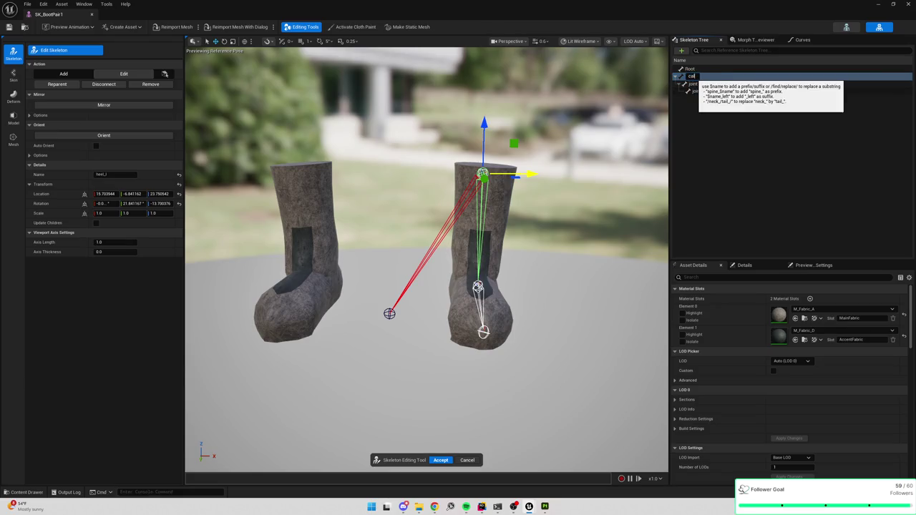
text(l)
key(Return)
click(693, 85)
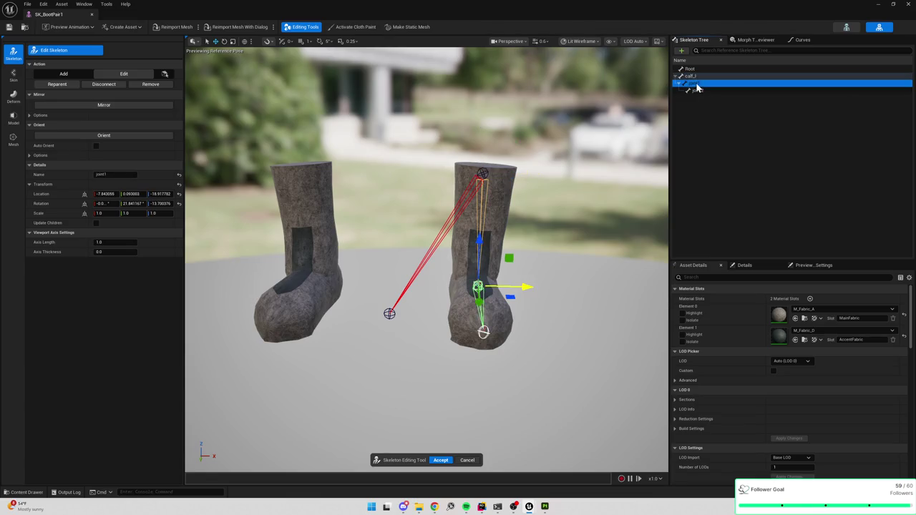
key(F2)
text(heel_l)
key(Return)
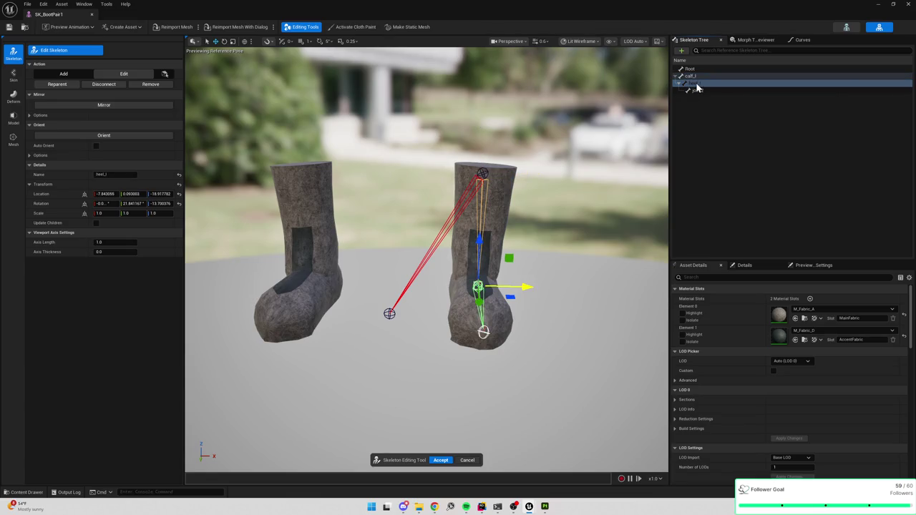
click(697, 92)
key(F2)
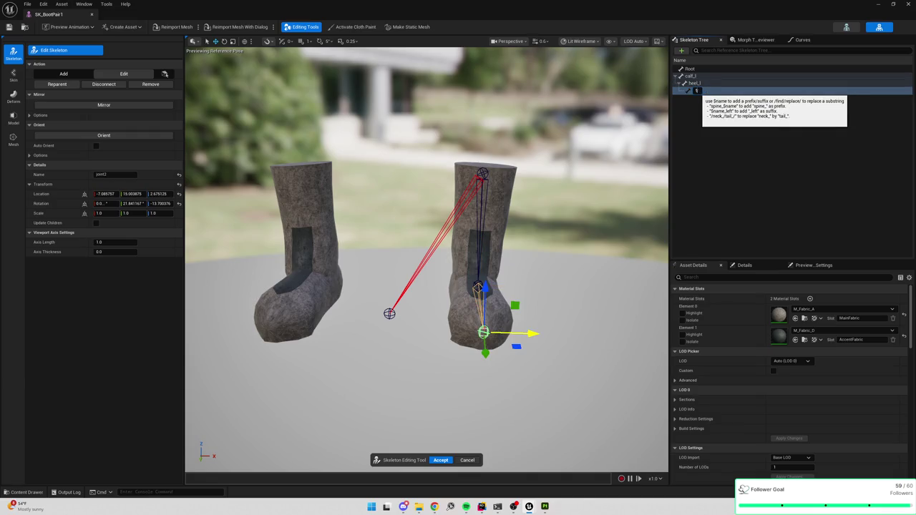
key(Return)
click(723, 125)
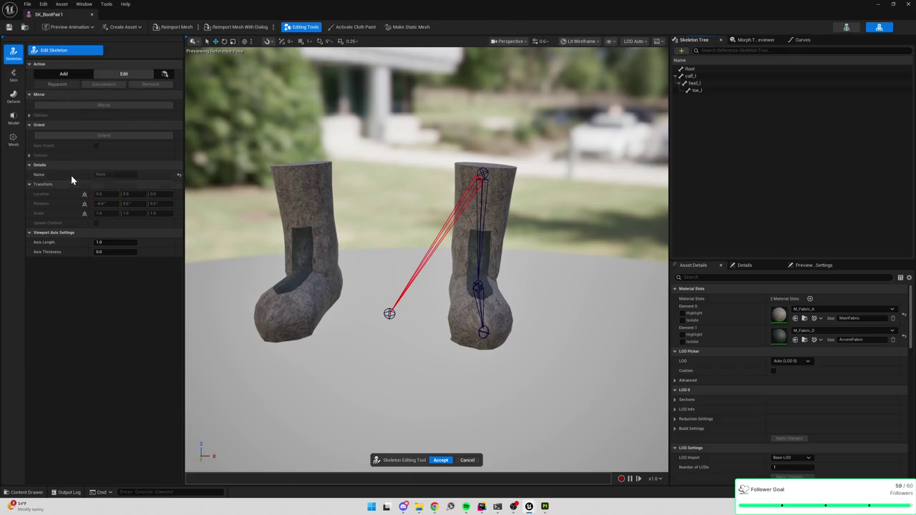
click(693, 76)
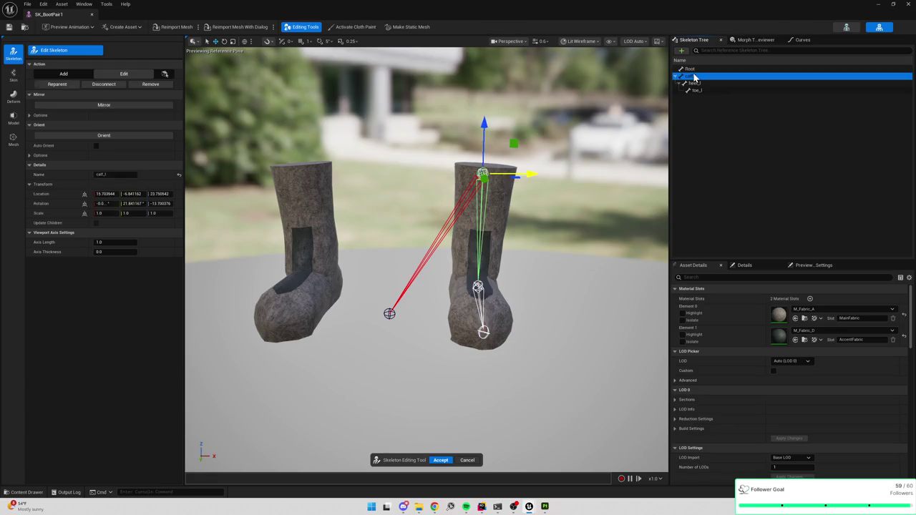
Mirror the calf_l chain into calf_r, heel_r and toe_r and accept the skeleton edits.
click(124, 108)
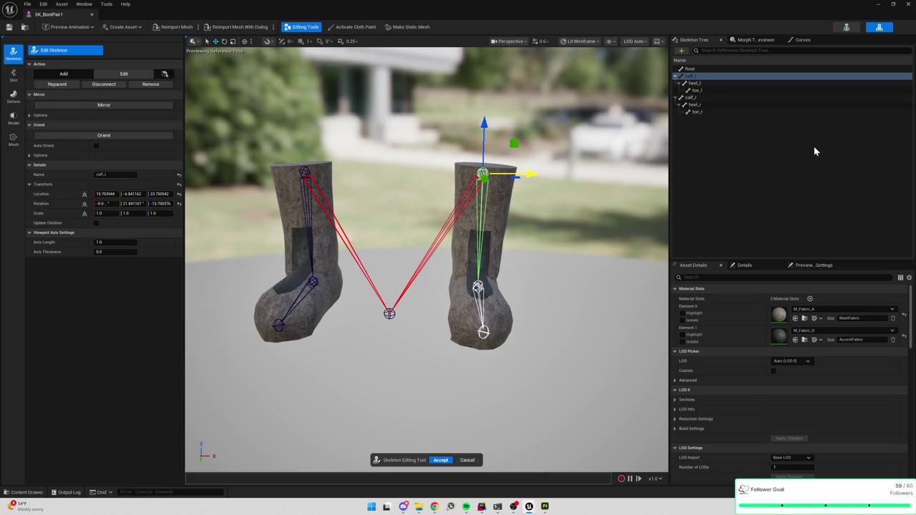
click(440, 459)
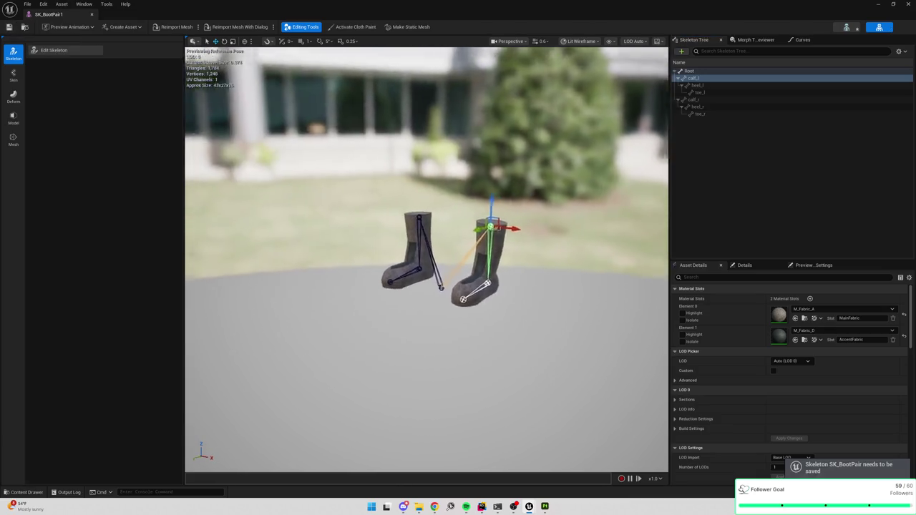
drag(545, 227, 545, 227)
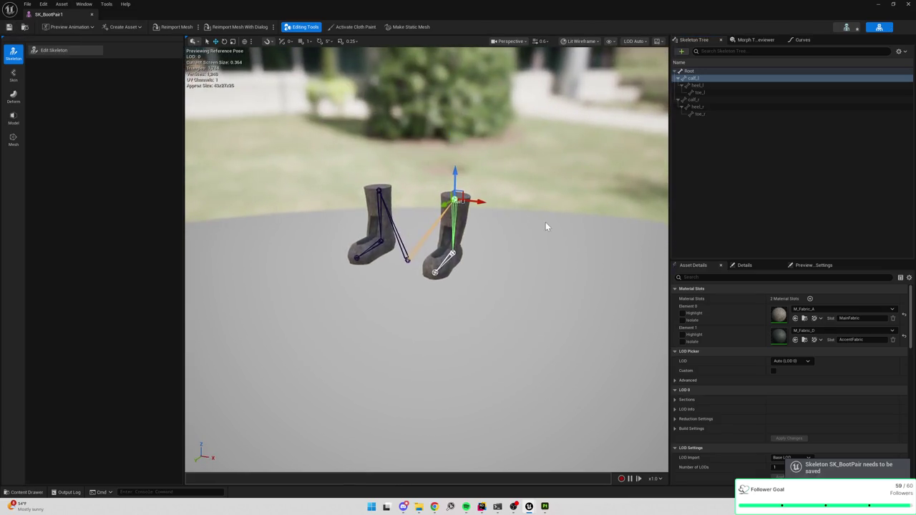
key(ctrl+space)
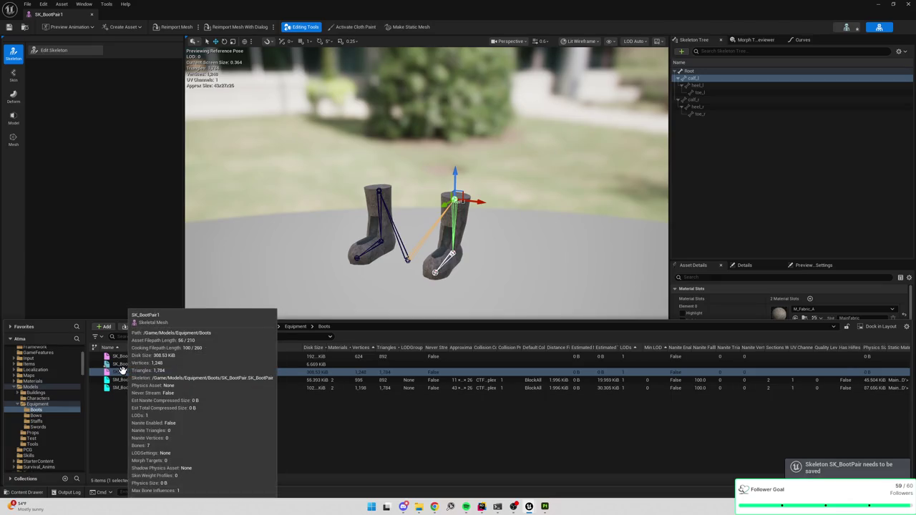
key(ctrl+space)
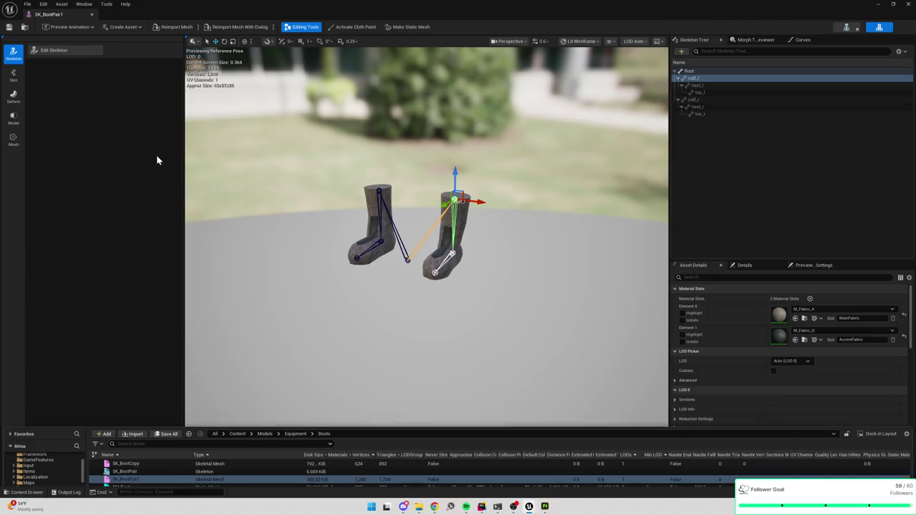
Automatically bind the boot mesh skin to the new bones.
click(14, 75)
click(67, 48)
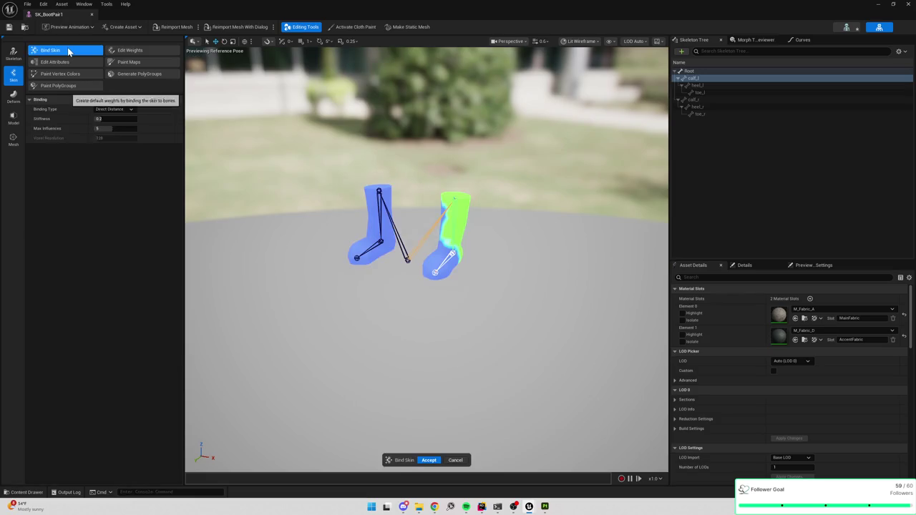
mouse_move(241, 184)
mouse_down()
mouse_move(261, 161)
mouse_move(241, 184)
mouse_move(247, 161)
mouse_move(242, 179)
mouse_up()
click(430, 461)
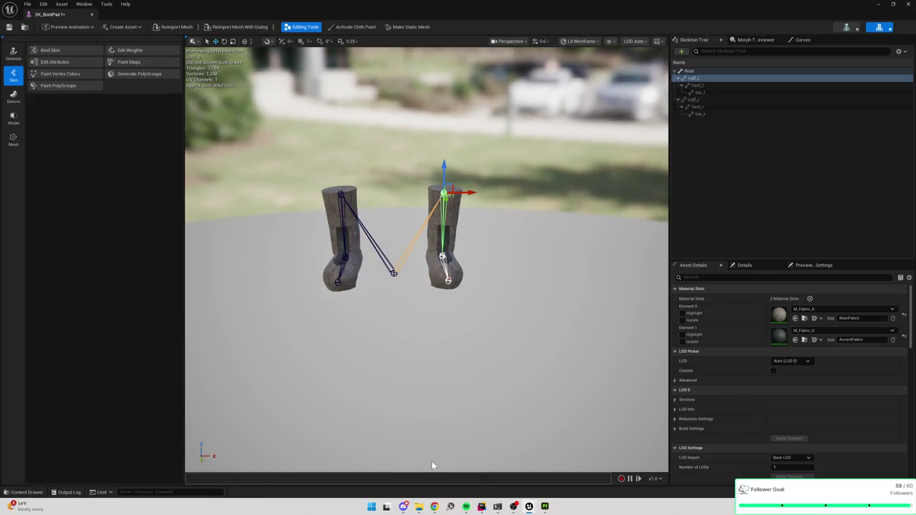
Inspect the skin weights of calf, heel and toe bones on both boots.
click(120, 55)
mouse_move(484, 190)
mouse_down()
mouse_move(430, 214)
mouse_move(320, 236)
mouse_up()
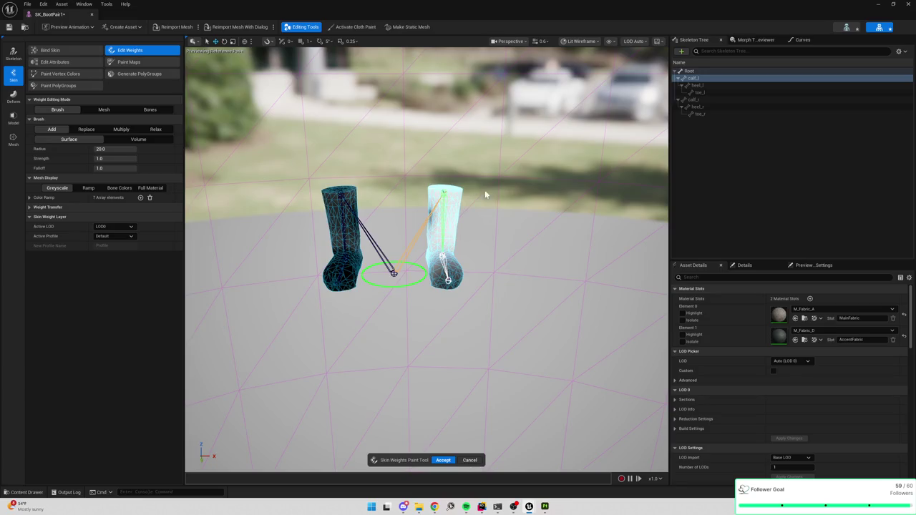
scroll(320, 236, up, 5)
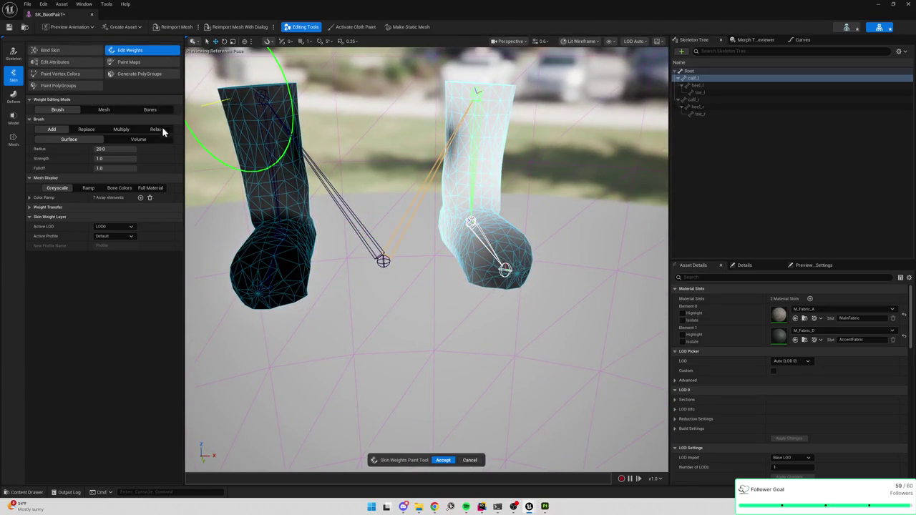
click(705, 86)
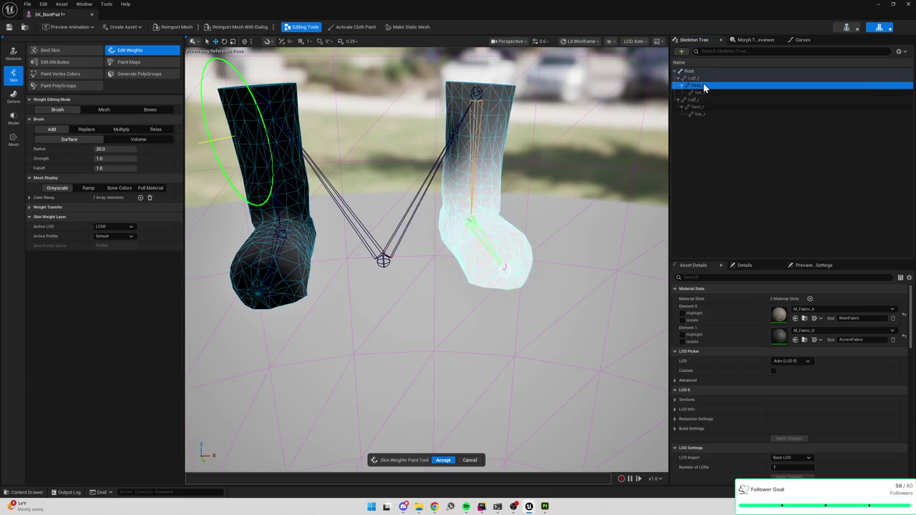
click(702, 93)
click(704, 86)
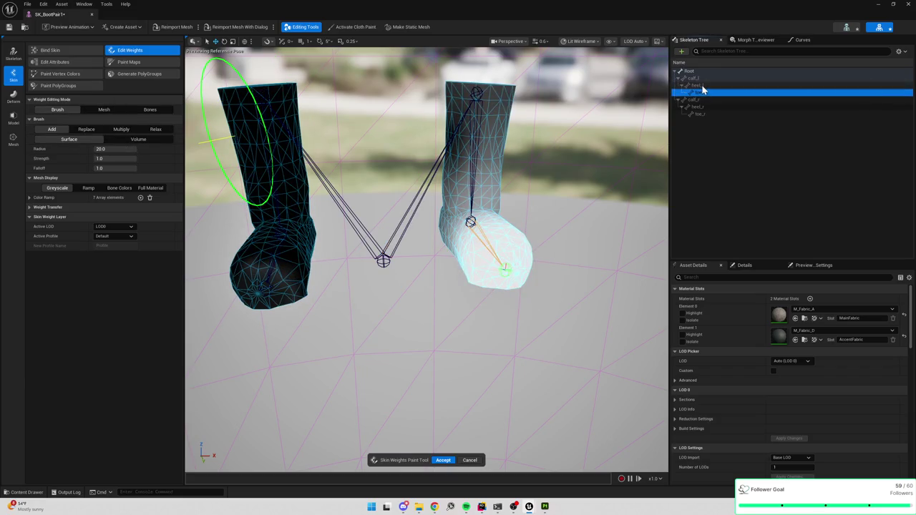
click(703, 80)
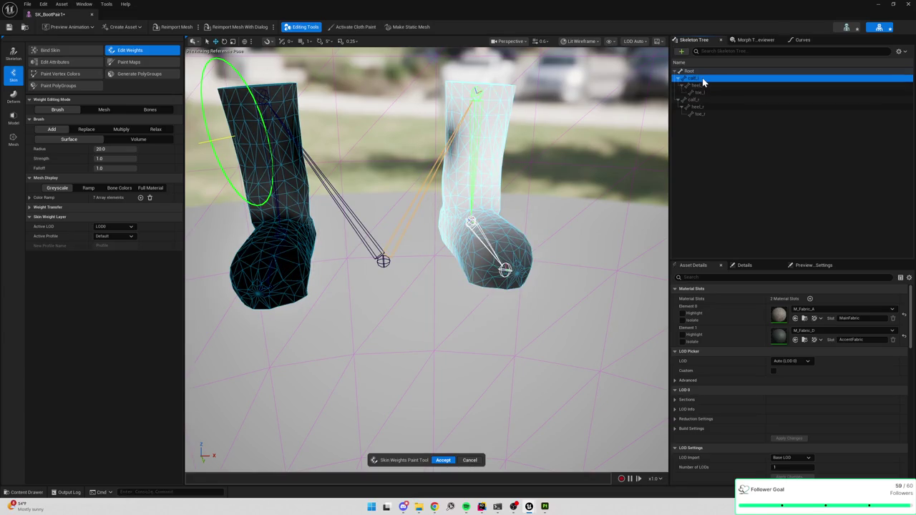
click(699, 99)
click(699, 106)
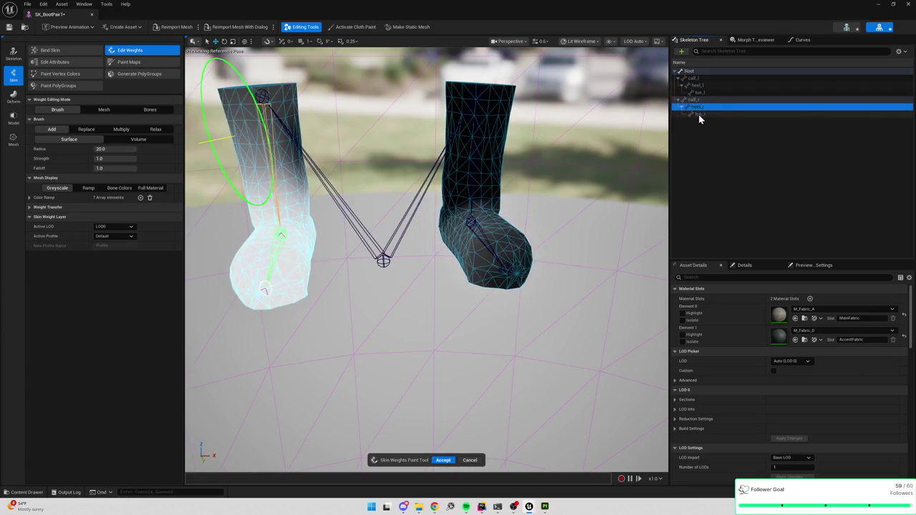
click(699, 114)
click(702, 106)
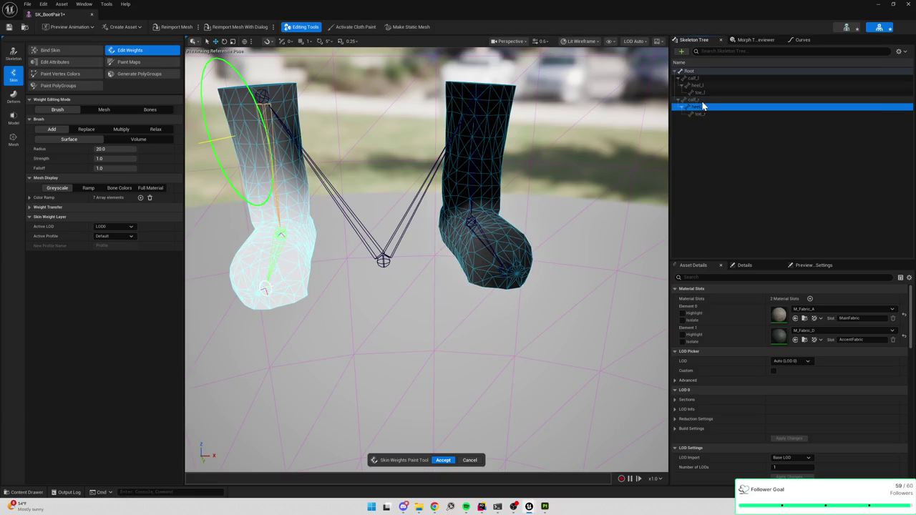
click(698, 100)
click(700, 107)
click(700, 114)
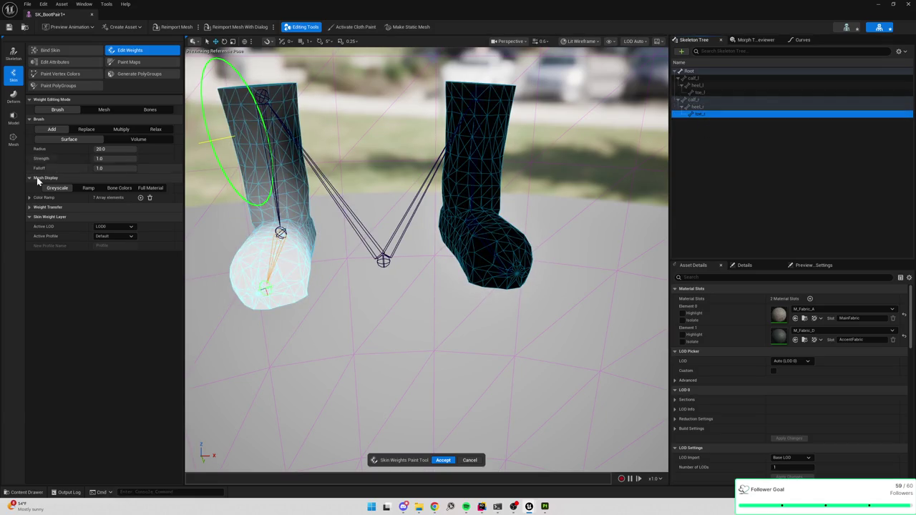
Redo the automatic skin binding limited to one bone influence per vertex.
click(71, 50)
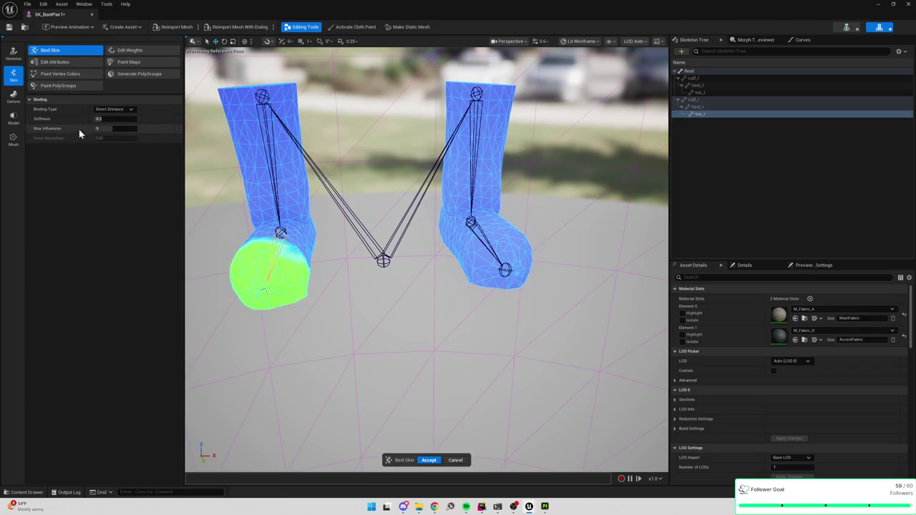
drag(107, 130, 94, 131)
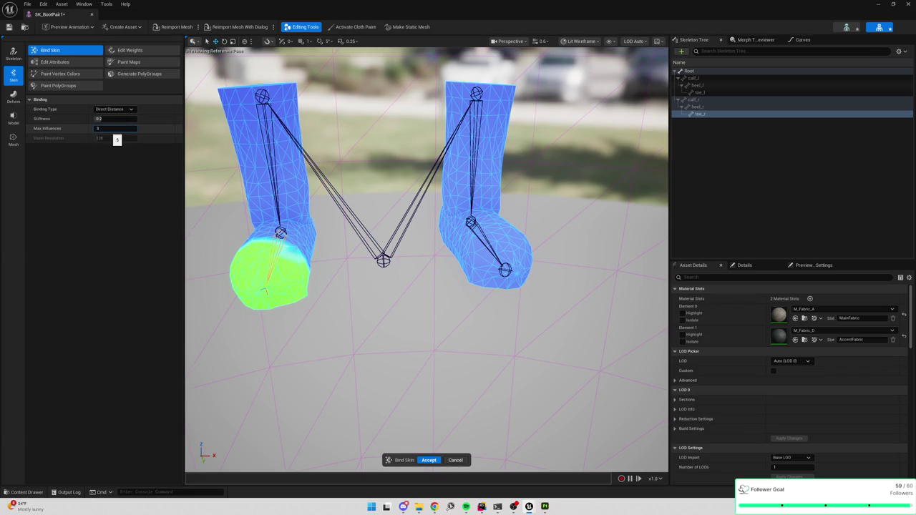
click(428, 460)
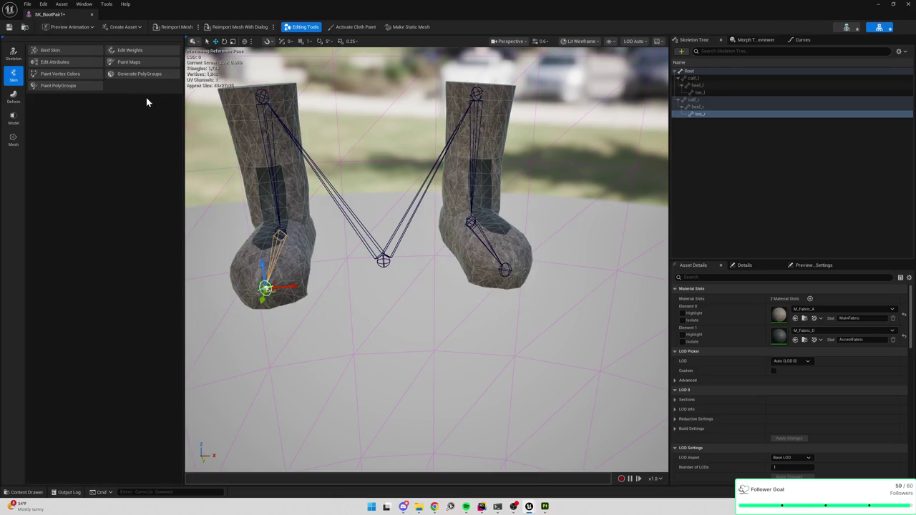
Recheck the calf and heel weights and save the SK_BootPair1 mesh.
click(127, 50)
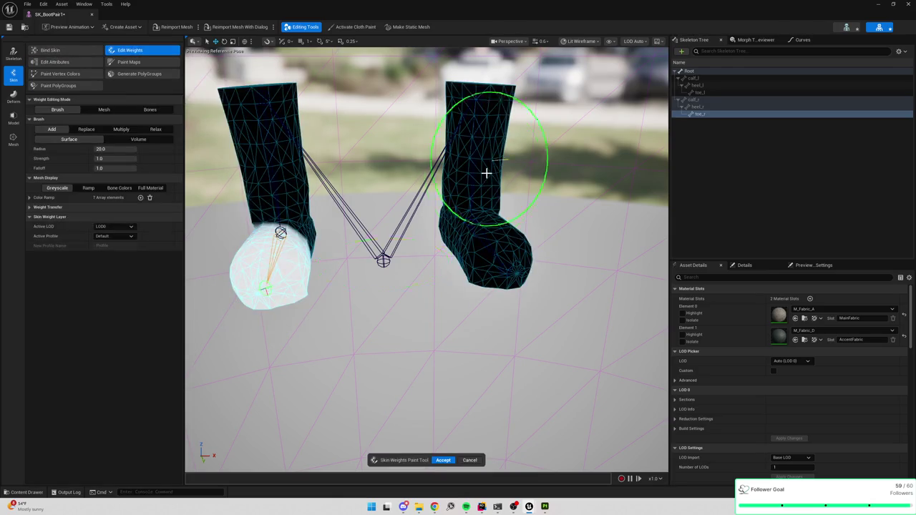
click(701, 101)
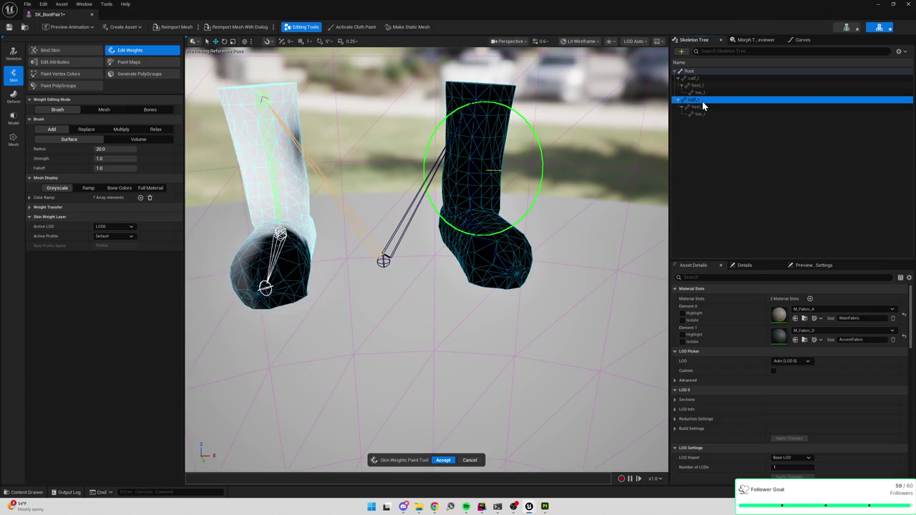
click(703, 102)
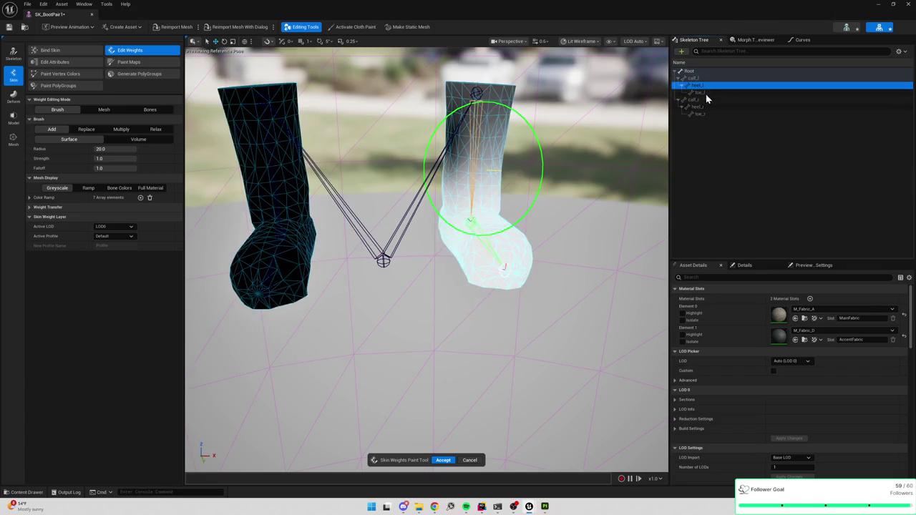
click(704, 107)
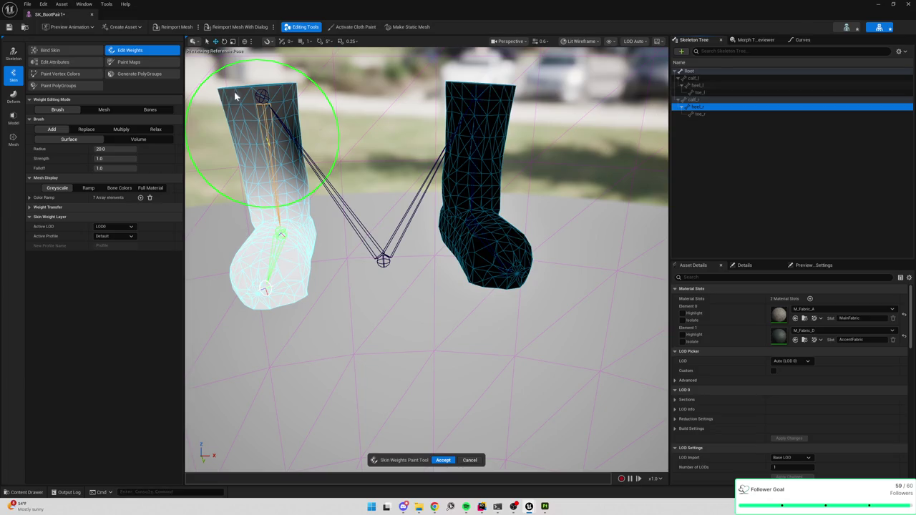
key(ctrl+s)
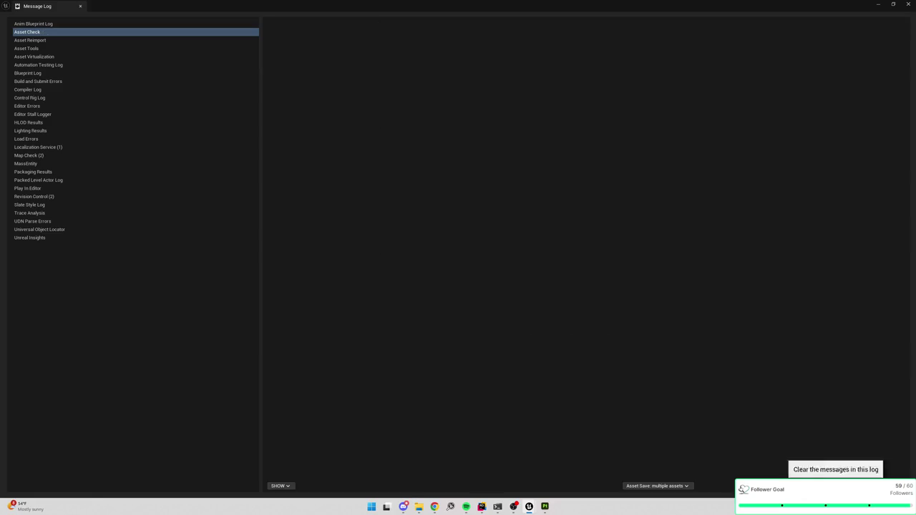
Close the message log, set the weight brush to Add, and open the Boots folder.
click(907, 4)
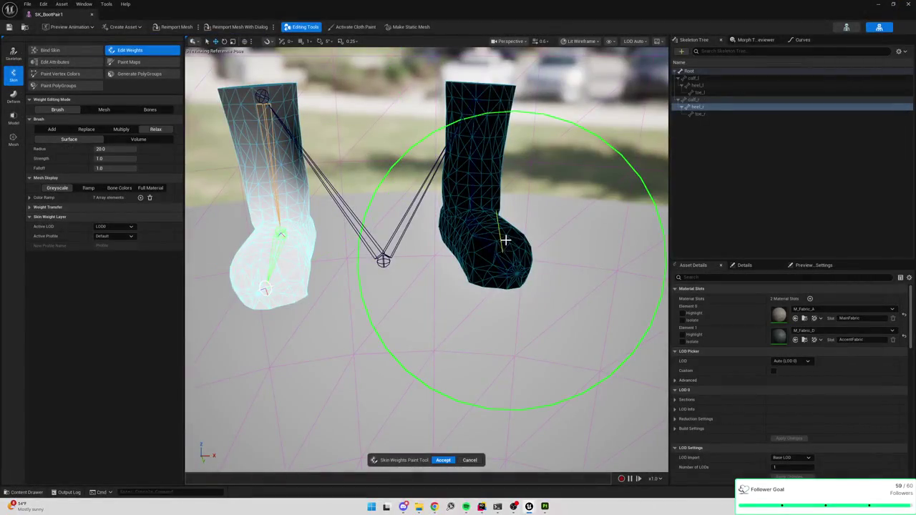
key(f)
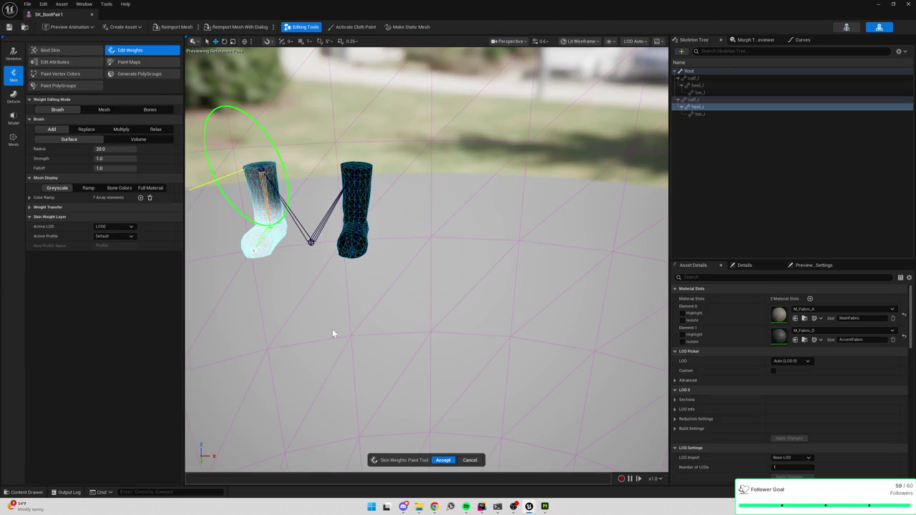
key(ctrl+space)
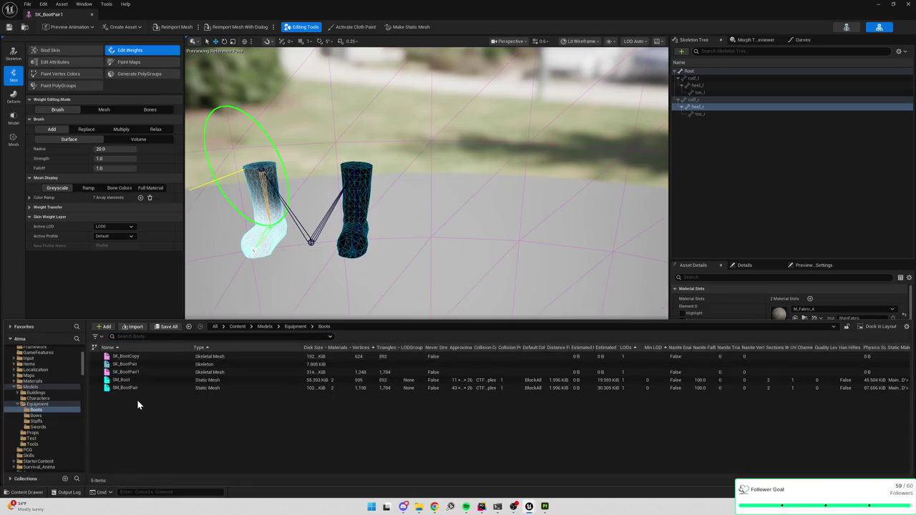
right_click(136, 401)
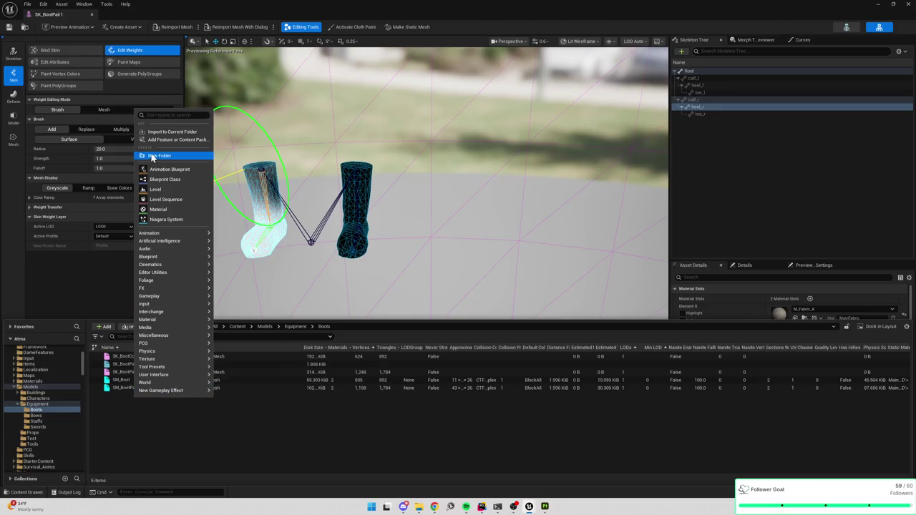
Create the IK Retargeter RTG_NewRetargeter in the Boots folder and open it.
text(retar)
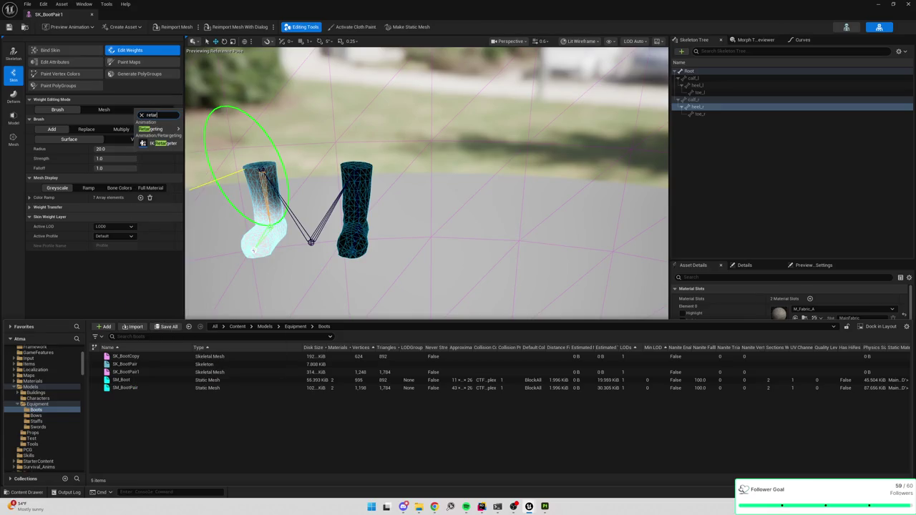
click(190, 148)
key(Return)
right_click(159, 402)
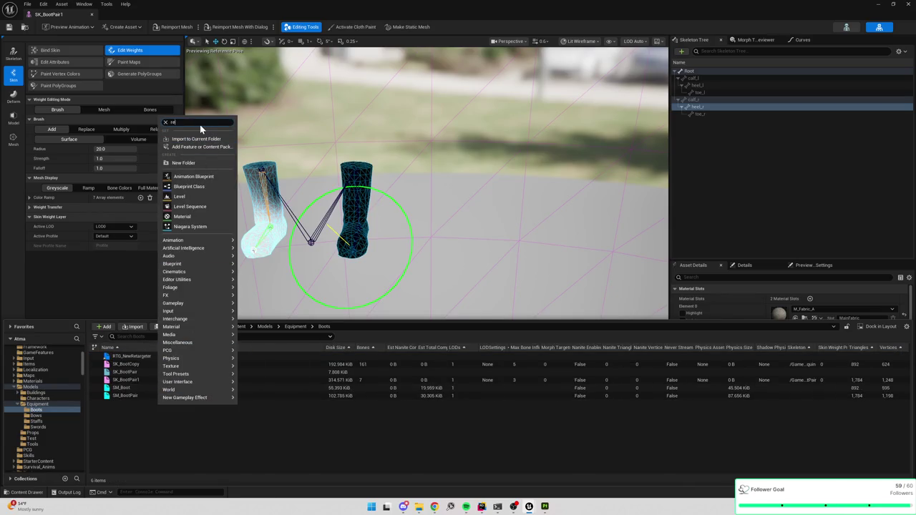
text(tar)
mouse_move(179, 136)
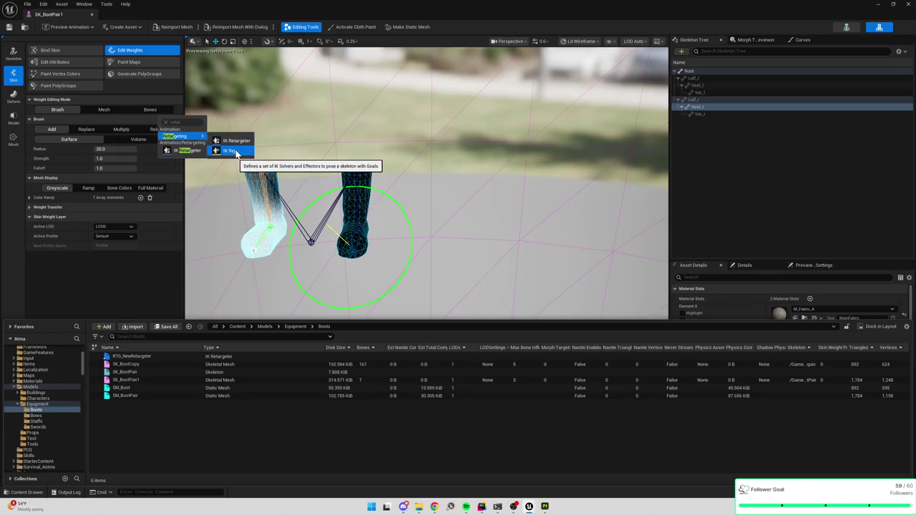
click(144, 356)
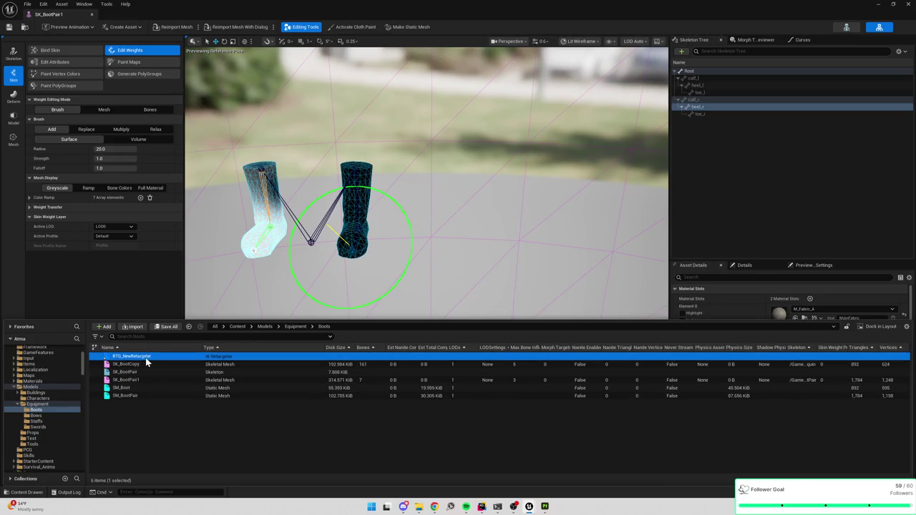
double_click(145, 357)
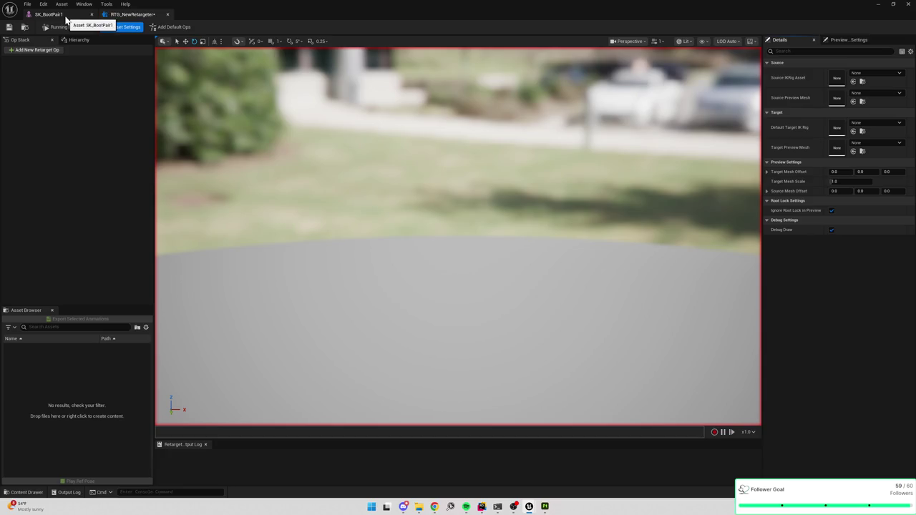
click(66, 16)
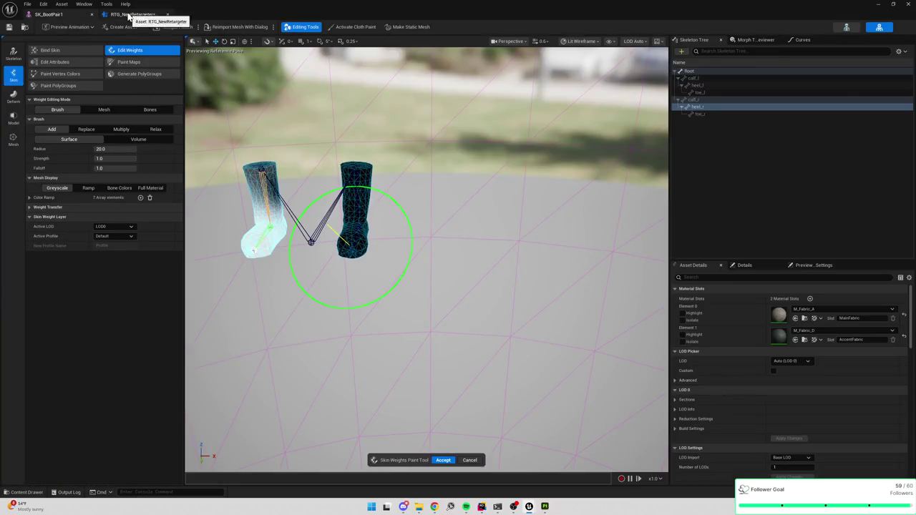
Create an IK Rig asset in the Boots folder and name it IK_BootPair.
click(130, 15)
key(ctrl+space)
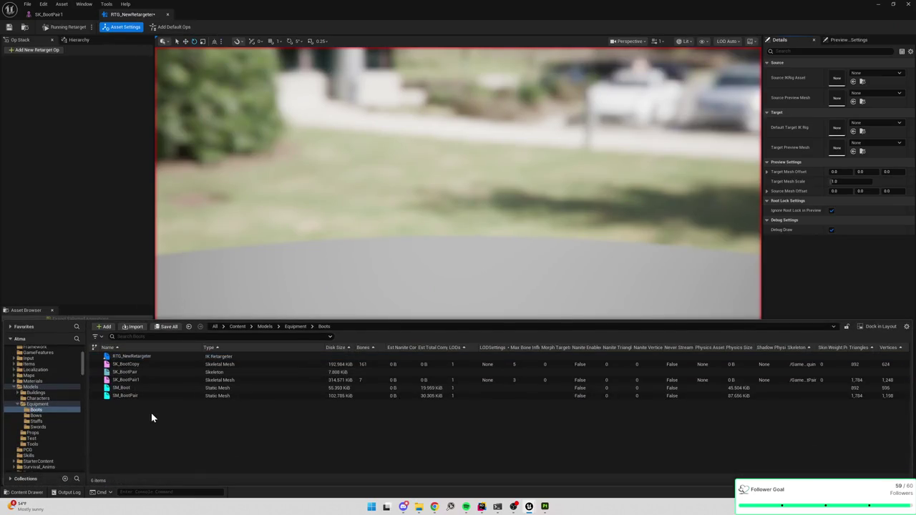
click(143, 372)
click(143, 411)
right_click(144, 411)
text(retar)
mouse_move(179, 144)
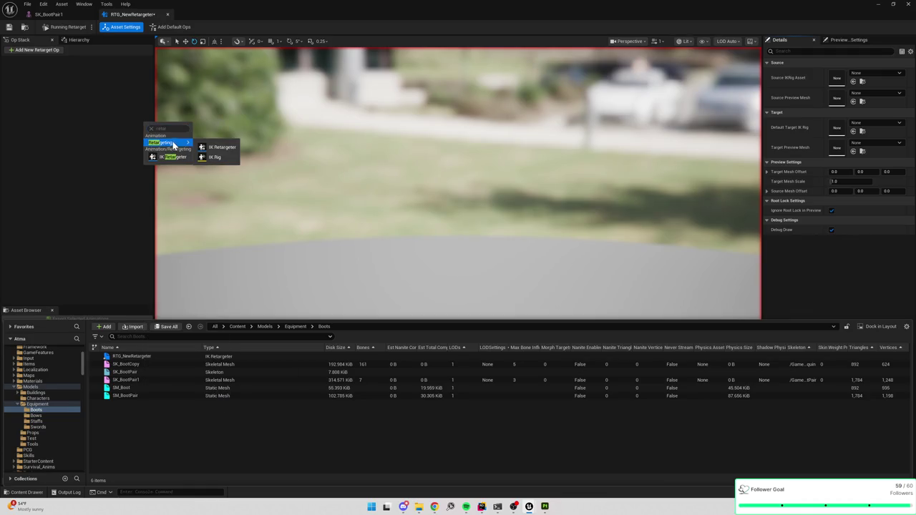
click(215, 157)
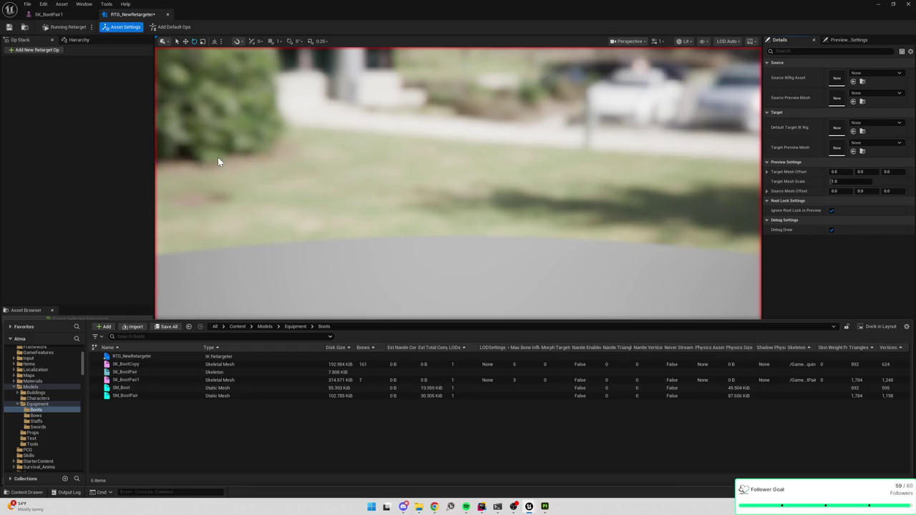
key(End)
key(BackSpace)
key(BackSpace)
key(BackSpace)
key(BackSpace)
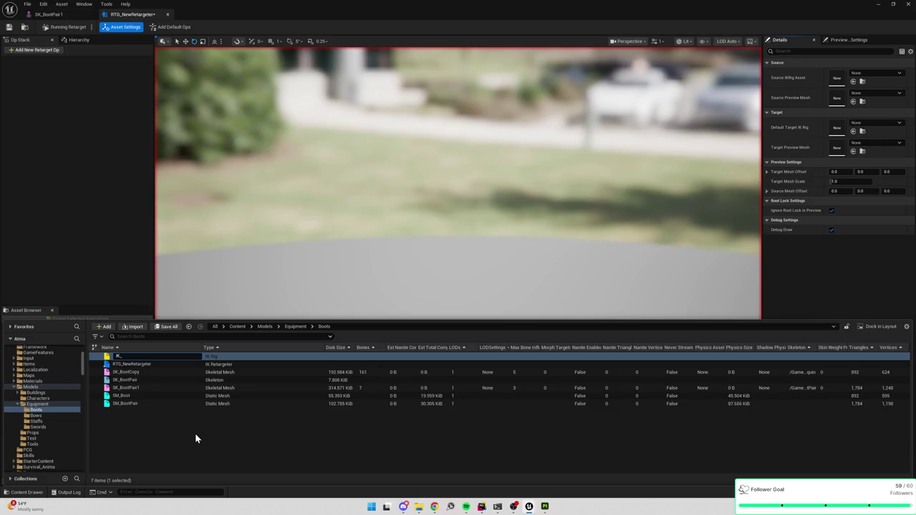
text(BootPair)
key(Return)
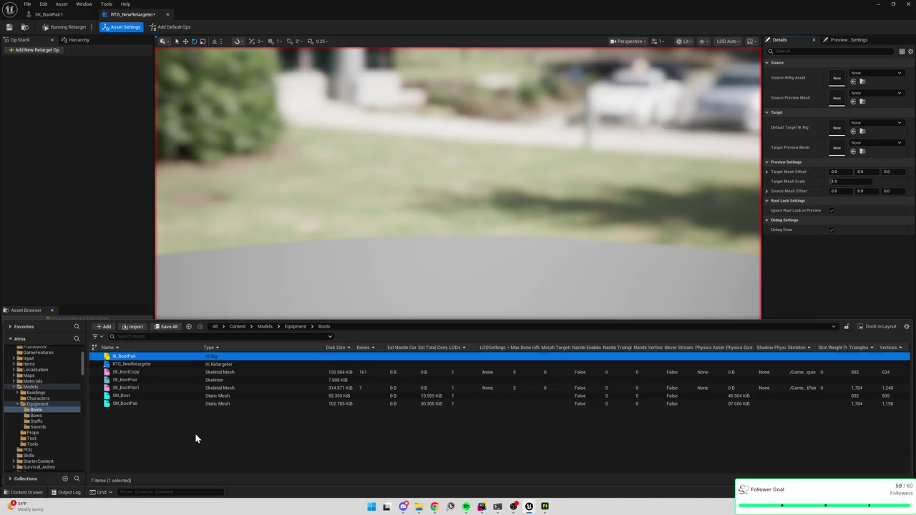
Open IK_BootPair, review the boot assets' context menus, and start Import Hierarchy.
double_click(142, 357)
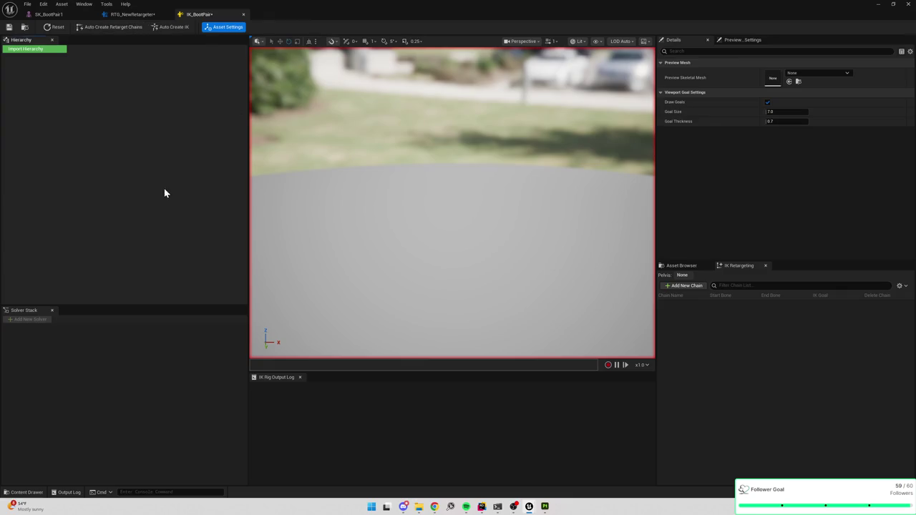
key(ctrl+space)
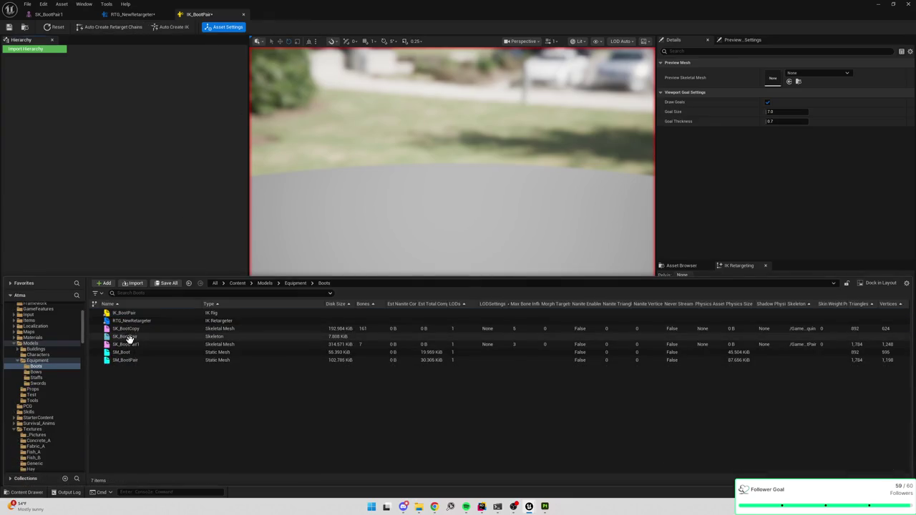
right_click(133, 328)
click(136, 388)
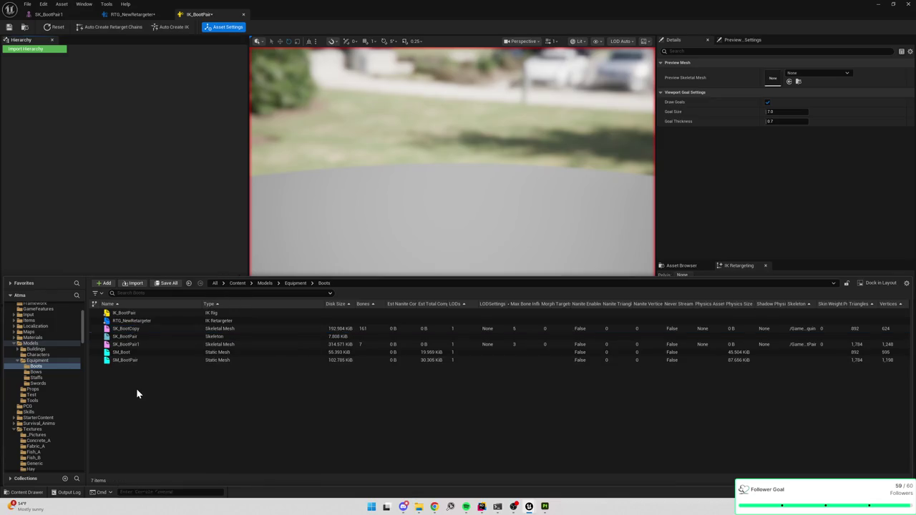
mouse_move(222, 341)
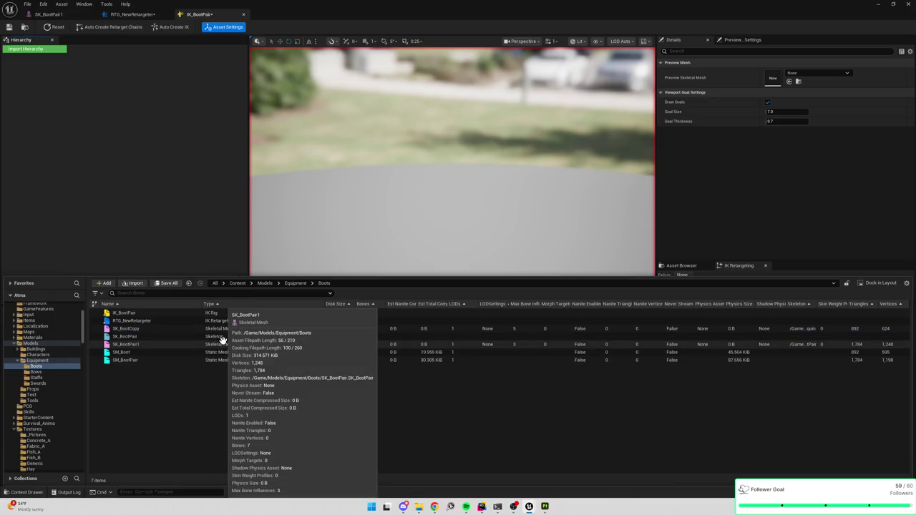
right_click(220, 342)
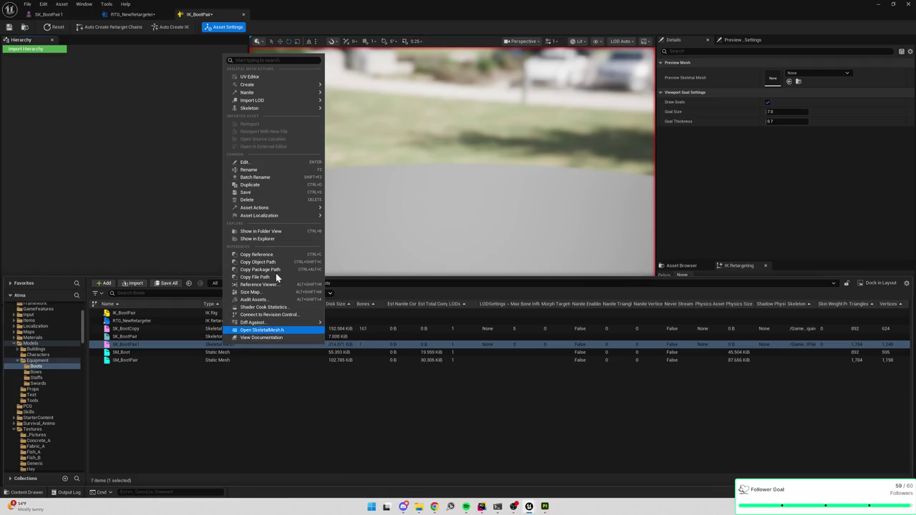
mouse_move(260, 93)
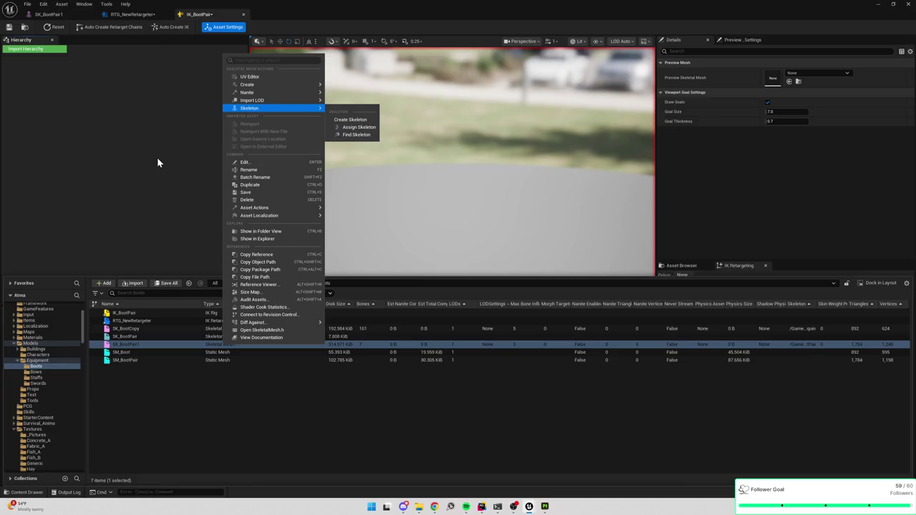
click(210, 412)
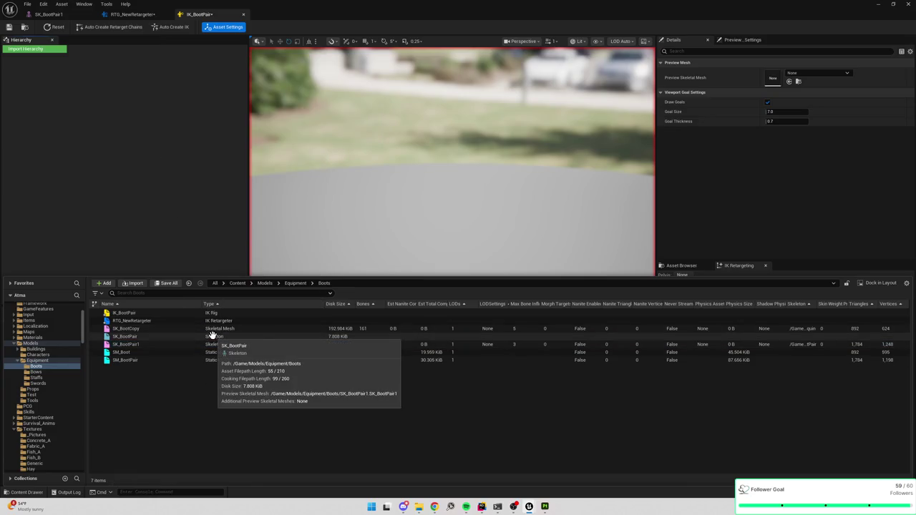
right_click(212, 336)
mouse_move(280, 138)
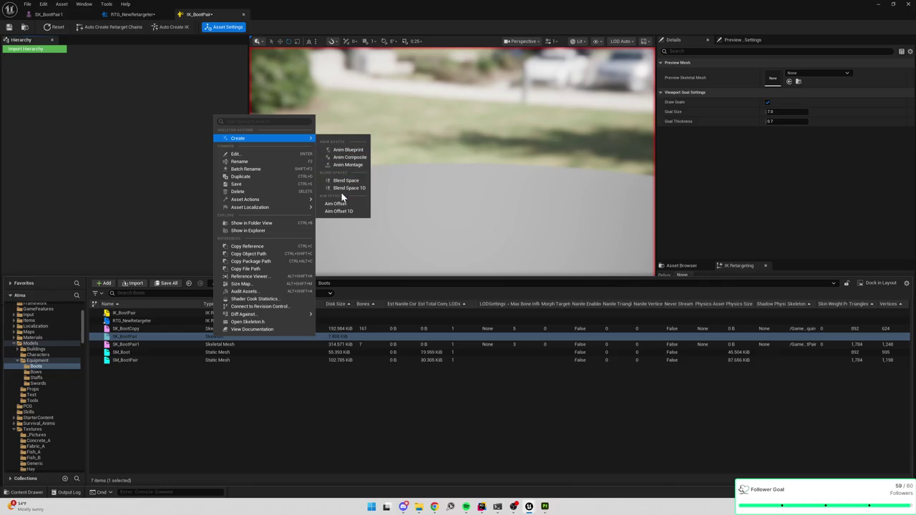
click(51, 84)
click(33, 50)
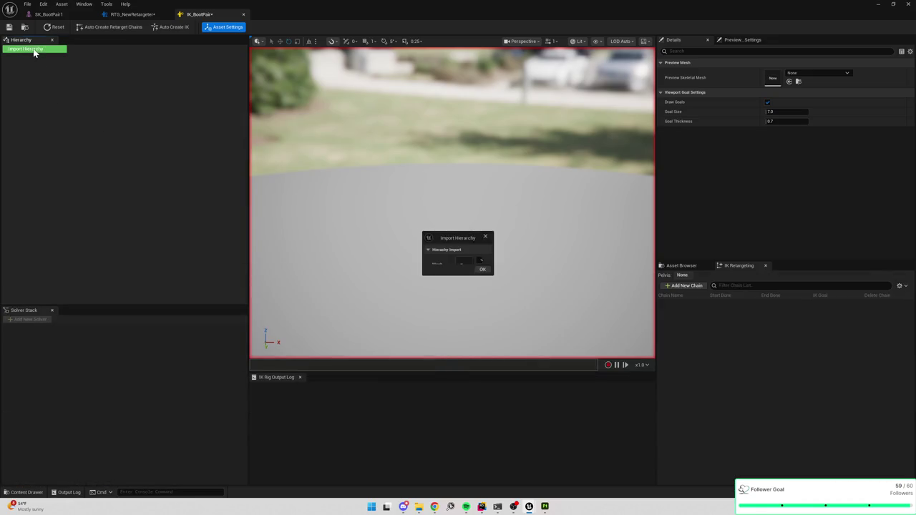
Import SK_BootPair1's bone hierarchy and add a new retarget chain named HeelChain_L.
click(513, 261)
text(bootp)
click(538, 342)
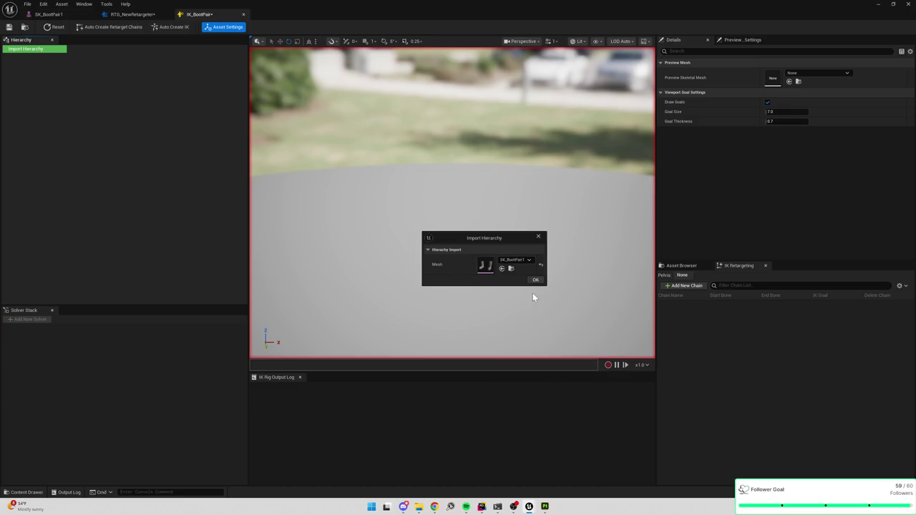
click(535, 280)
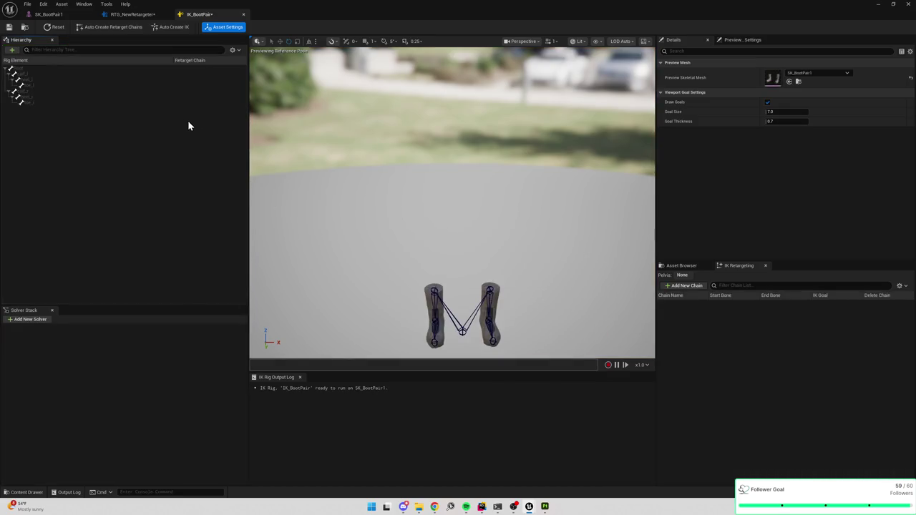
click(687, 286)
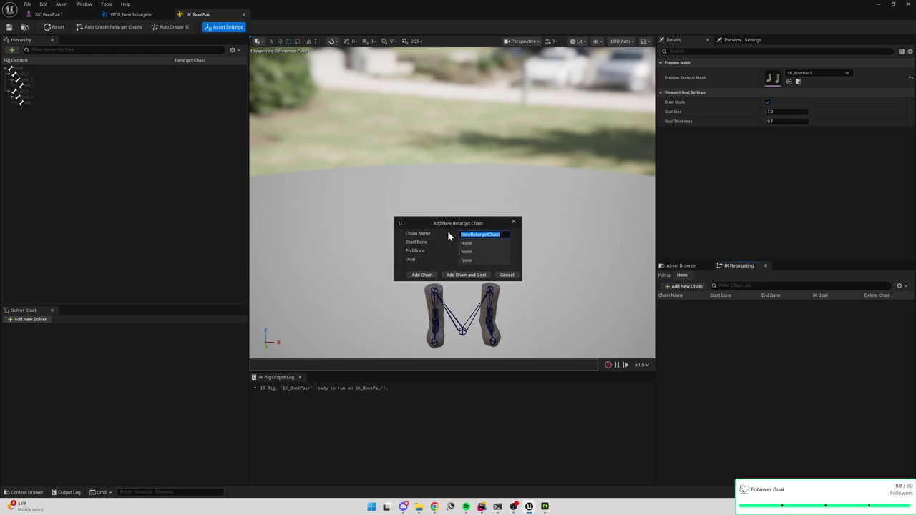
text(Heel)
text(Chain_L)
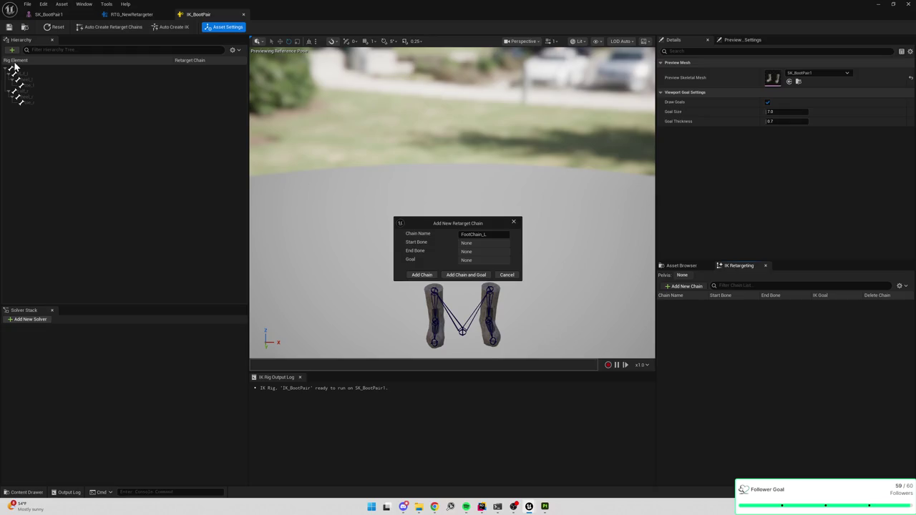
Try starting new chains from calf_l and from Root, cancelling each attempt.
click(513, 222)
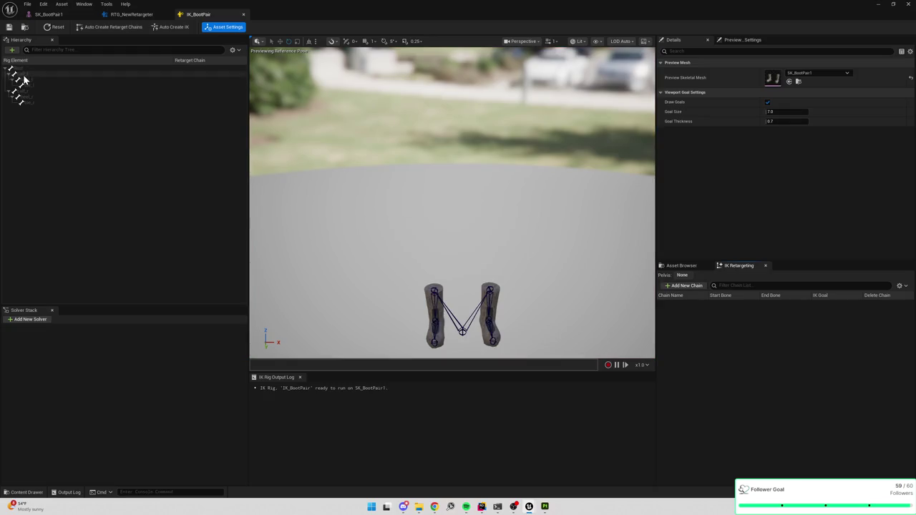
click(23, 75)
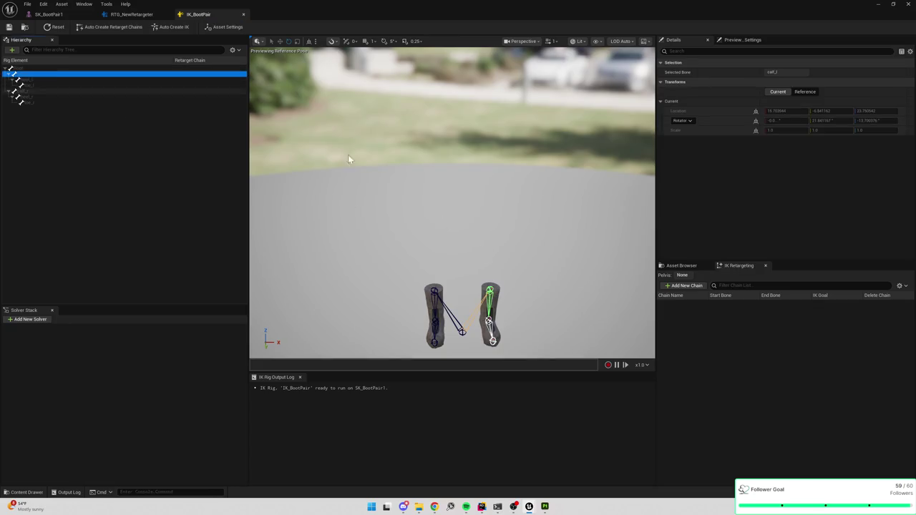
click(692, 289)
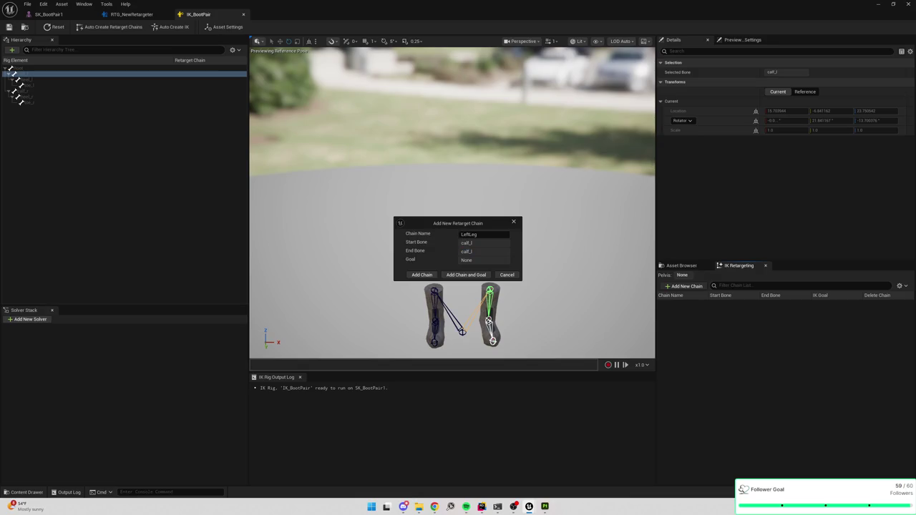
click(514, 222)
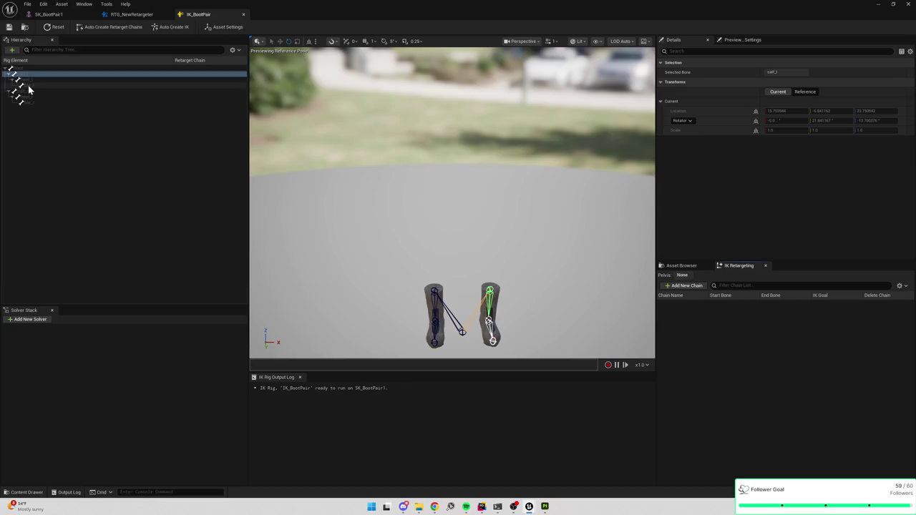
shift+click(26, 84)
click(682, 288)
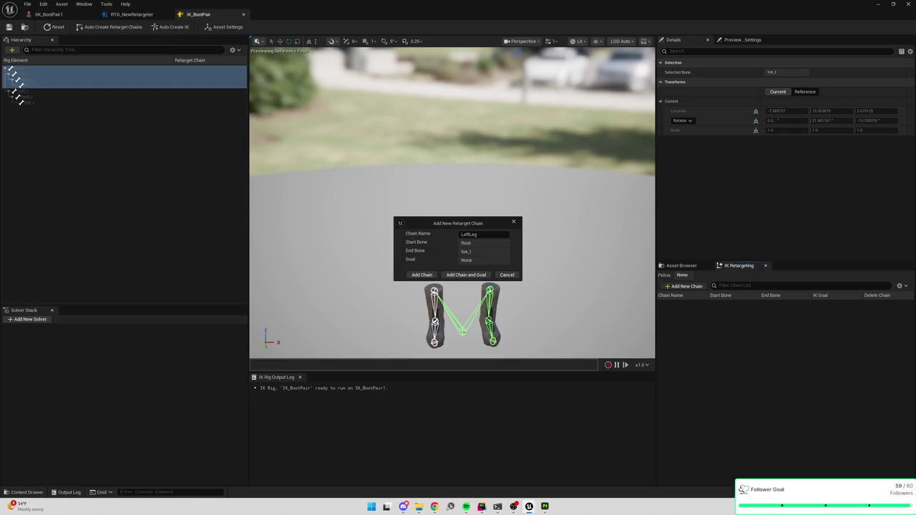
click(513, 222)
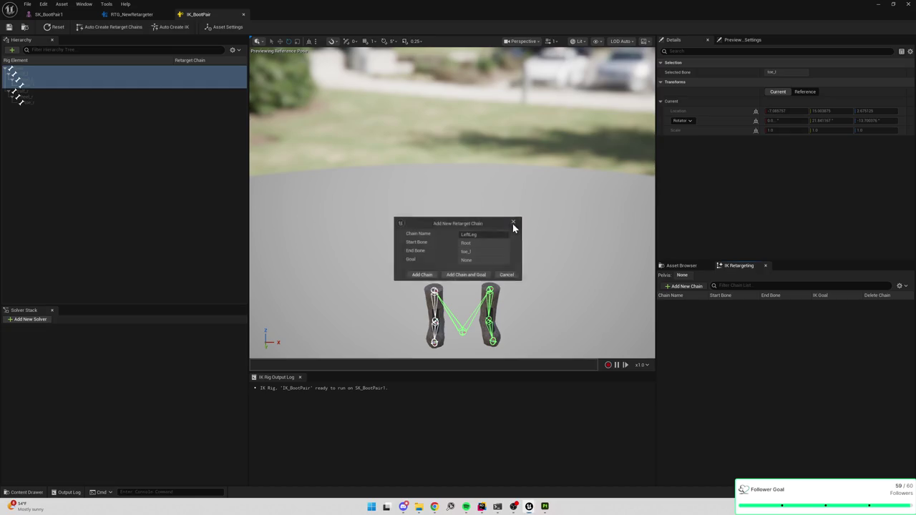
click(81, 113)
Add a retarget chain named RightFoot running from calf_r to toe_r.
click(29, 91)
shift+click(32, 102)
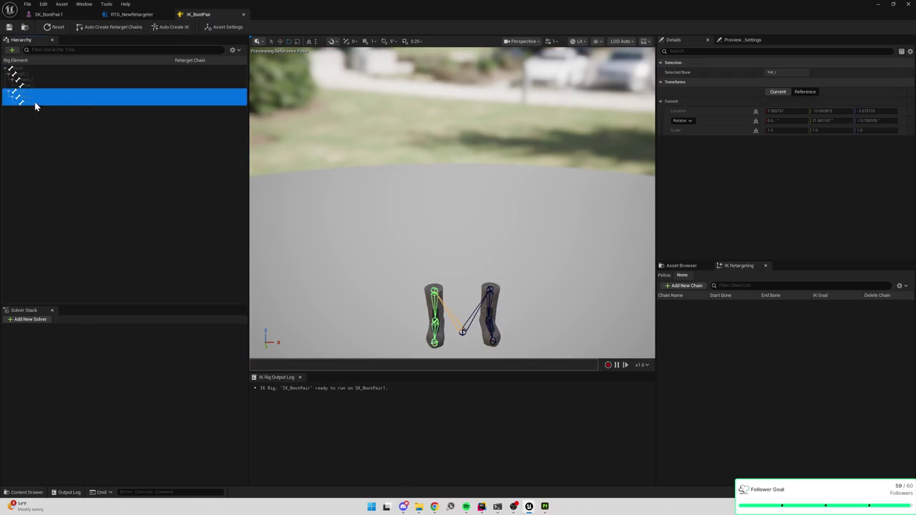
click(686, 286)
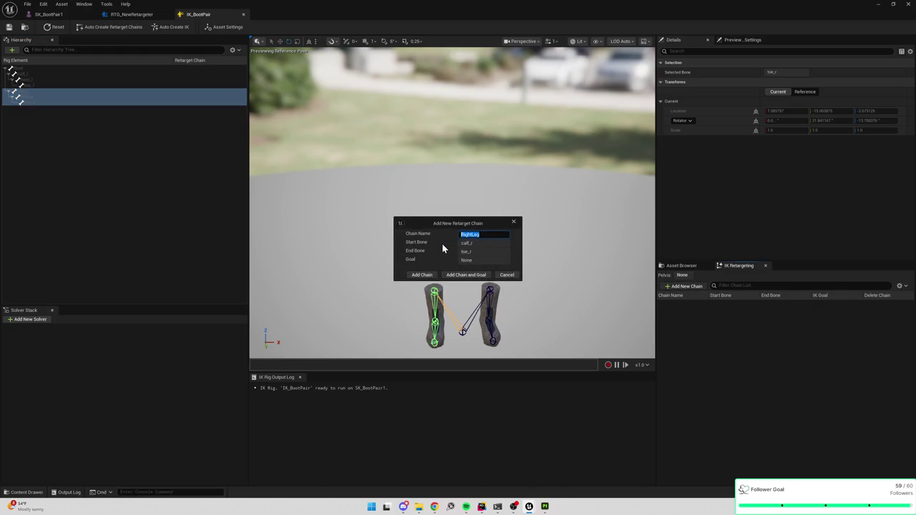
text(RightFoot)
click(422, 275)
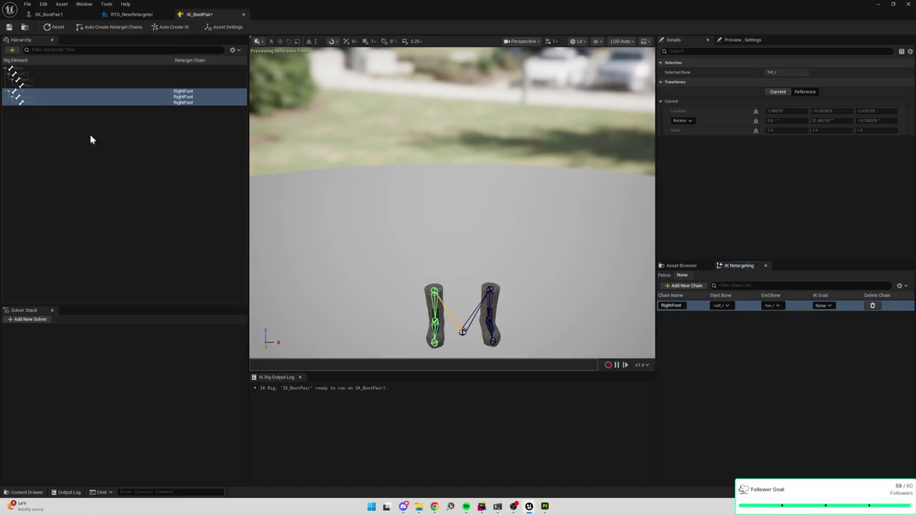
Add a LeftFoot chain from calf_l to toe_l, then switch to RTG_NewRetargeter.
click(30, 76)
shift+click(30, 85)
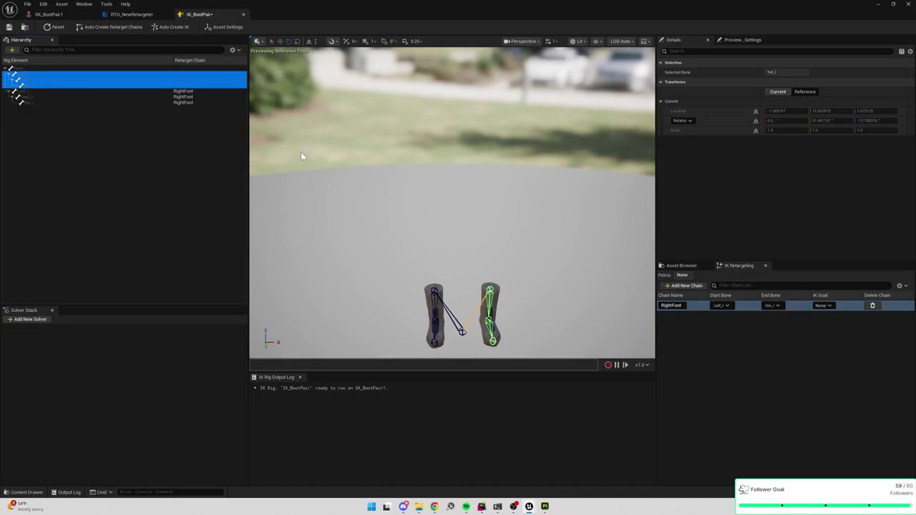
click(686, 286)
drag(478, 234, 454, 233)
text(oot)
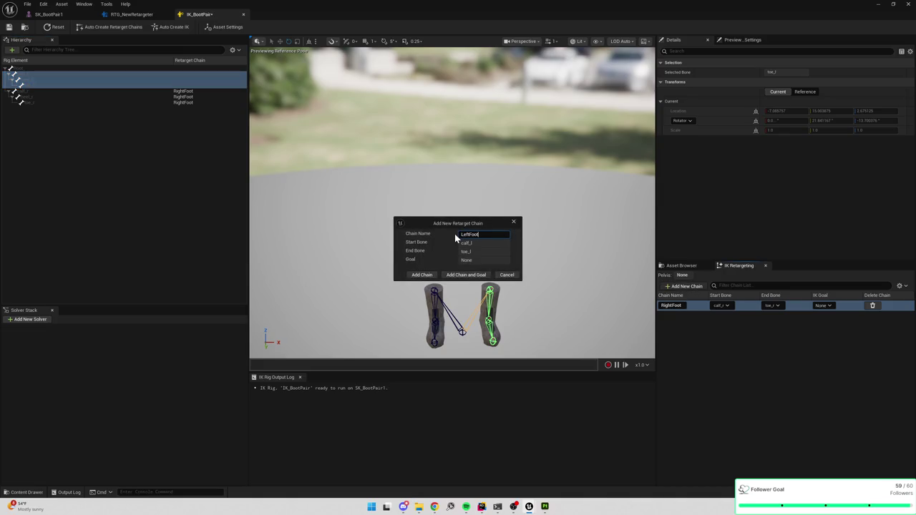
click(422, 275)
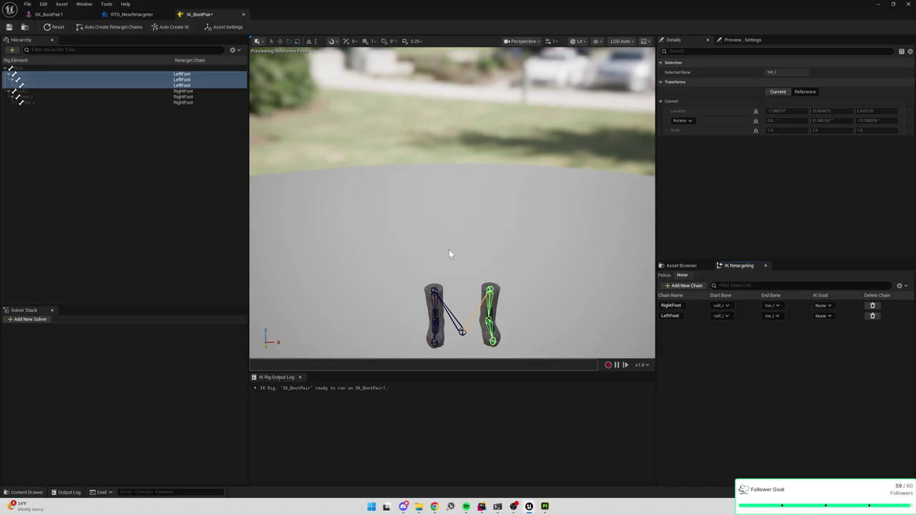
click(133, 15)
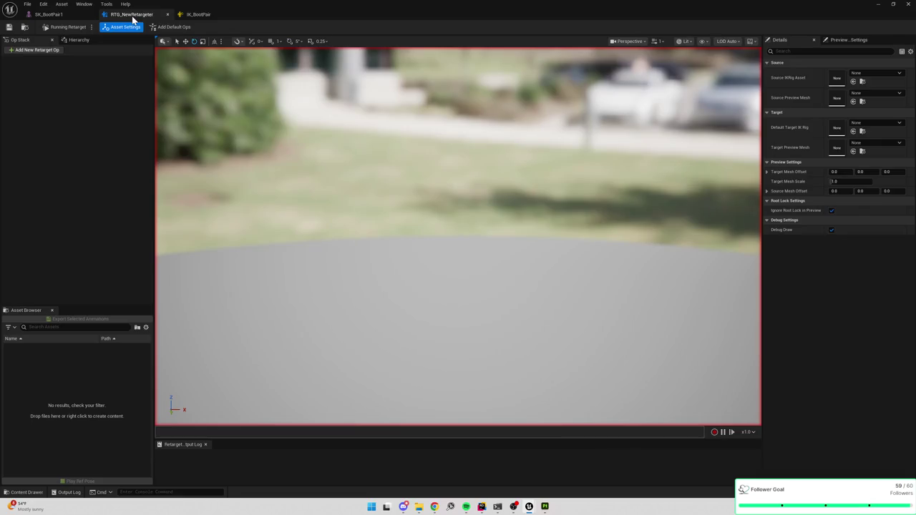
Set the source IK rig to IK_Mannequin and the target IK rig to IK_BootPair.
click(30, 52)
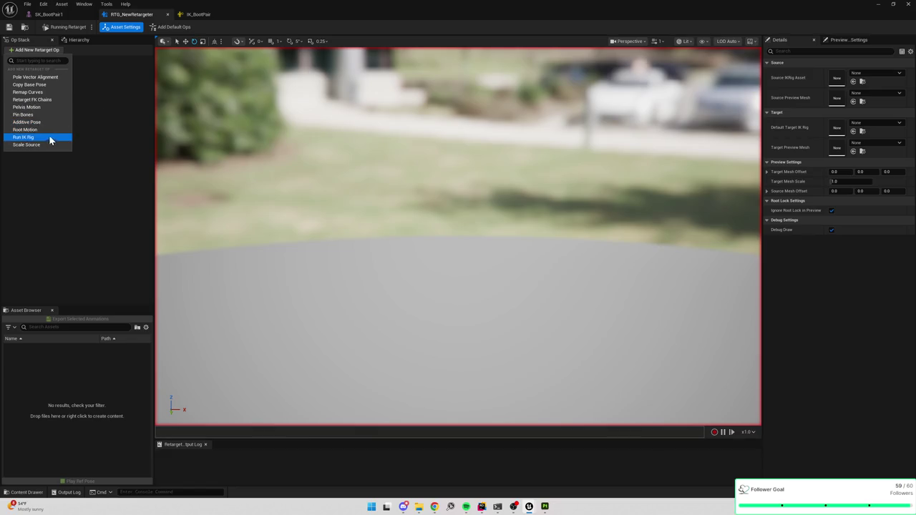
click(118, 118)
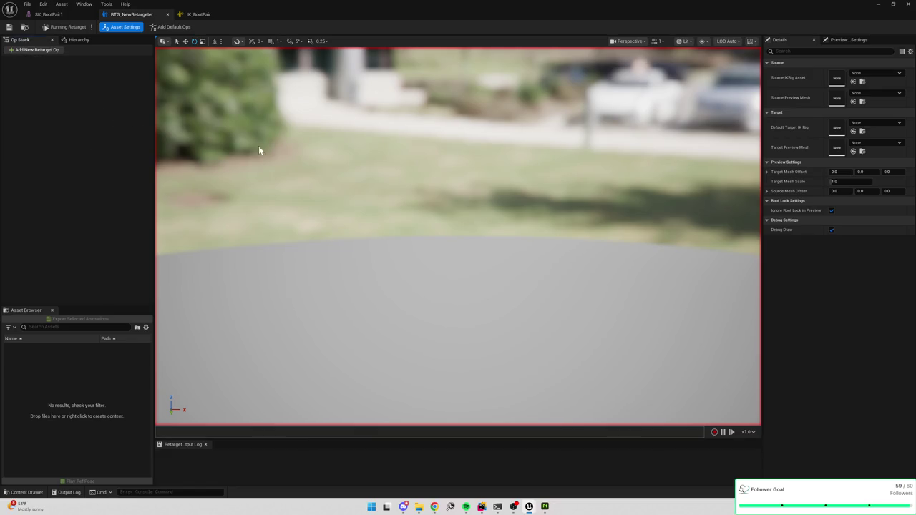
click(887, 74)
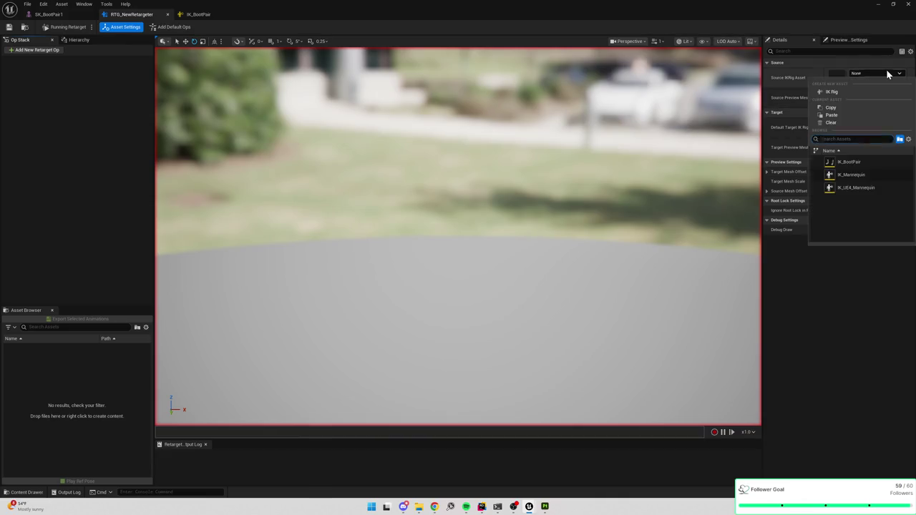
click(852, 174)
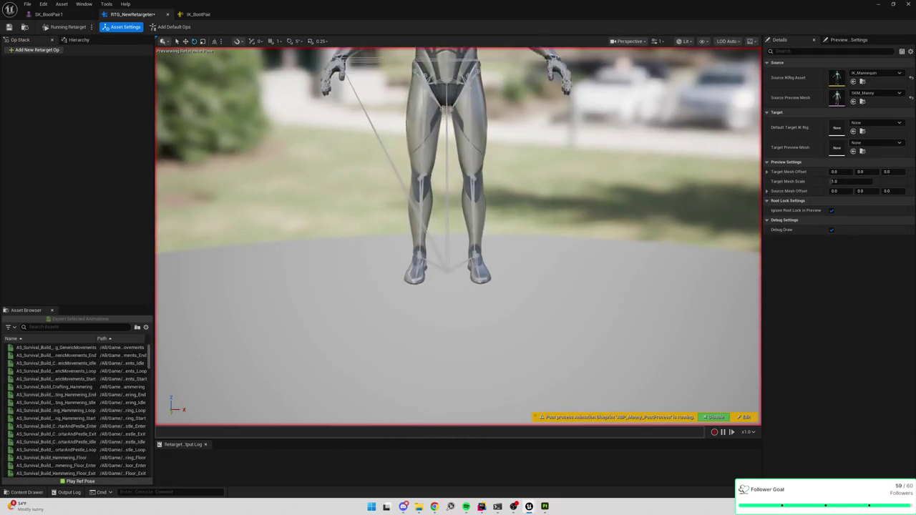
click(883, 127)
click(852, 211)
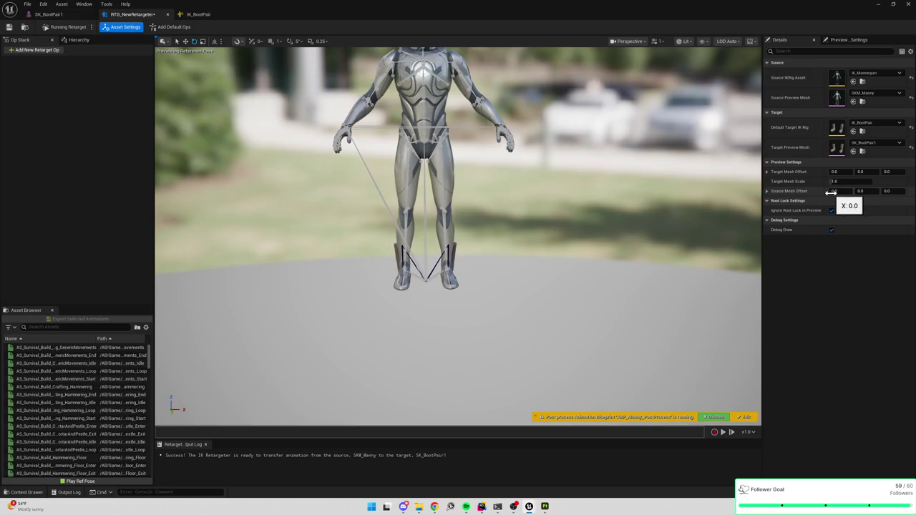
Set the Target Mesh Offset X to 70 so the boots sit beside the mannequin.
drag(845, 173, 850, 173)
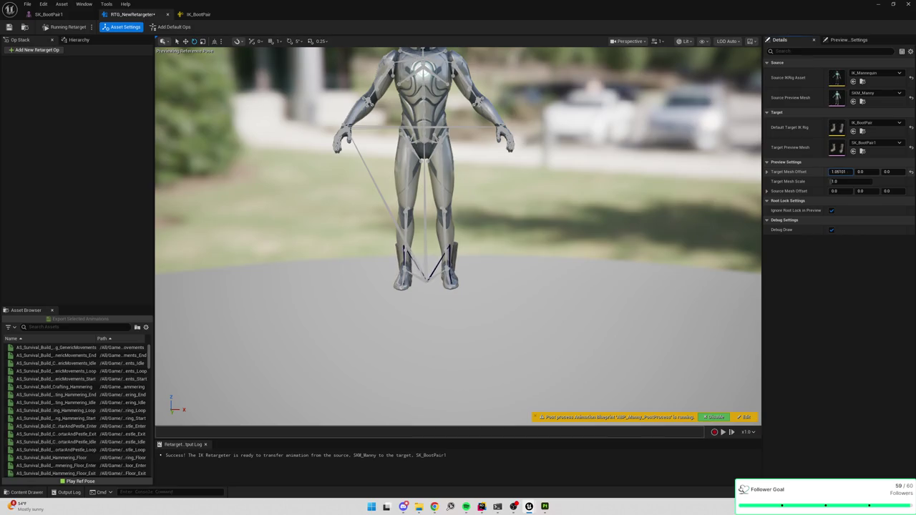
double_click(838, 172)
text(50)
key(Return)
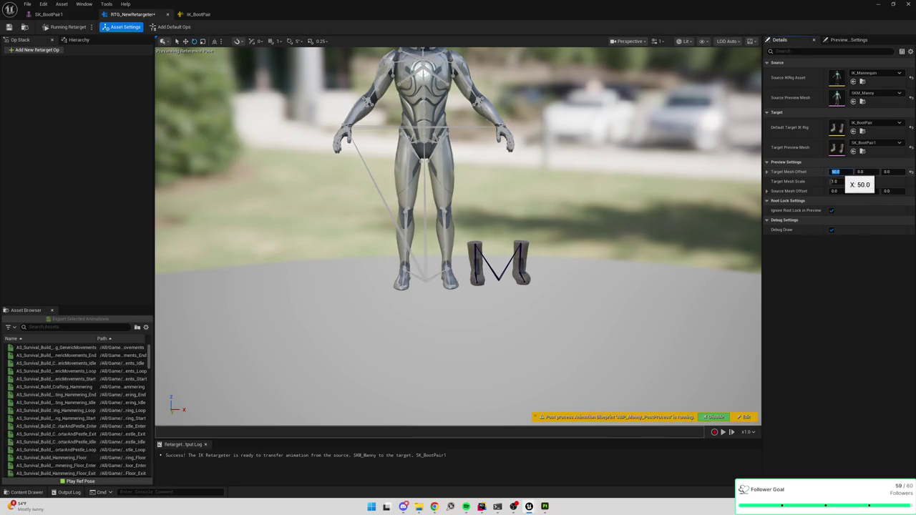
text(0)
key(Return)
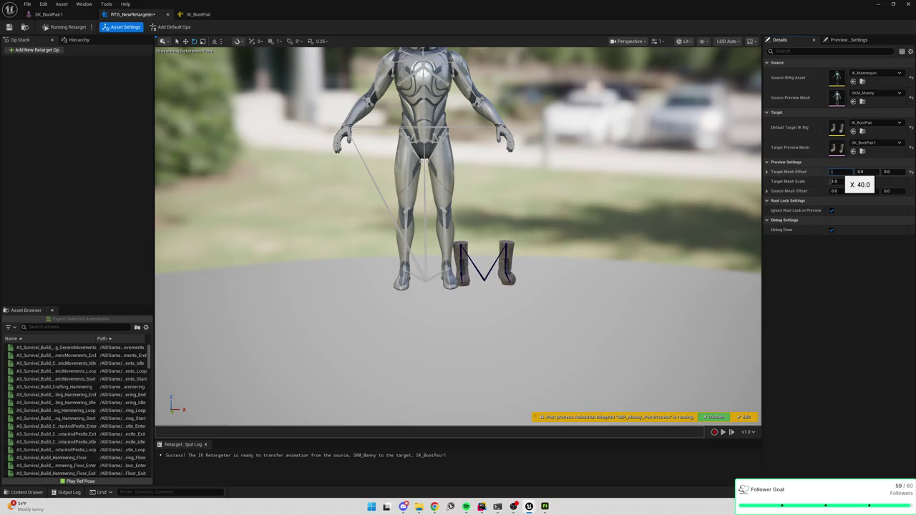
key(Return)
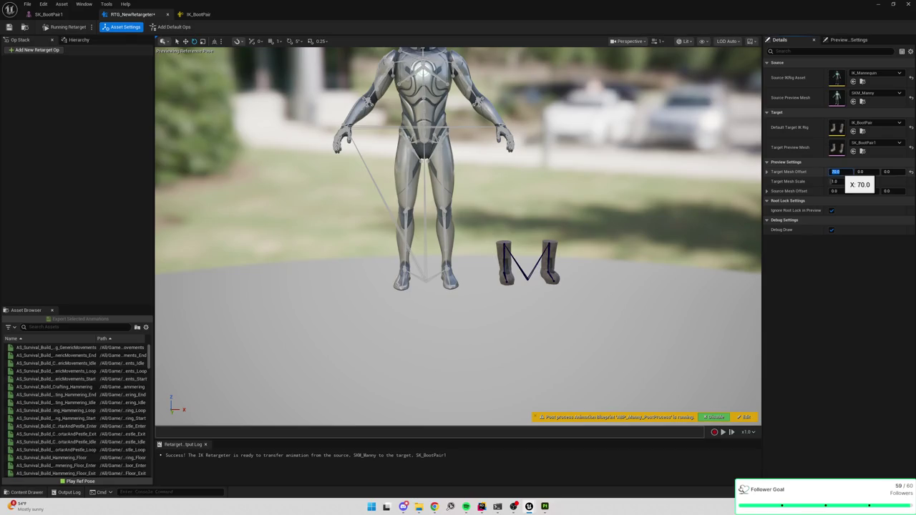
Fly the viewport close to the mannequin's feet and select its left foot bone.
click(538, 215)
mouse_move(538, 215)
mouse_down()
mouse_move(538, 190)
mouse_move(583, 169)
mouse_move(584, 133)
mouse_move(493, 223)
mouse_up()
drag(370, 220, 335, 199)
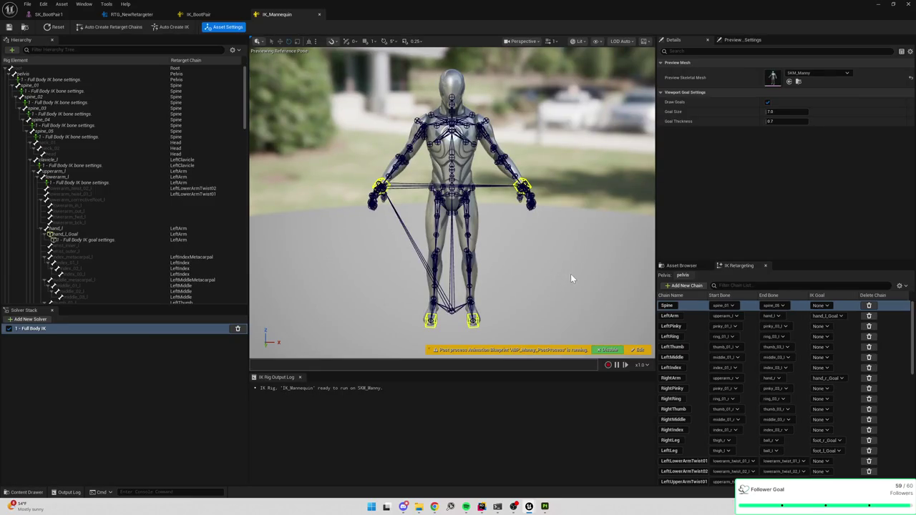
drag(570, 274, 571, 186)
drag(521, 202, 520, 179)
click(478, 179)
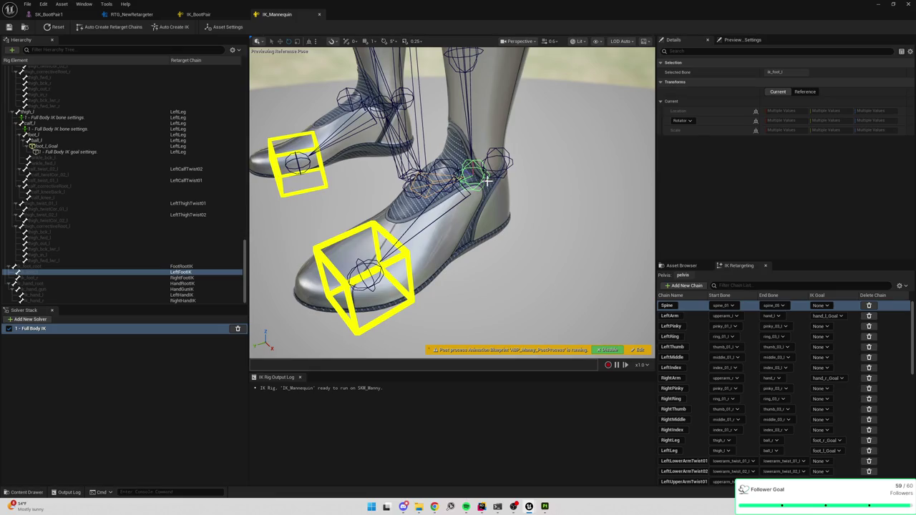
Browse IK_Mannequin's retarget chain list and select the LeftFootIK chain.
scroll(693, 335, down, 2)
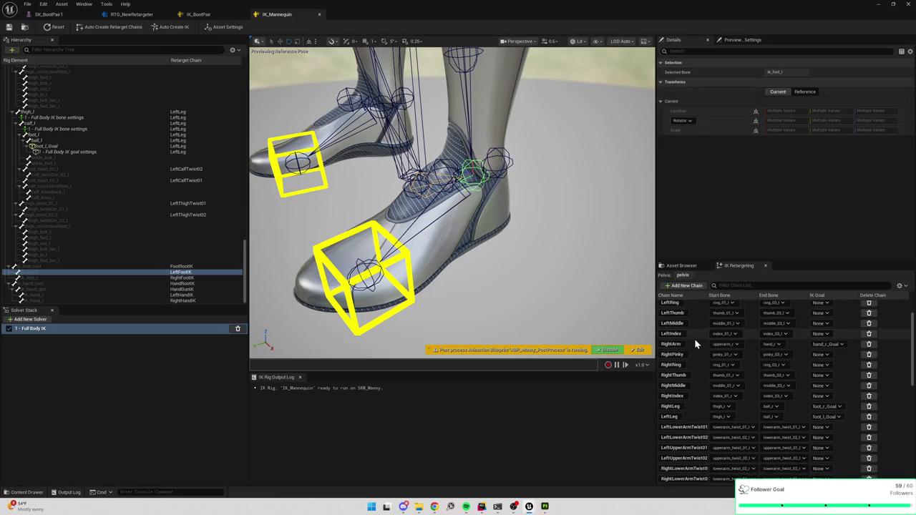
scroll(696, 339, down, 1)
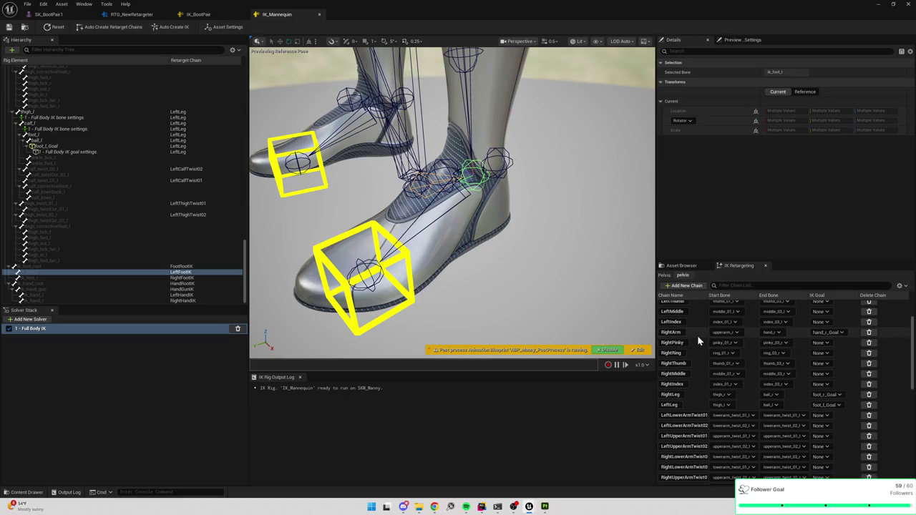
click(695, 392)
click(697, 387)
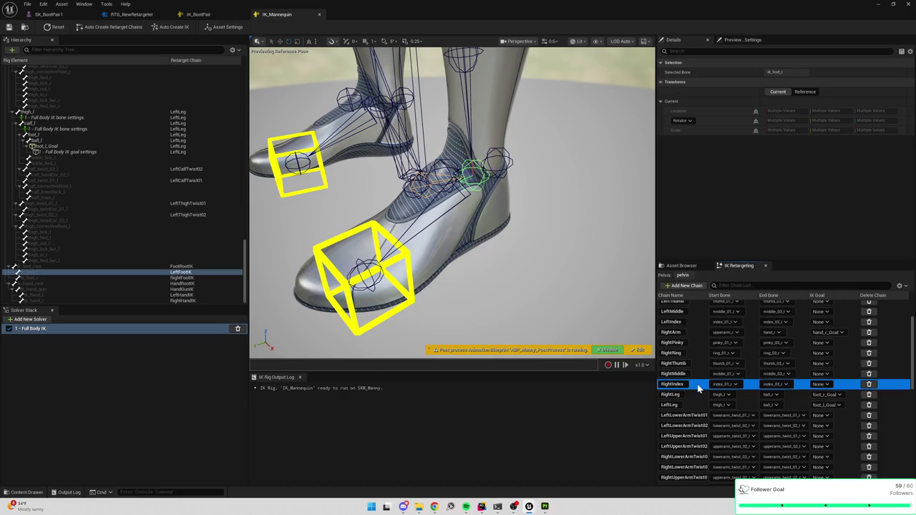
click(574, 262)
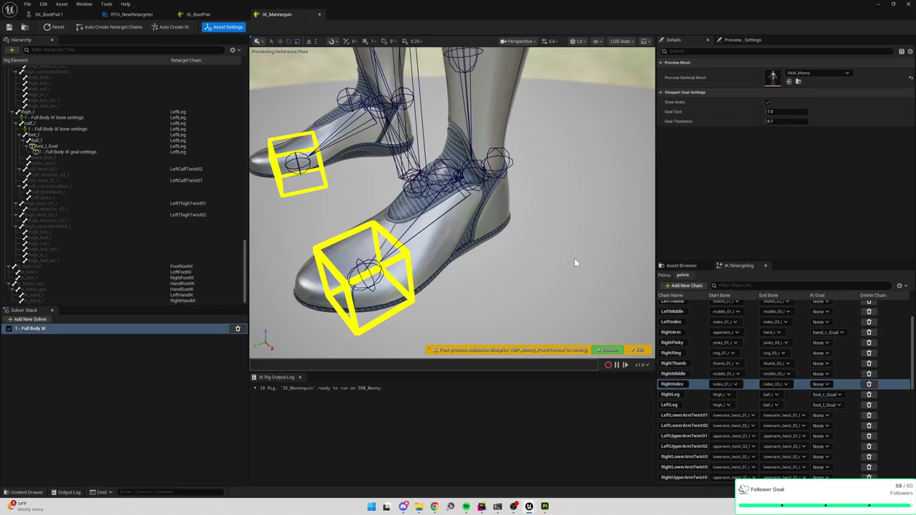
scroll(574, 262, down, 5)
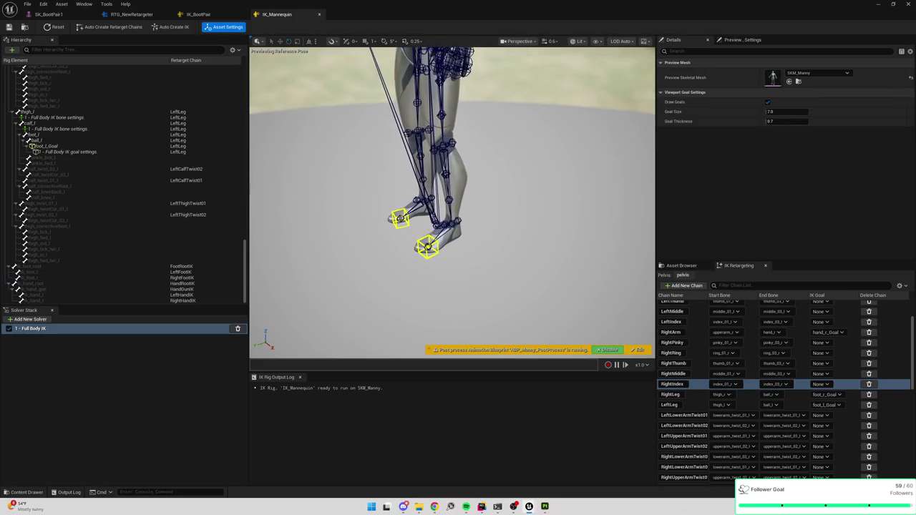
scroll(700, 355, up, 3)
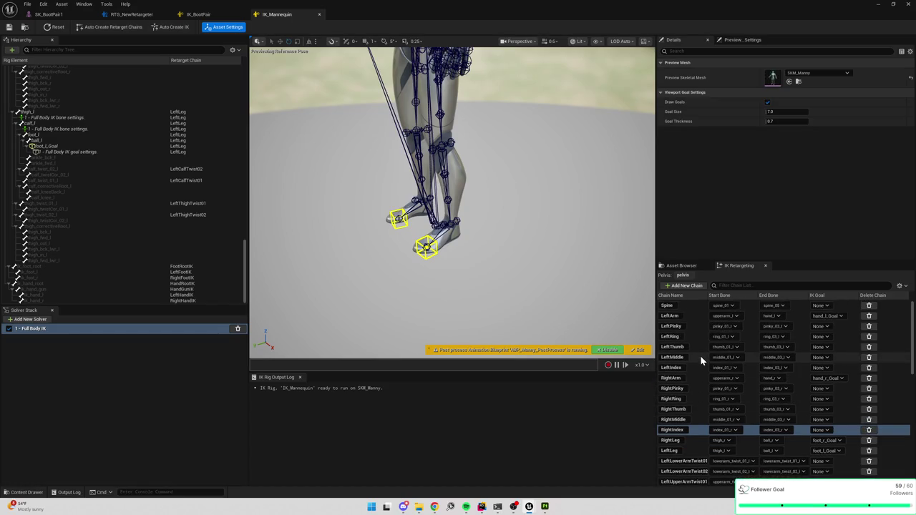
scroll(700, 358, down, 6)
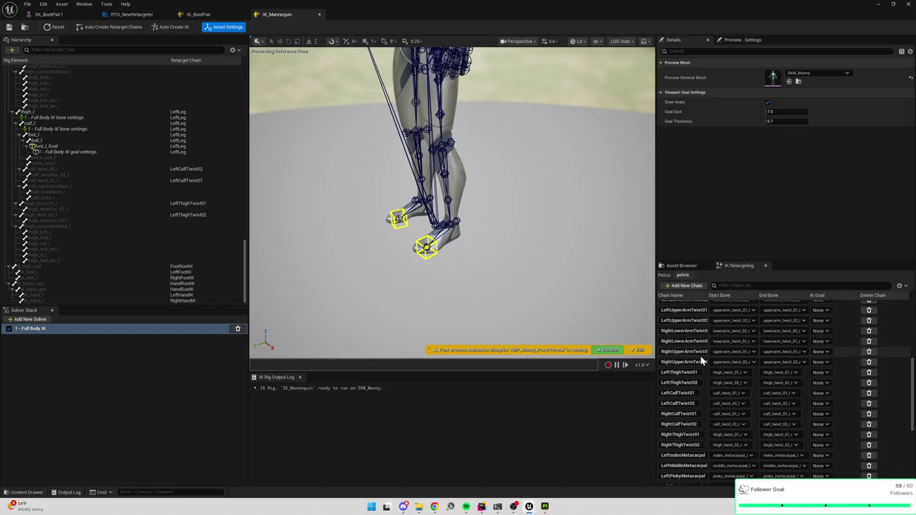
scroll(700, 357, down, 2)
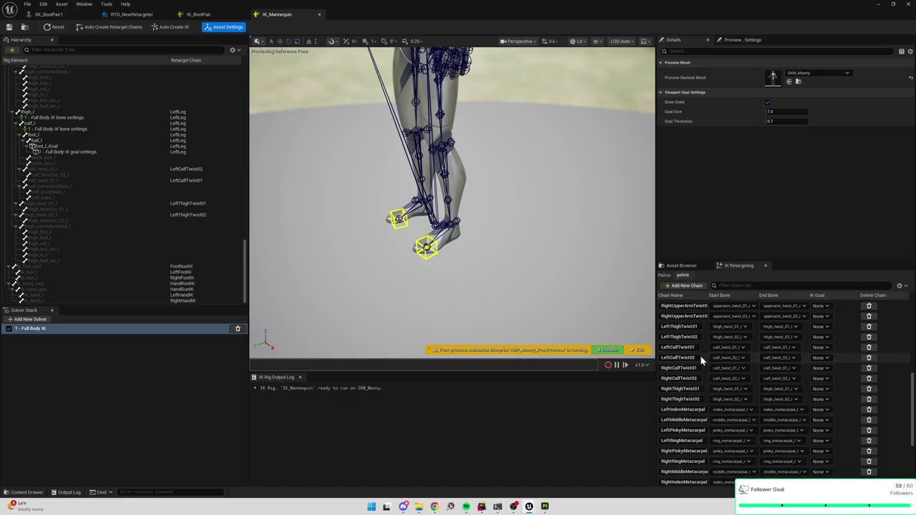
scroll(700, 356, down, 2)
scroll(700, 355, down, 2)
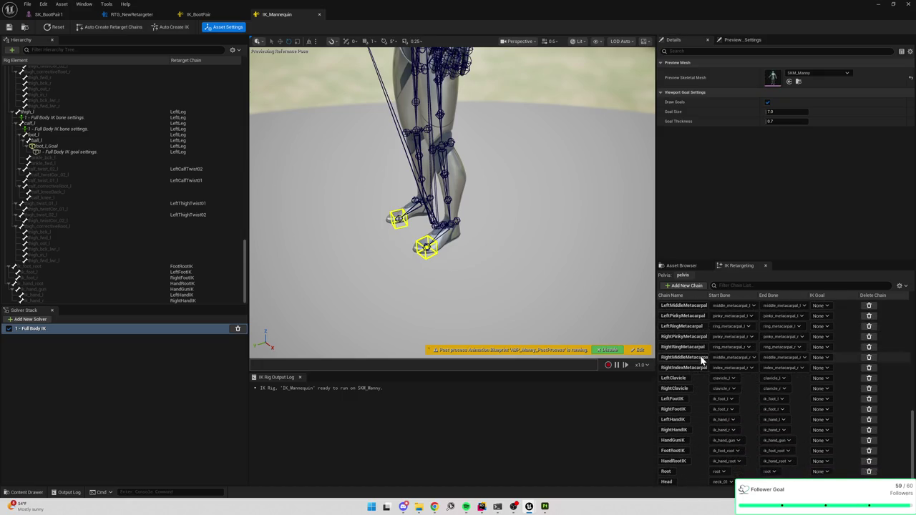
click(689, 399)
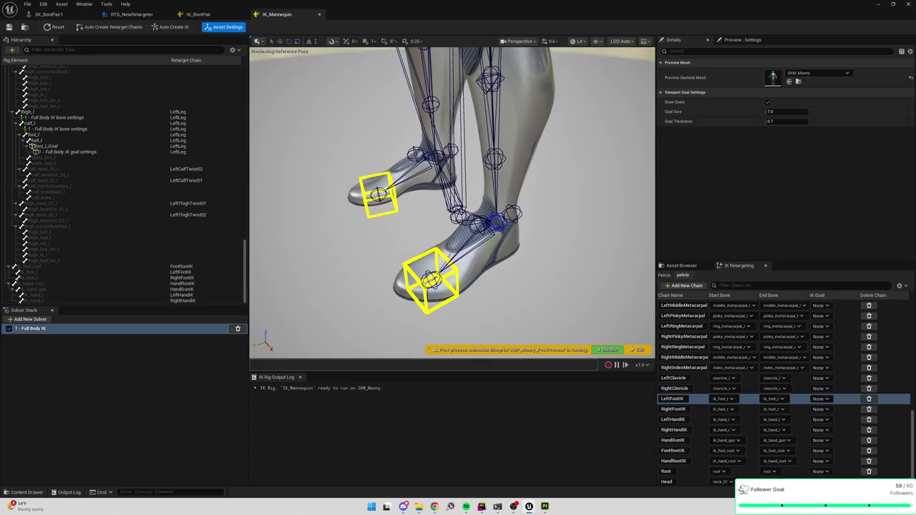
Inspect calf_twist_01_l, the left foot Full Body IK goal, thigh_twist_02_l and ik_foot_root.
click(502, 159)
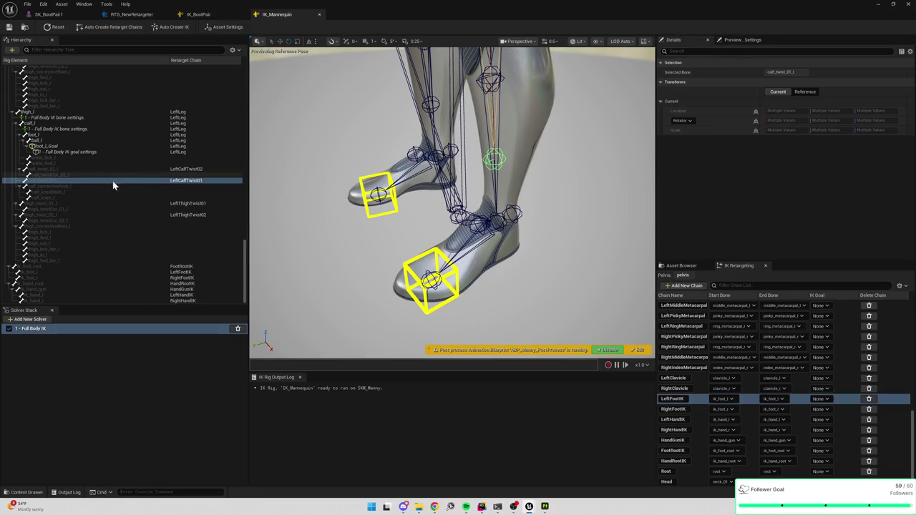
click(182, 146)
click(182, 152)
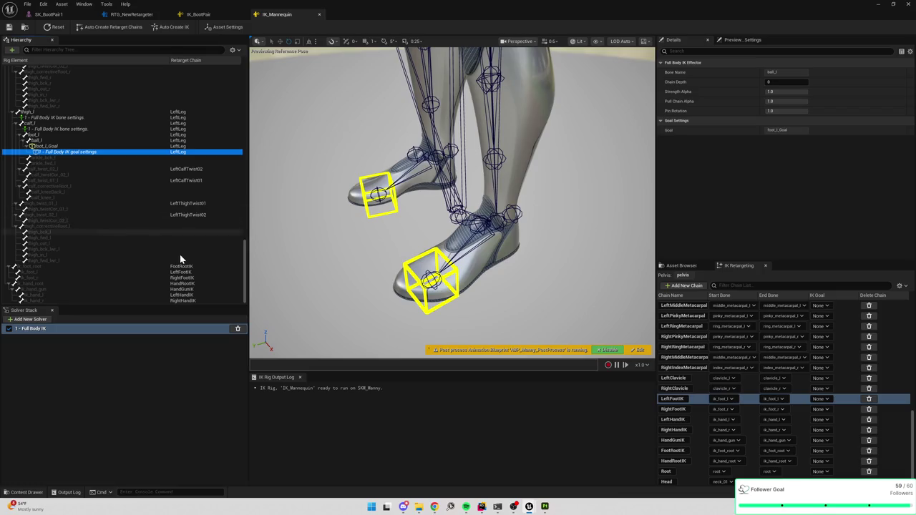
click(193, 215)
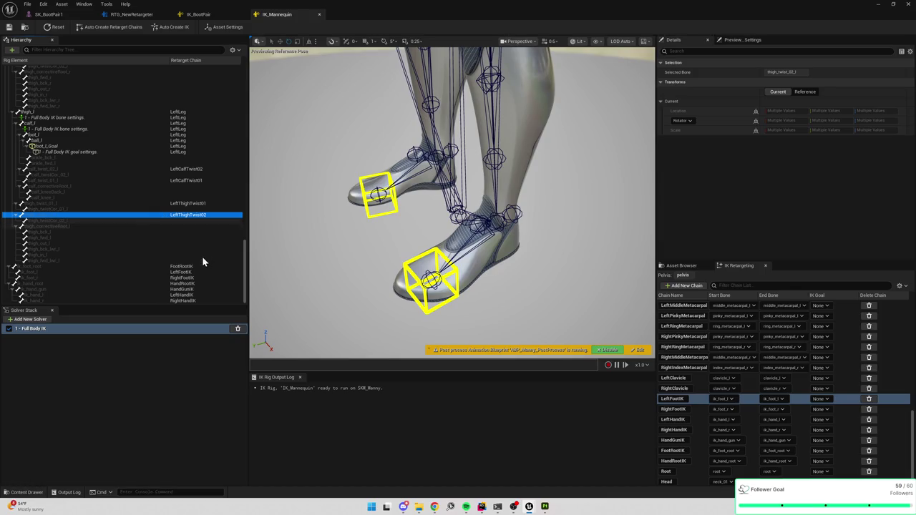
click(181, 267)
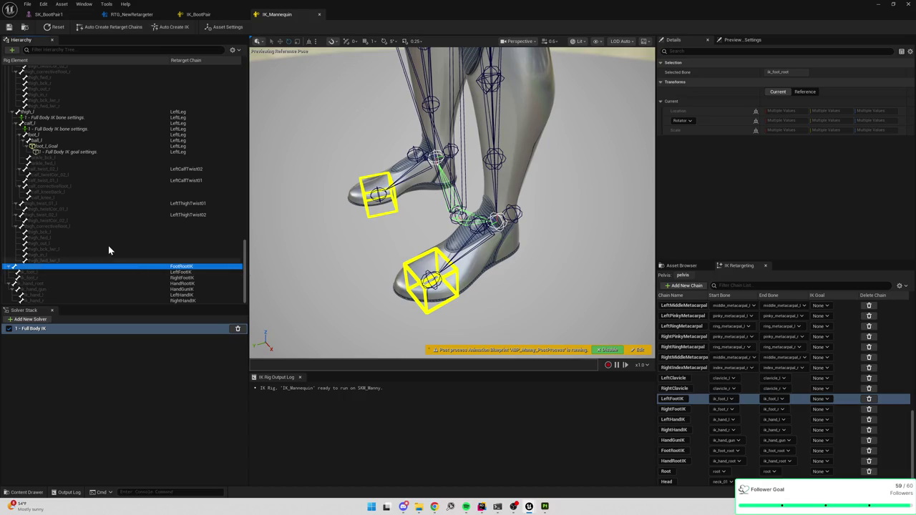
Select the calf_l and thigh_l bones in the mannequin's hierarchy.
scroll(106, 245, up, 3)
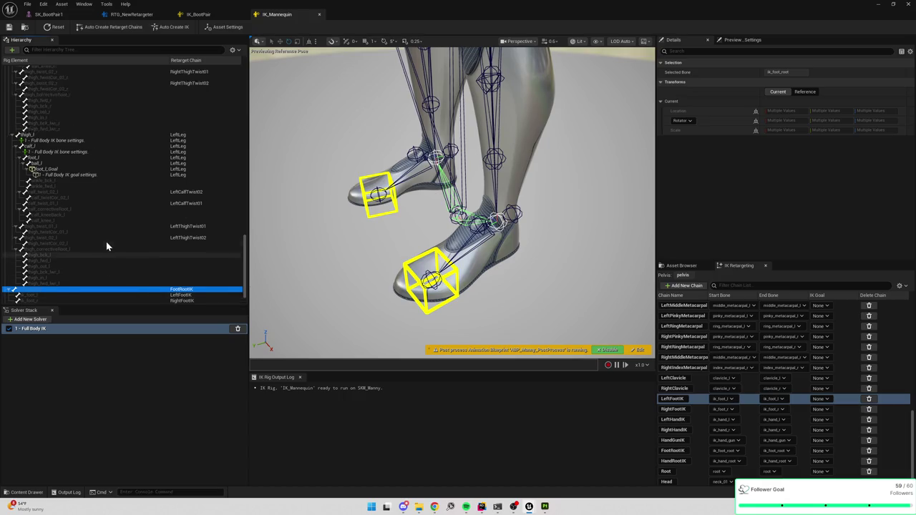
scroll(106, 246, up, 1)
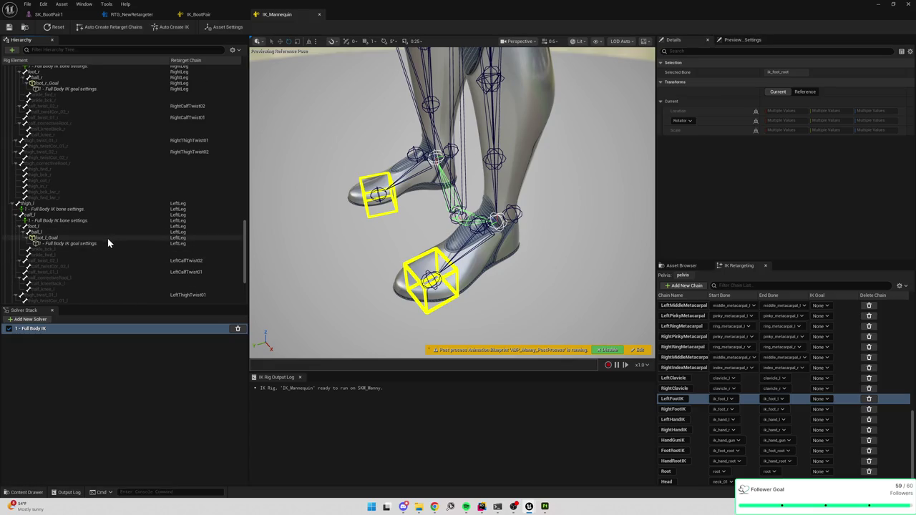
click(87, 214)
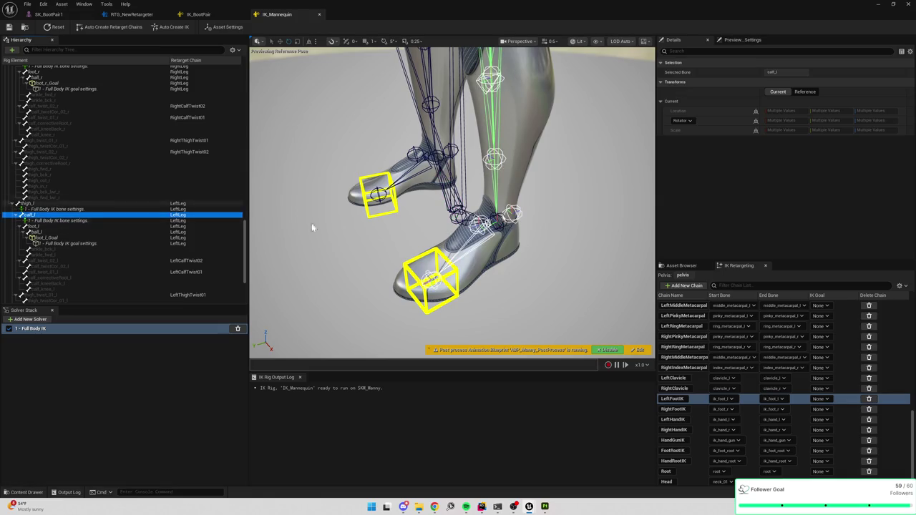
scroll(449, 192, down, 4)
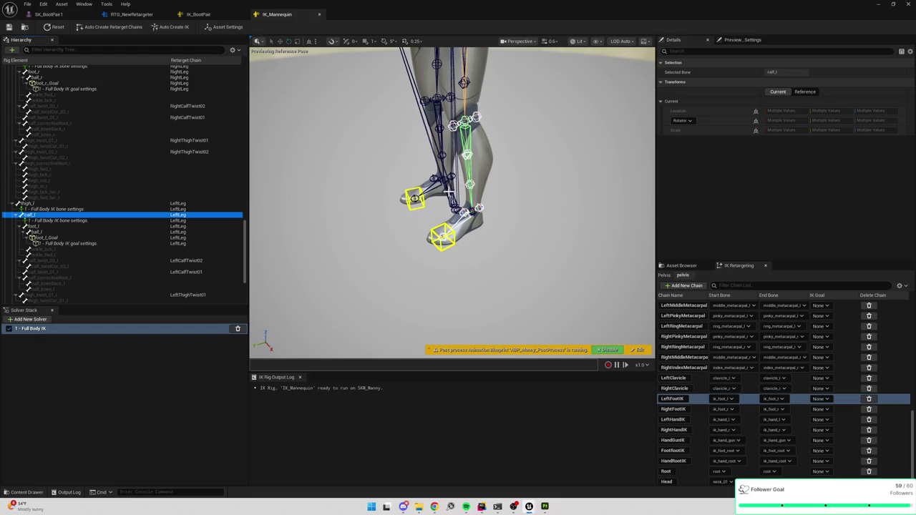
scroll(449, 192, up, 4)
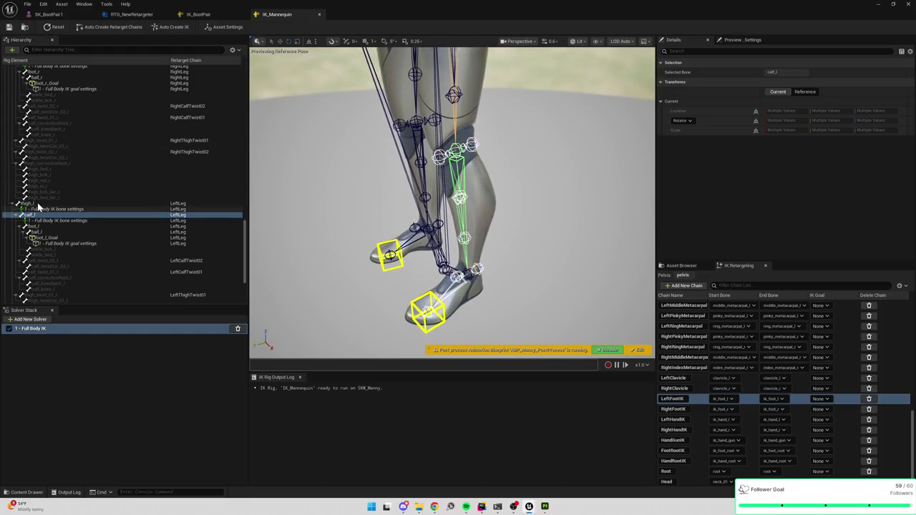
click(39, 206)
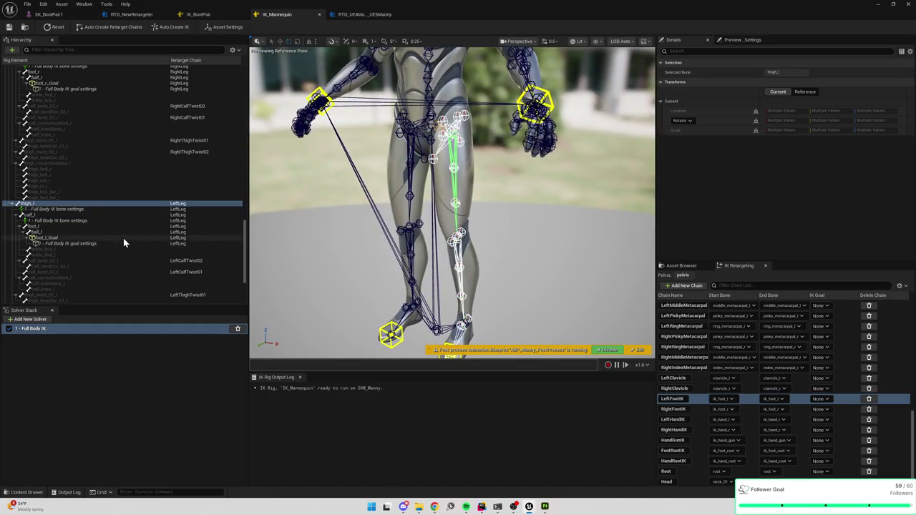
scroll(123, 243, down, 2)
scroll(124, 243, down, 3)
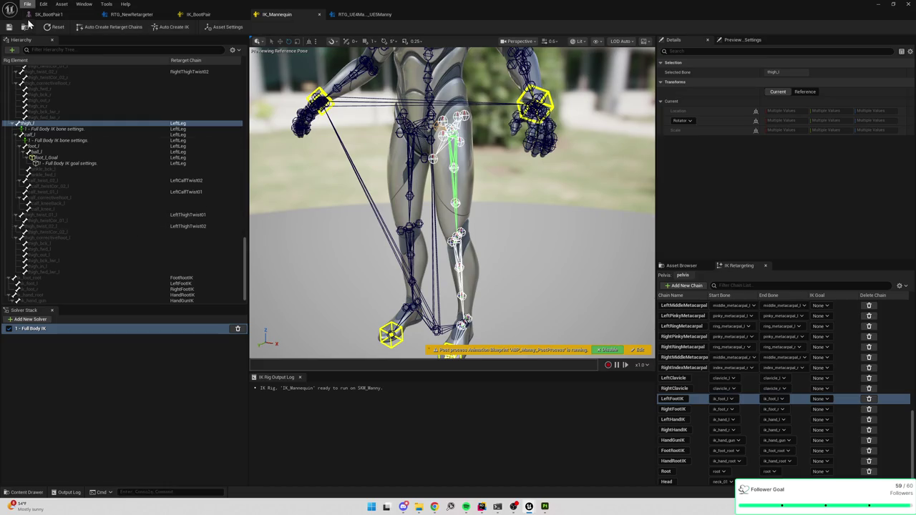
Switch to the SK_BootPair1 mesh, orbit over the boots, and show heel_r's details.
click(52, 15)
drag(403, 143, 403, 107)
drag(406, 143, 379, 153)
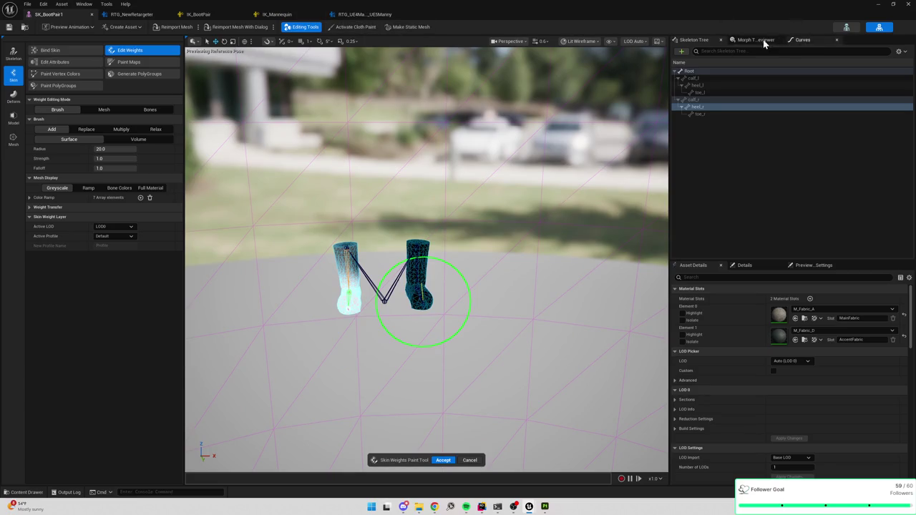
click(760, 269)
Check the preview scene settings and cancel skin weight painting on the boots.
click(802, 266)
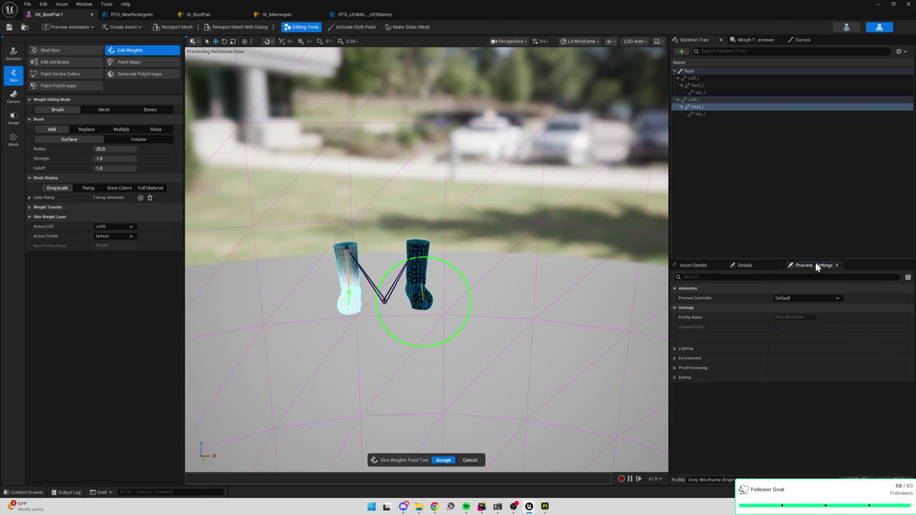
click(792, 300)
click(791, 298)
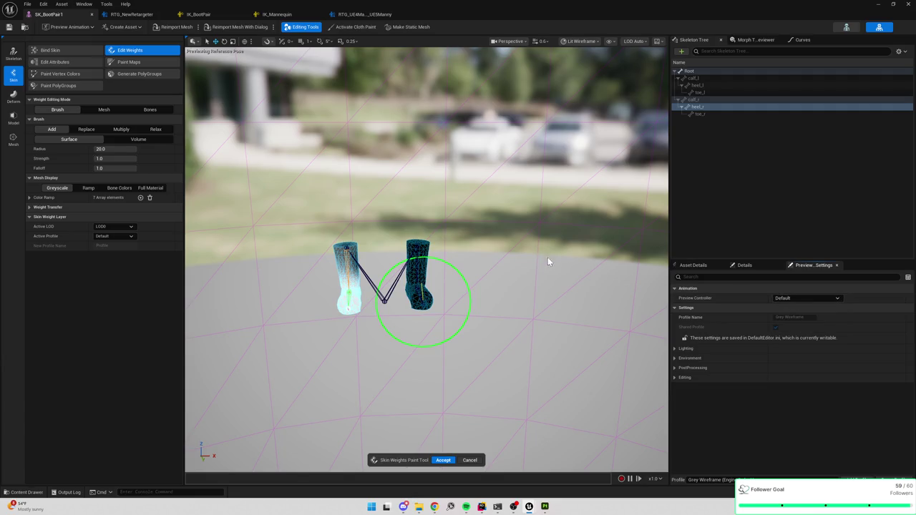
scroll(527, 250, up, 3)
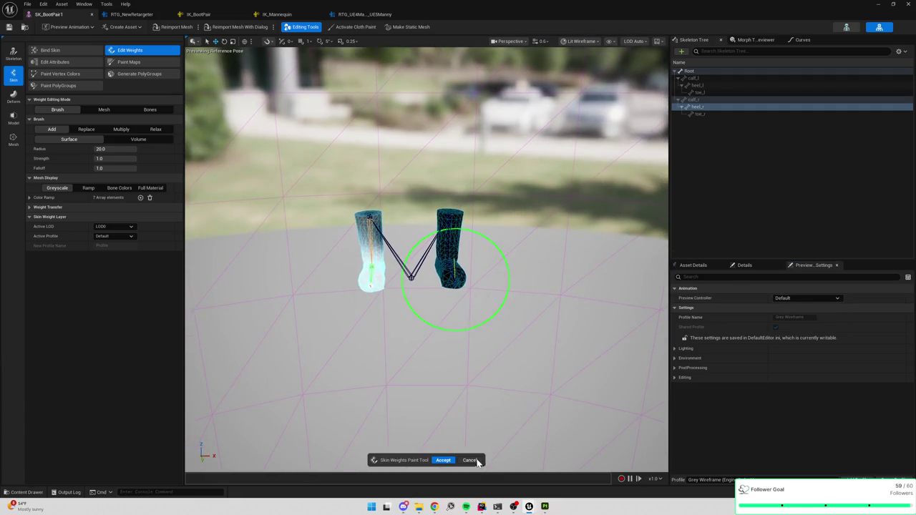
click(470, 461)
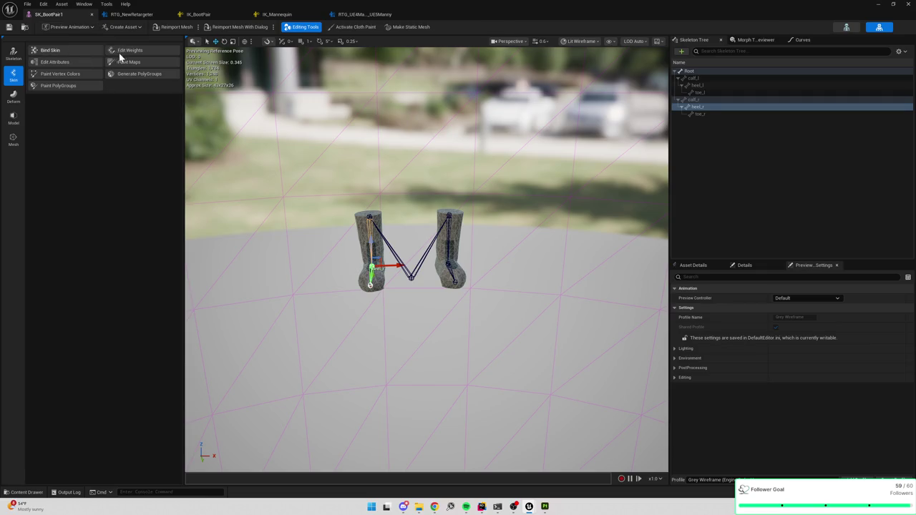
In Edit Skeleton, add a new bone under Root and name it thigh_l.
click(13, 54)
click(66, 52)
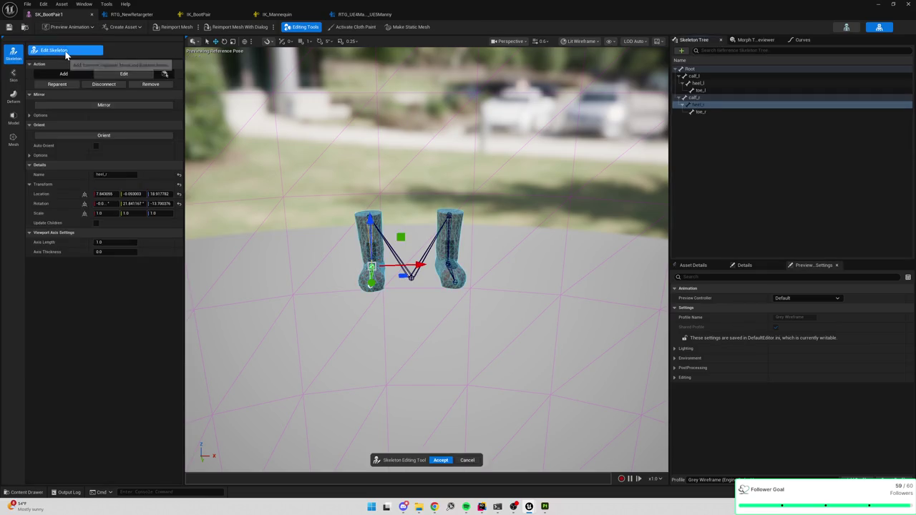
click(64, 74)
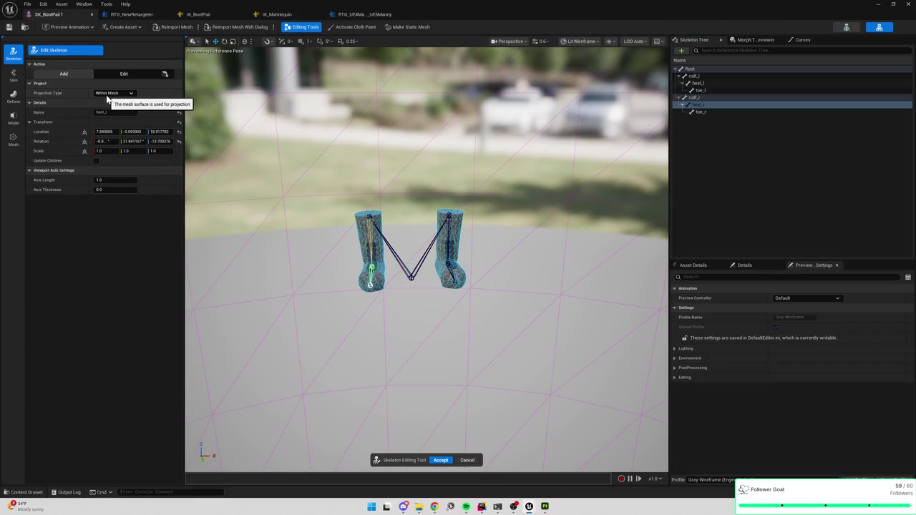
click(695, 97)
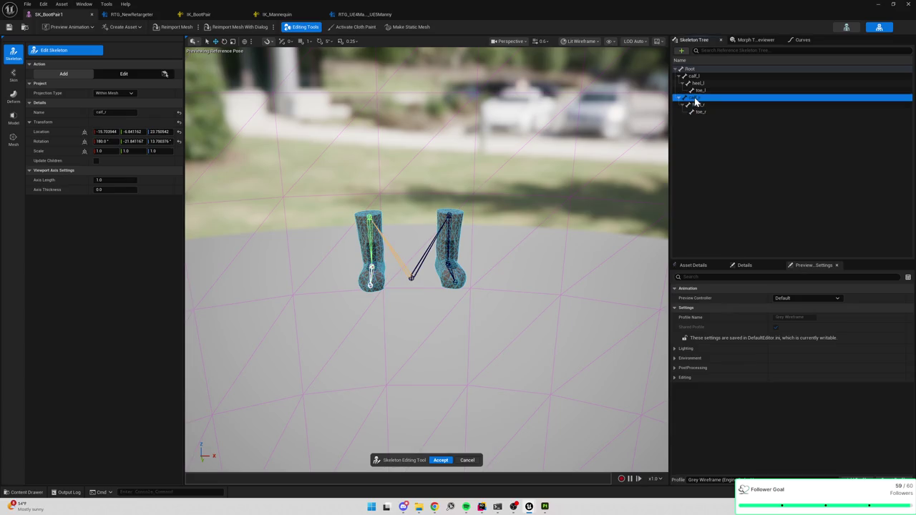
click(691, 69)
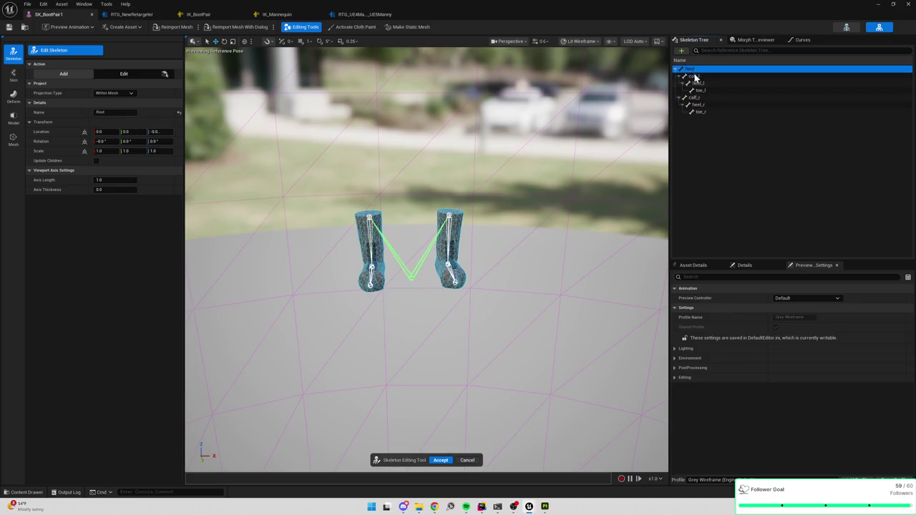
right_click(691, 71)
click(711, 93)
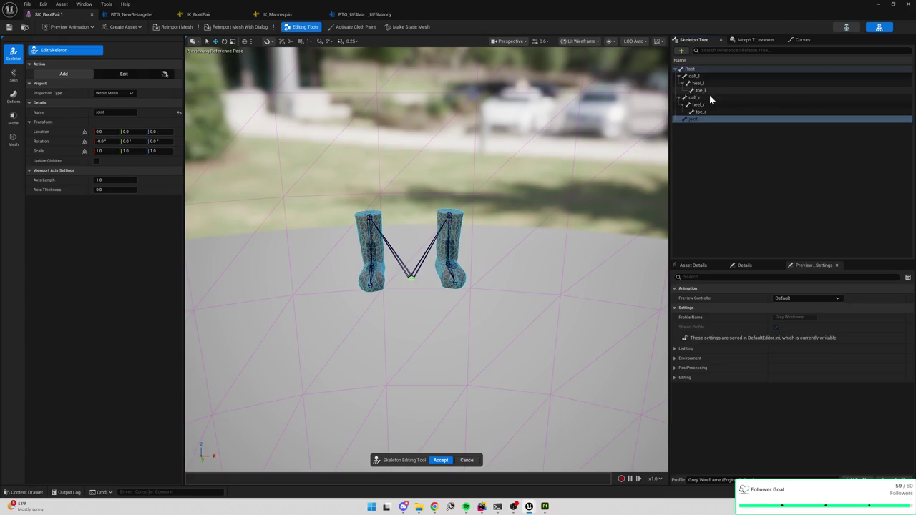
click(699, 120)
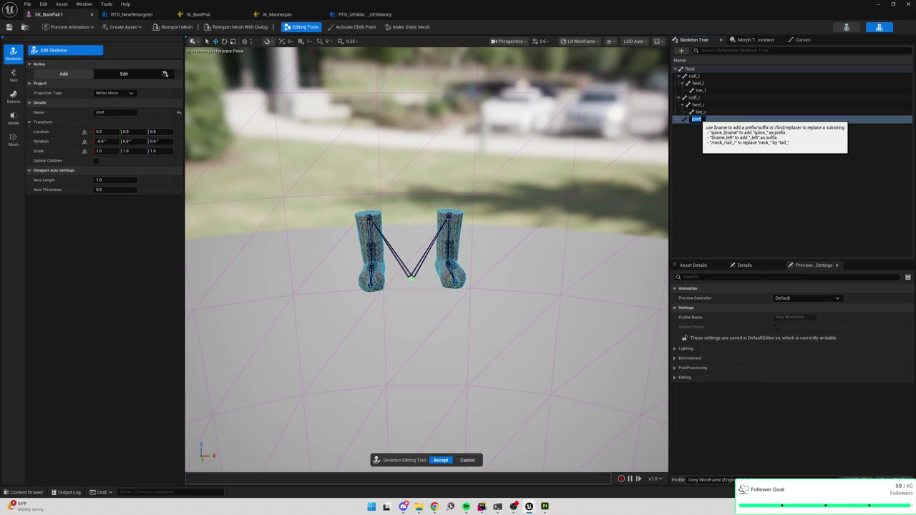
text(thigh_l)
key(Return)
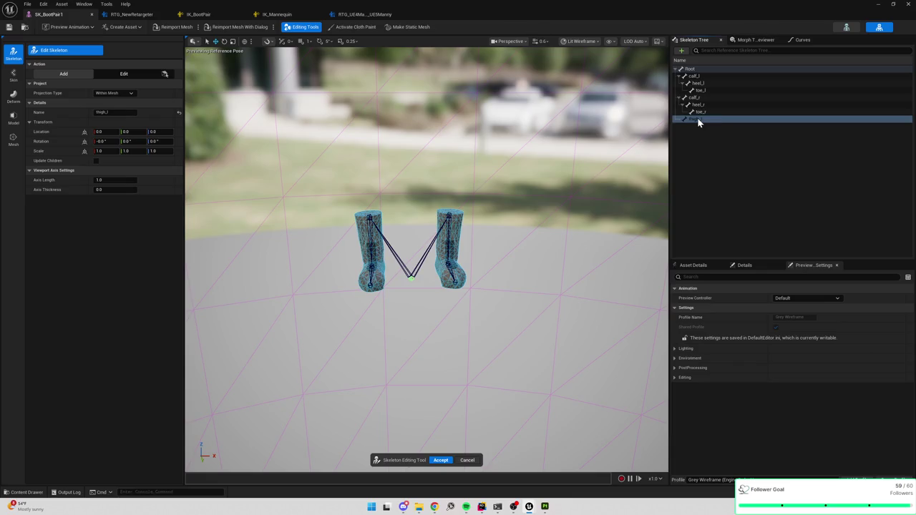
Raise the thigh_l joint above the boots and shift it outward.
mouse_move(231, 183)
mouse_down()
mouse_move(240, 158)
mouse_move(231, 183)
mouse_up()
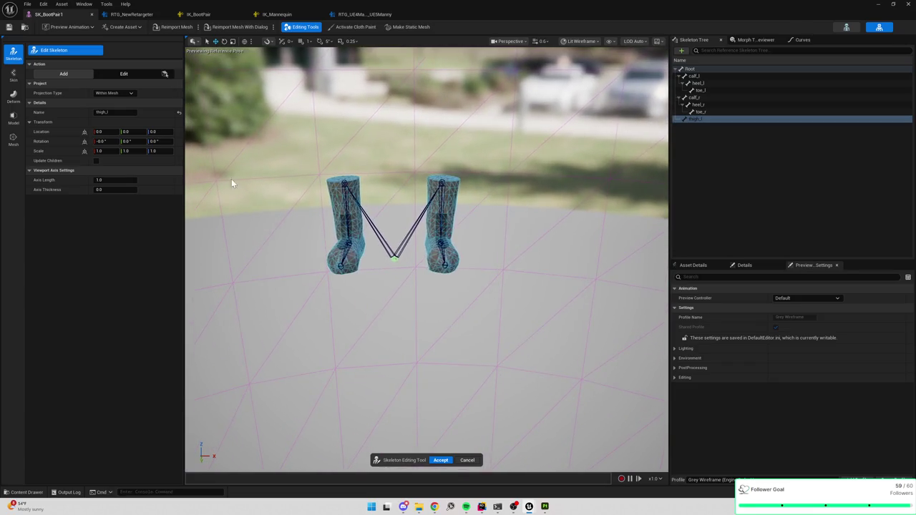
click(124, 73)
drag(401, 200, 425, 84)
drag(470, 141, 494, 141)
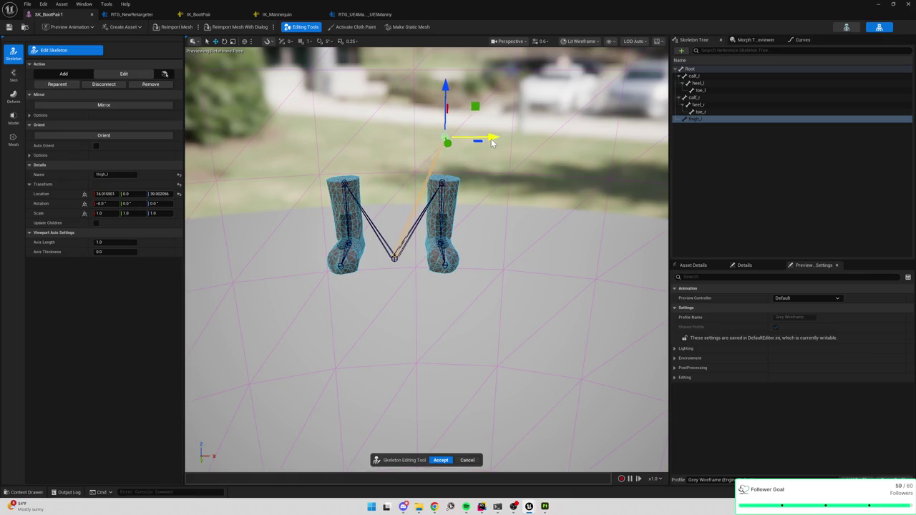
drag(448, 107, 448, 65)
mouse_move(480, 141)
mouse_down()
mouse_move(437, 185)
mouse_move(445, 186)
mouse_up()
Parent calf_l with heel_l and toe_l under thigh_l, then nudge thigh_l back along X.
click(705, 100)
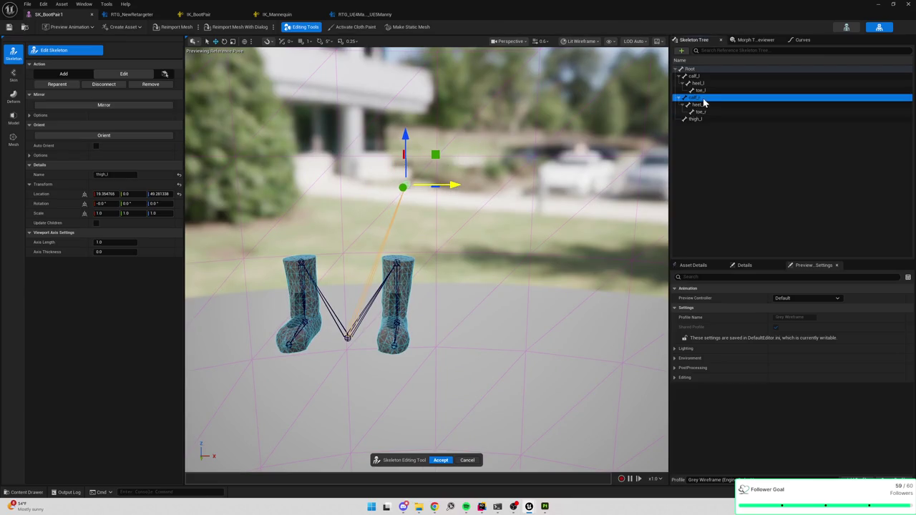
click(696, 76)
shift+click(702, 92)
drag(695, 76, 697, 119)
drag(474, 200, 441, 204)
click(453, 169)
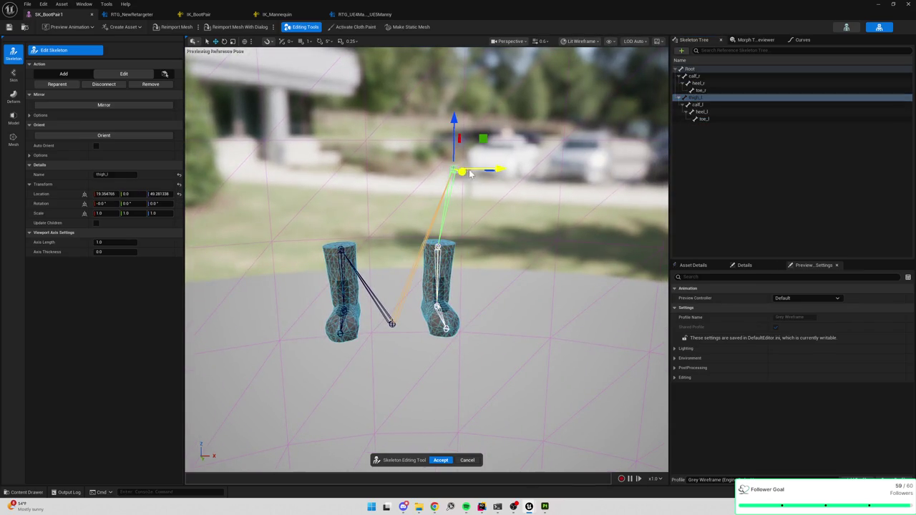
drag(501, 173, 484, 172)
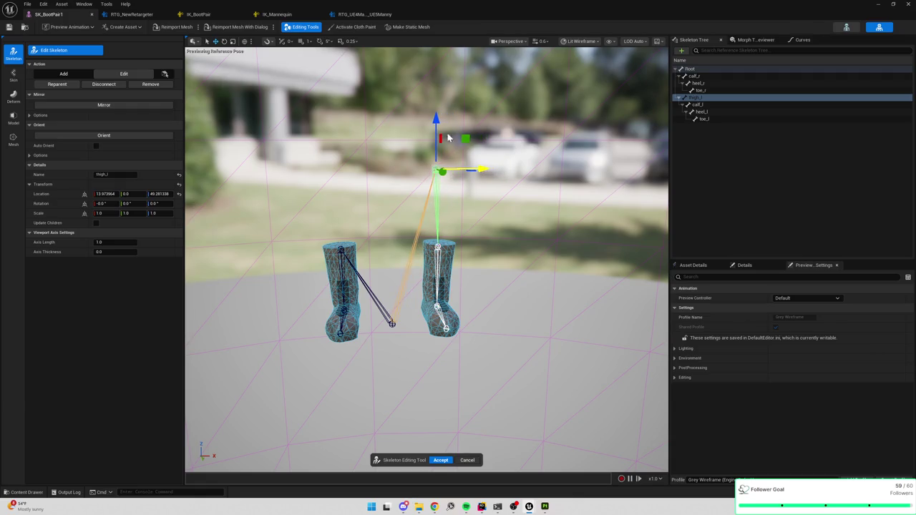
click(501, 214)
drag(501, 215, 530, 193)
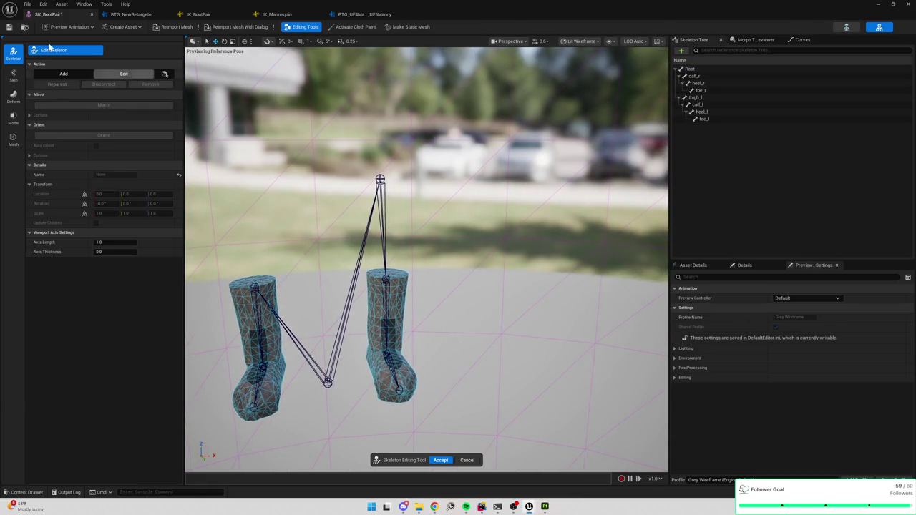
Review the open asset tabs, then select thigh_l back in the boot skeleton editor.
click(198, 14)
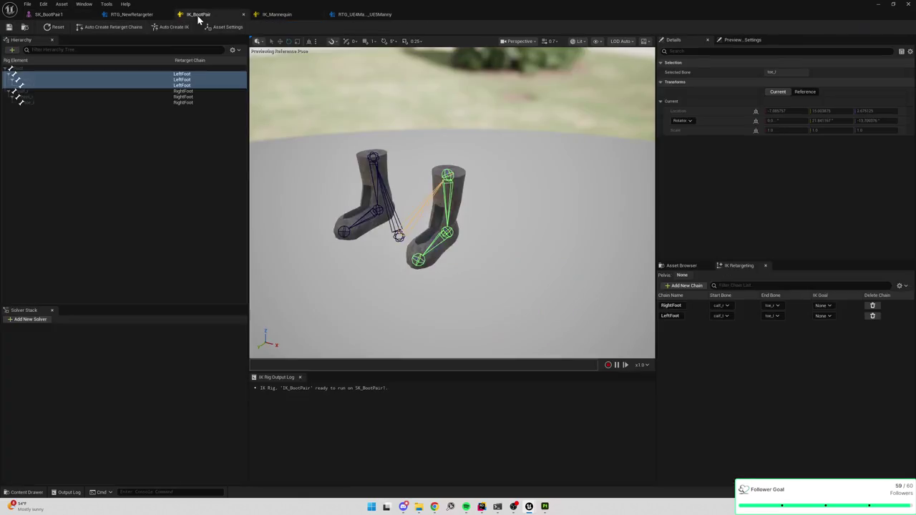
click(274, 14)
click(361, 15)
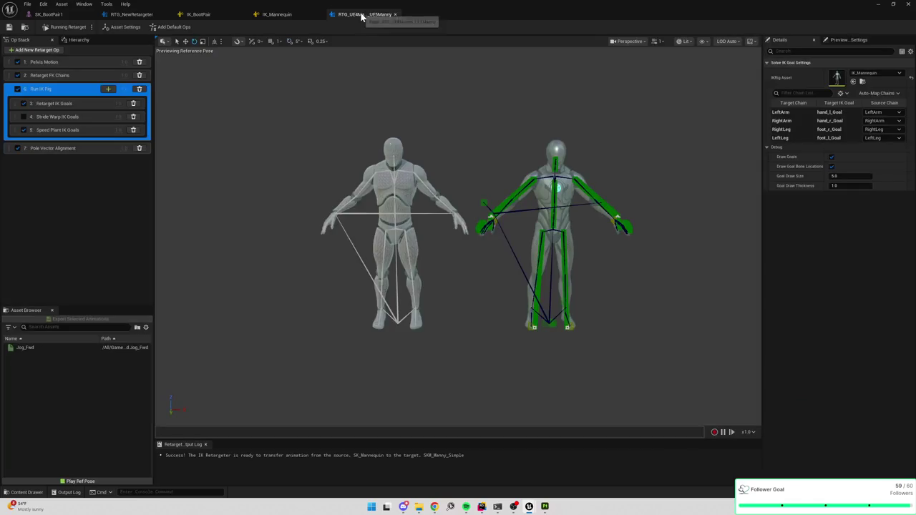
click(139, 15)
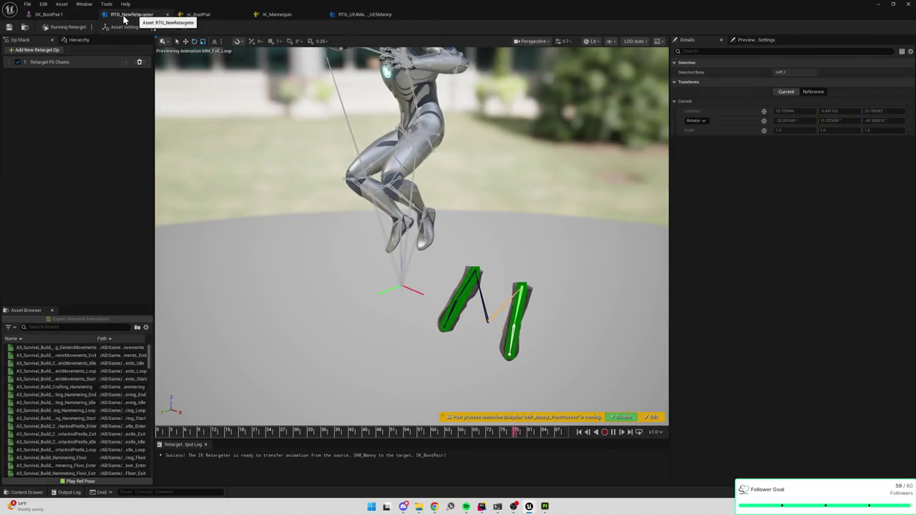
click(48, 15)
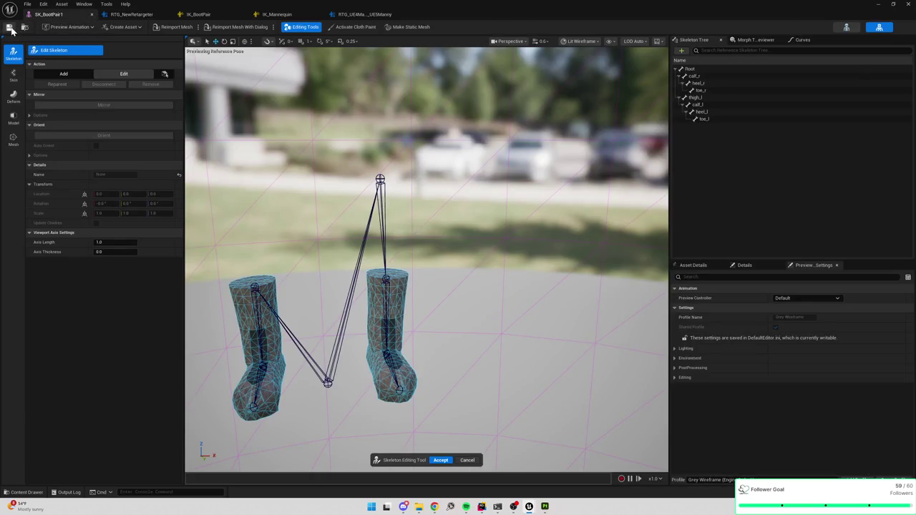
click(200, 15)
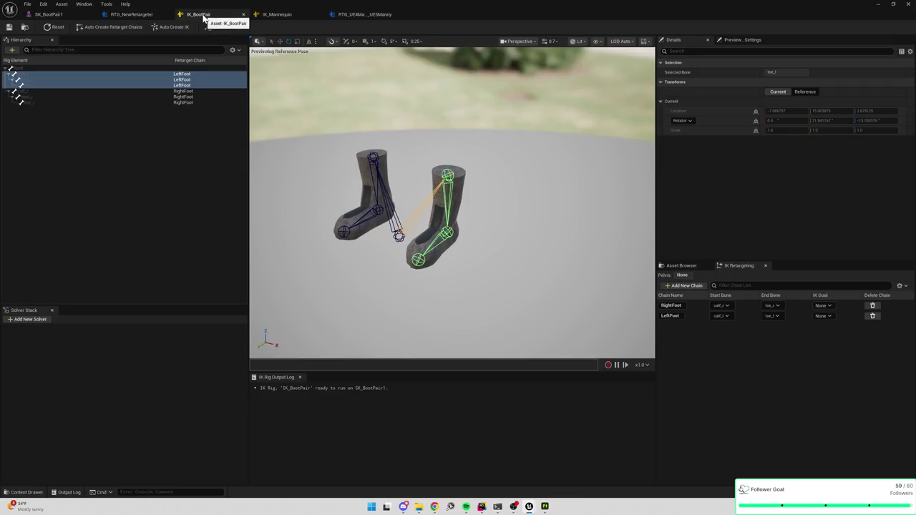
click(136, 152)
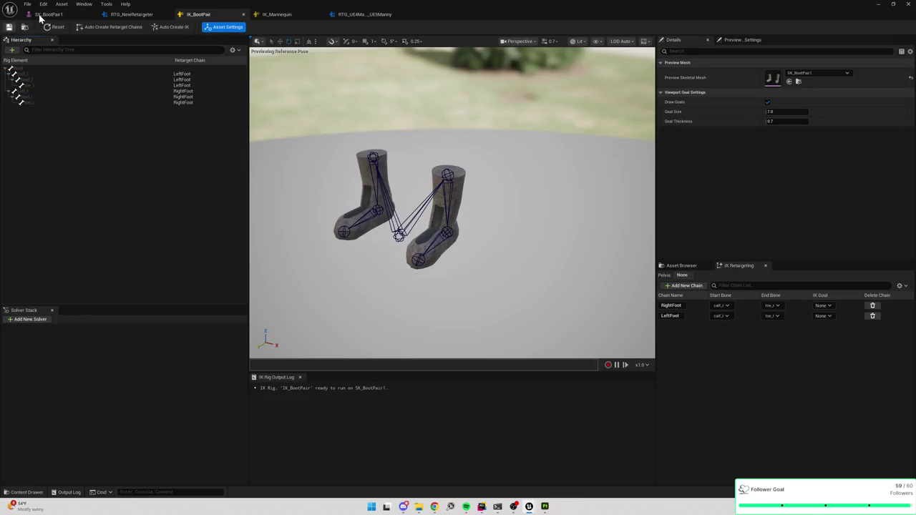
click(43, 16)
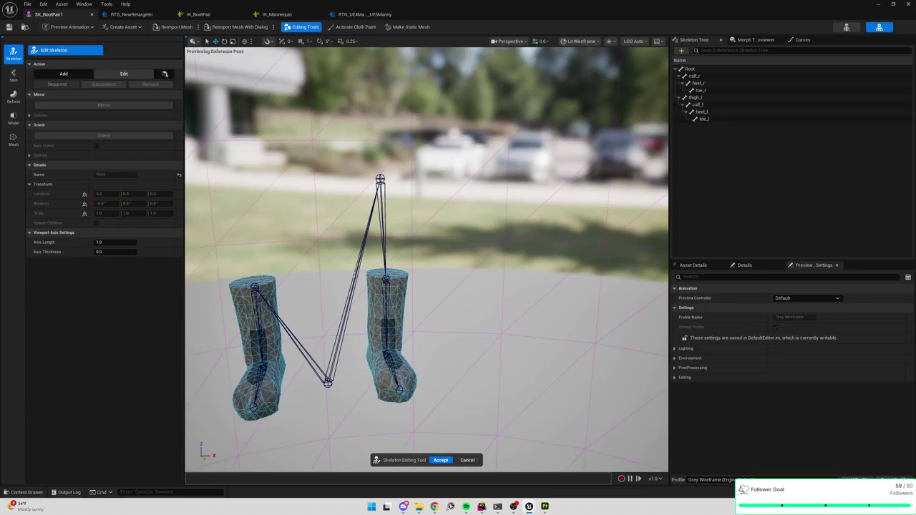
click(381, 181)
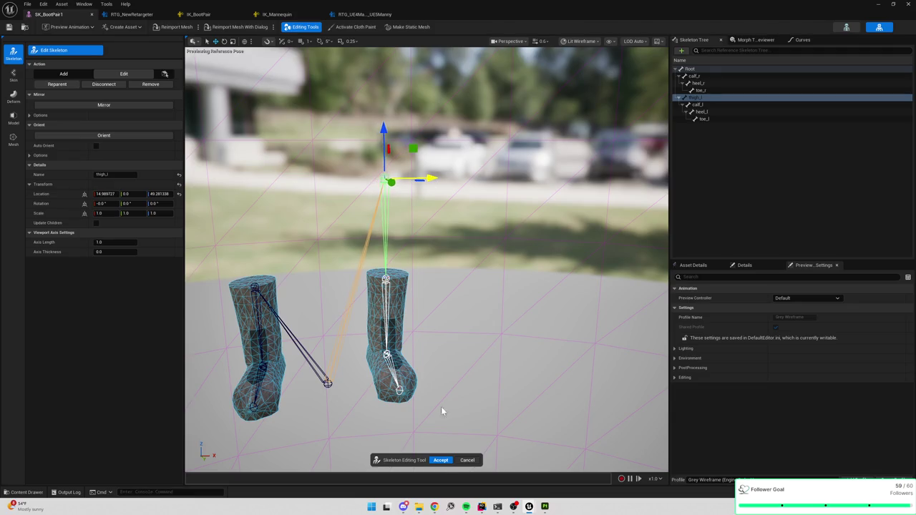
Accept the skeleton edits and commit them with Merge Type set to Merge.
click(441, 460)
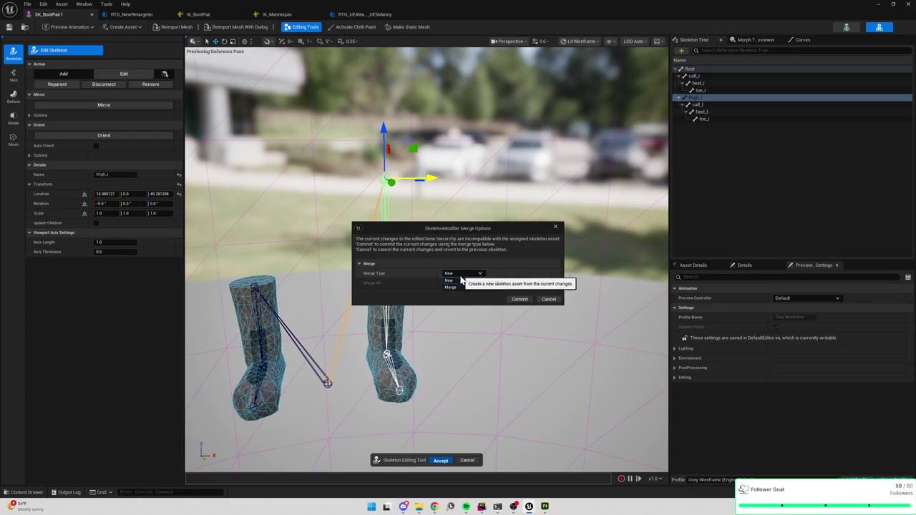
click(461, 274)
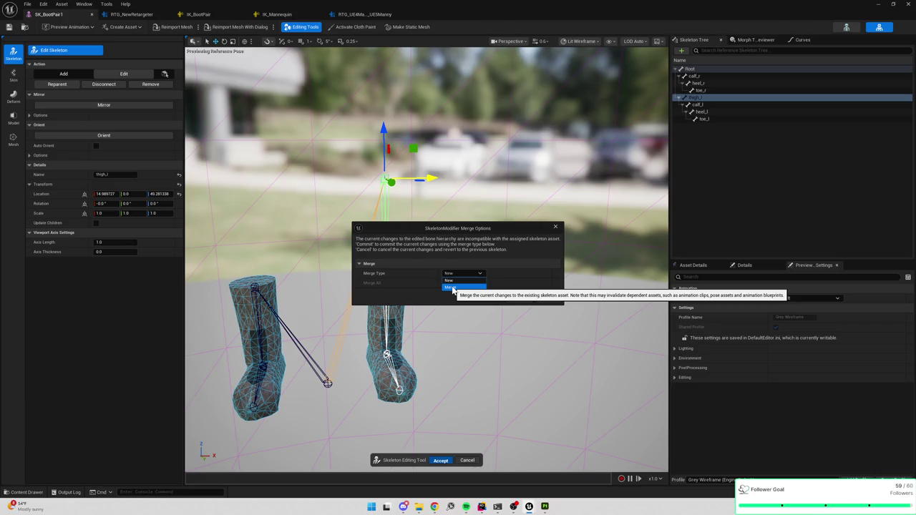
click(453, 289)
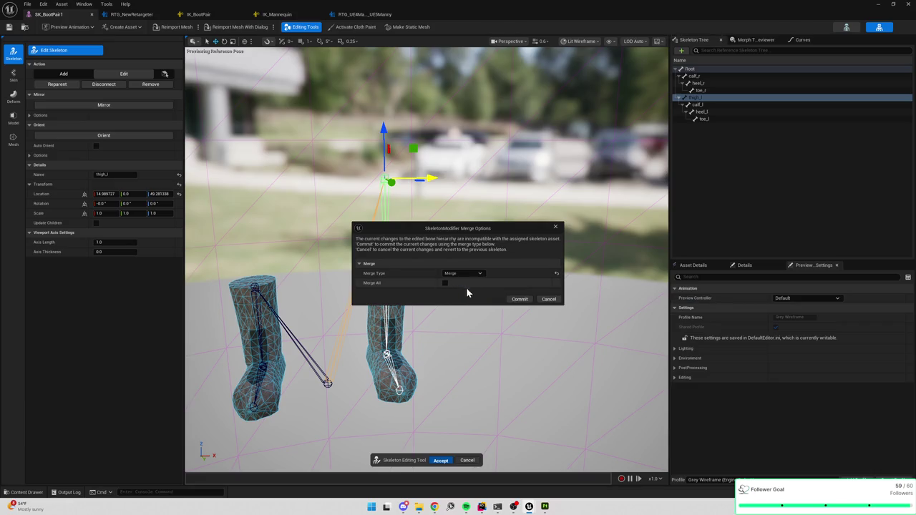
click(520, 301)
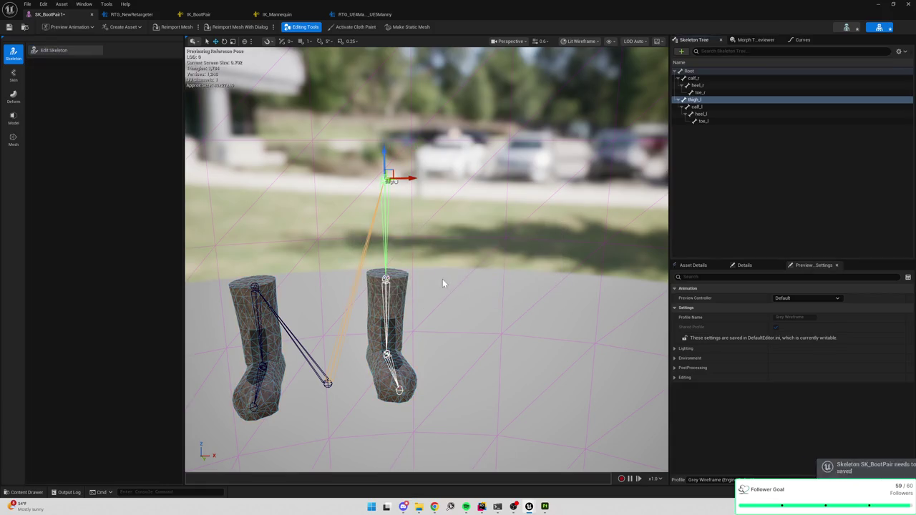
Look over the mannequin IK rig and the UE4-to-UE5 Manny retargeter tabs.
click(286, 14)
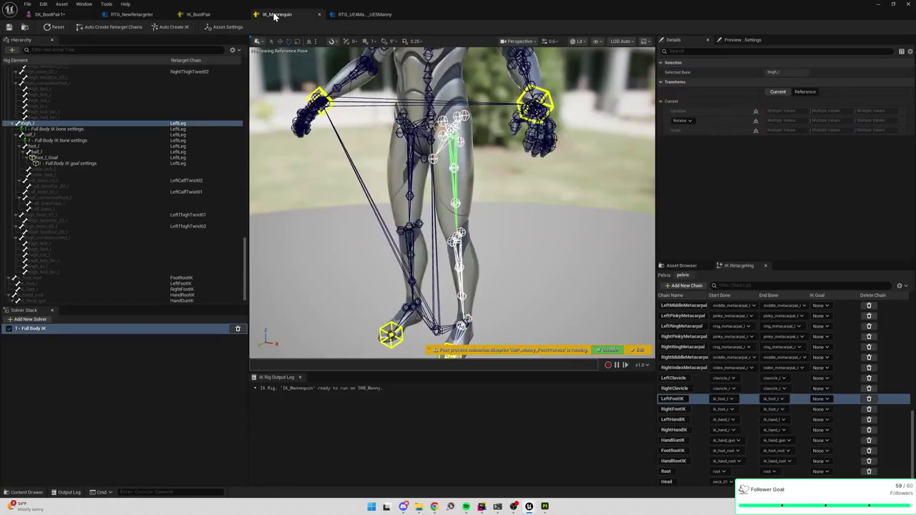
click(355, 14)
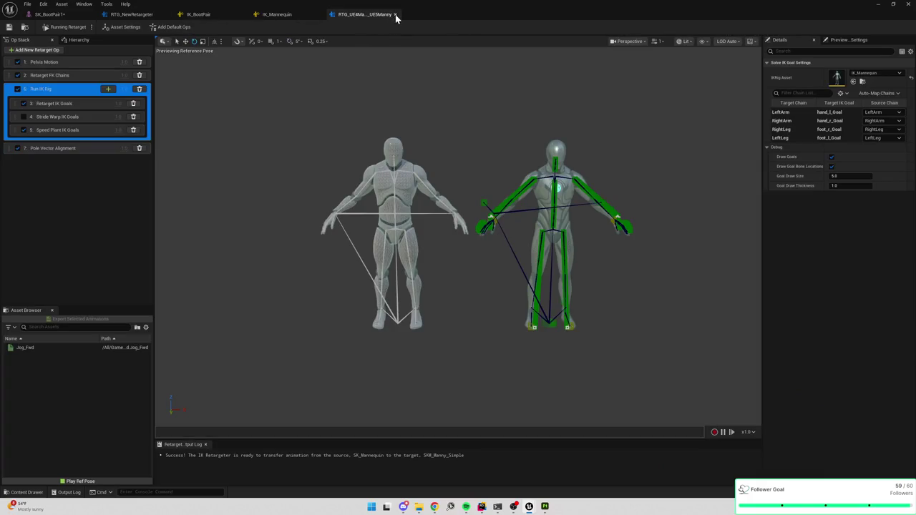
click(396, 14)
Resume the paused Rider debug session and bring Unreal's Message Log window to the front.
click(151, 15)
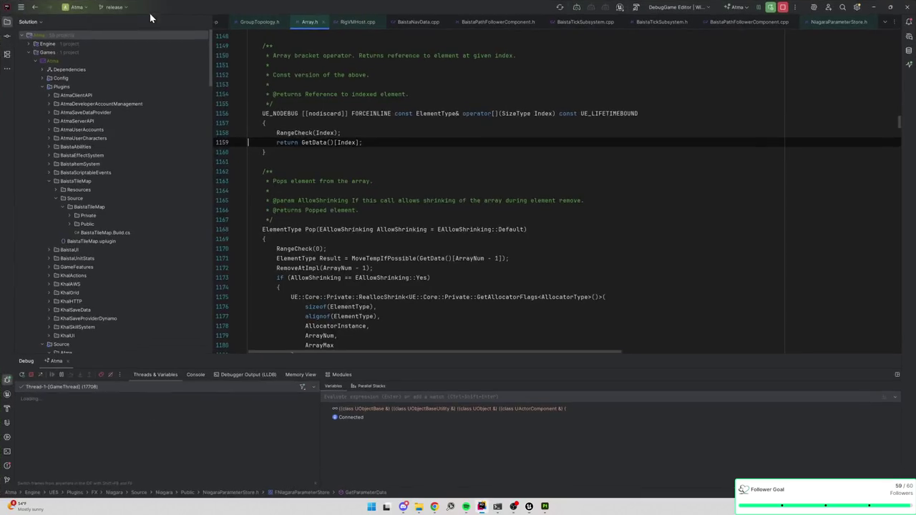
click(771, 9)
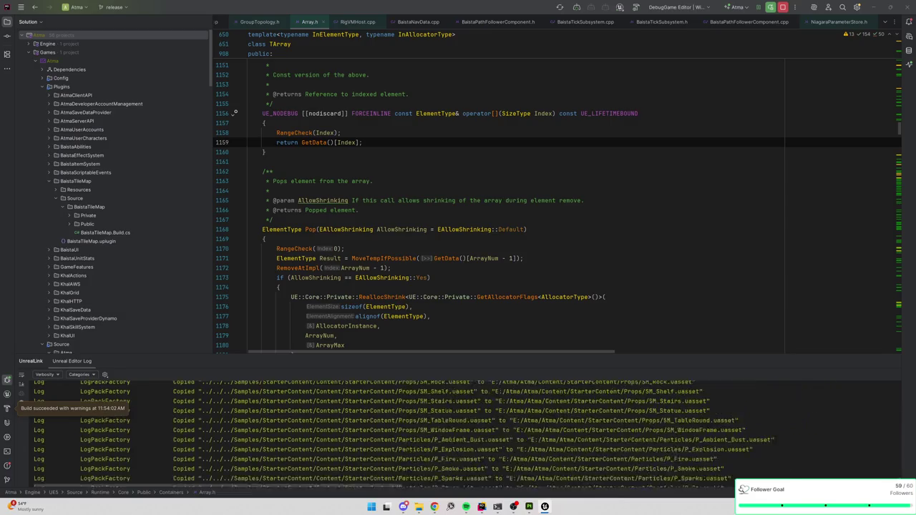
mouse_move(545, 506)
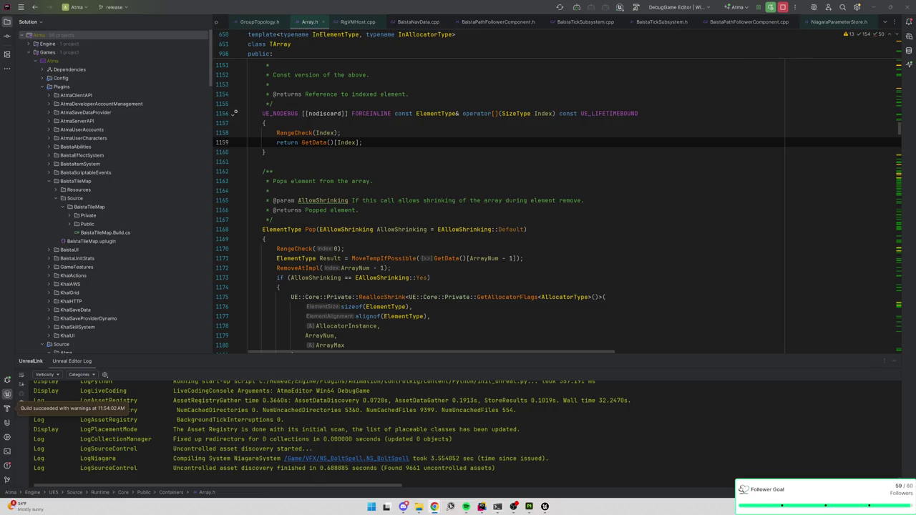
click(570, 474)
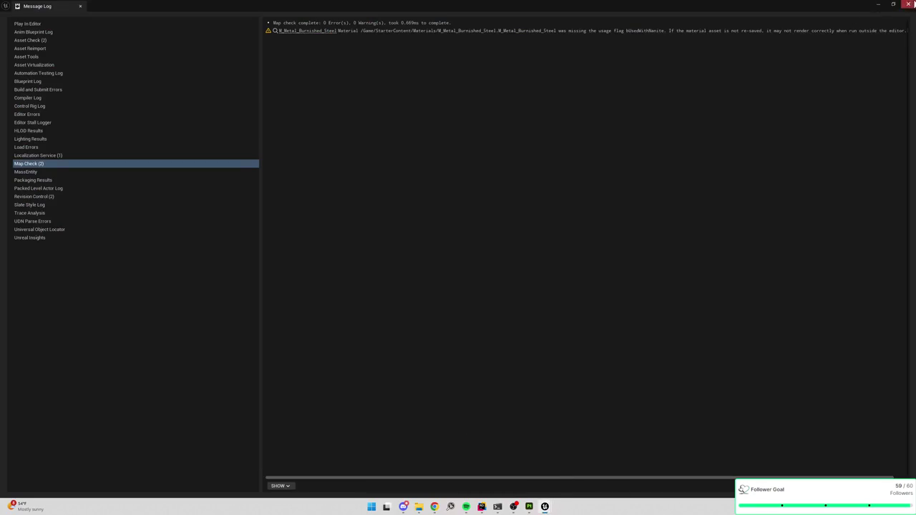
Close the Message Log, select the boots actor, and locate SM_BootPair in Models/Equipment/Boots.
click(909, 4)
key(ctrl+space)
drag(273, 227, 273, 179)
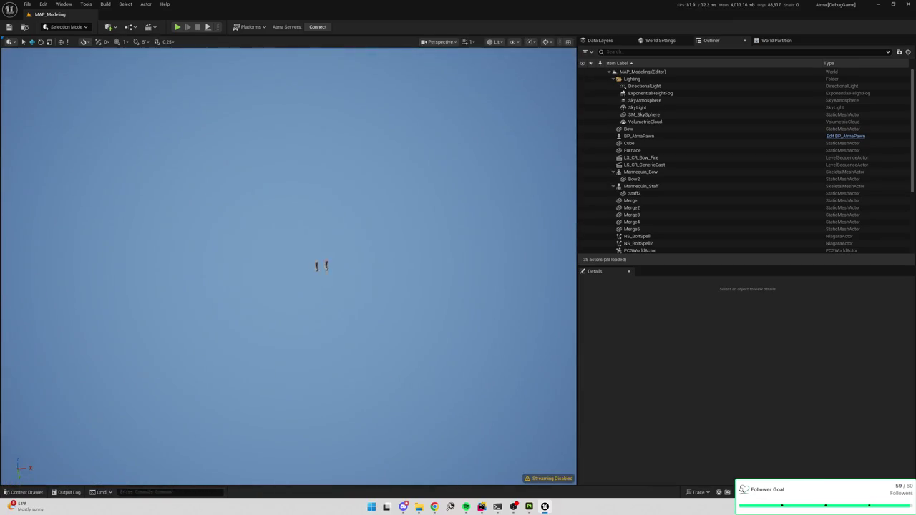
click(323, 267)
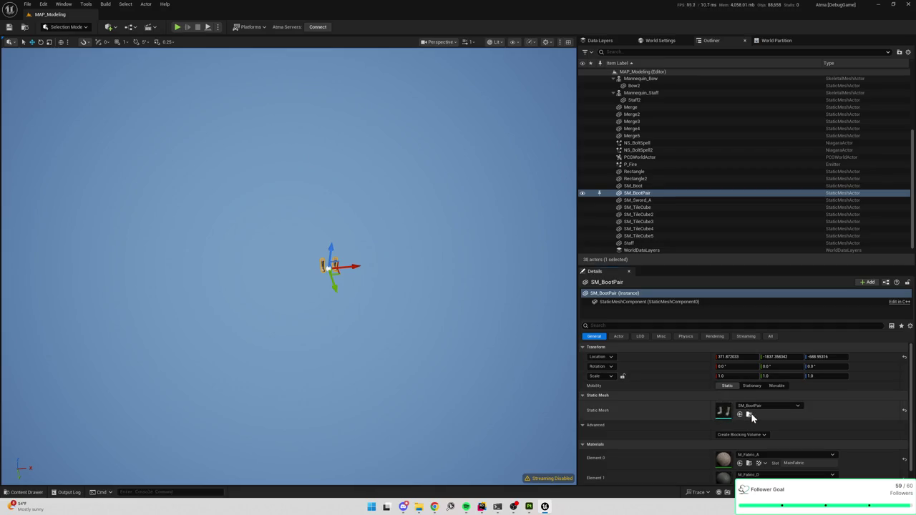
click(750, 415)
mouse_move(142, 348)
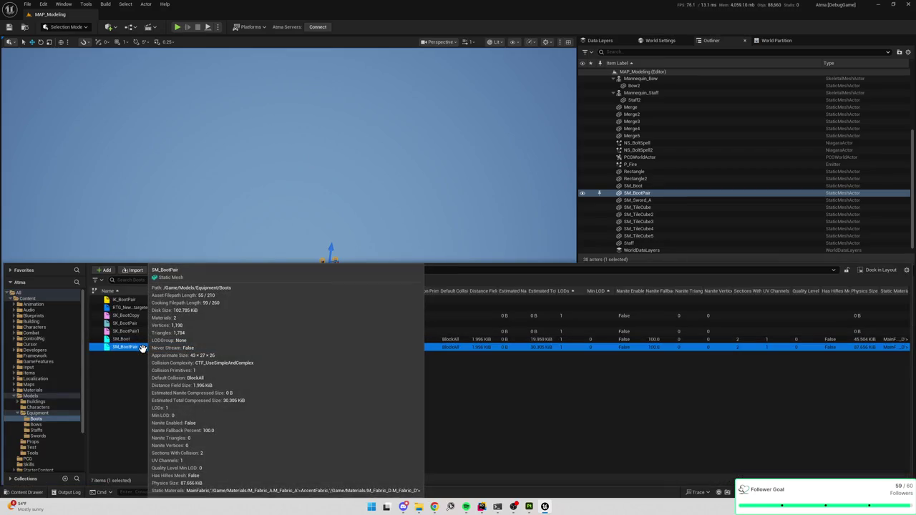
Delete RTG_NewRetargeter and IK_BootPair from the Boots folder, then open the SK_BootPair skeleton.
click(144, 324)
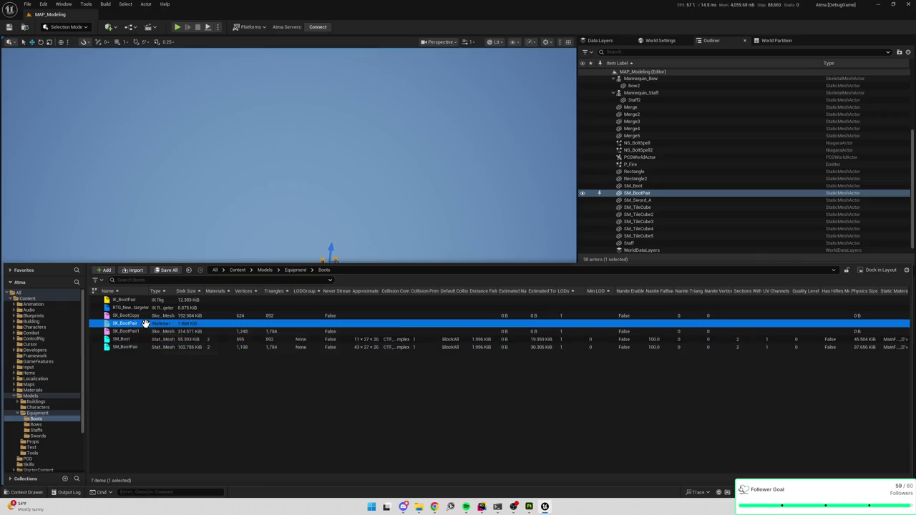
click(143, 307)
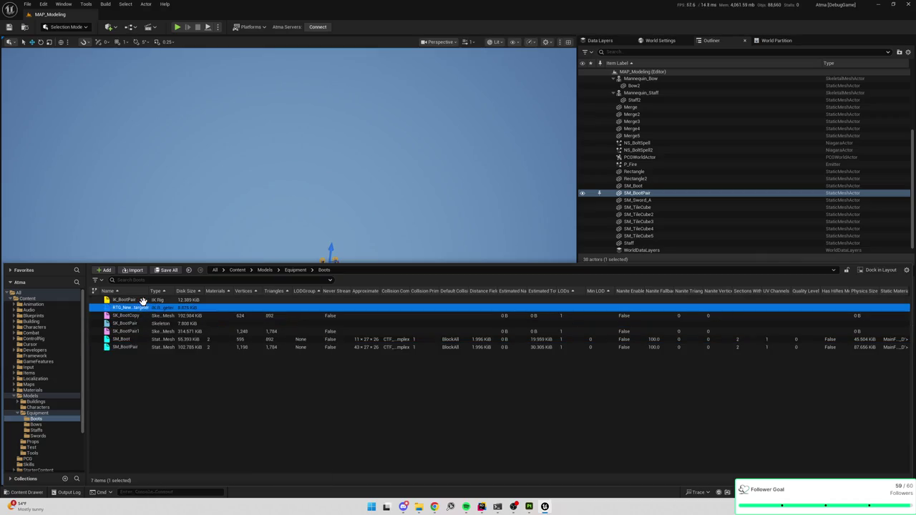
shift+click(142, 300)
key(Delete)
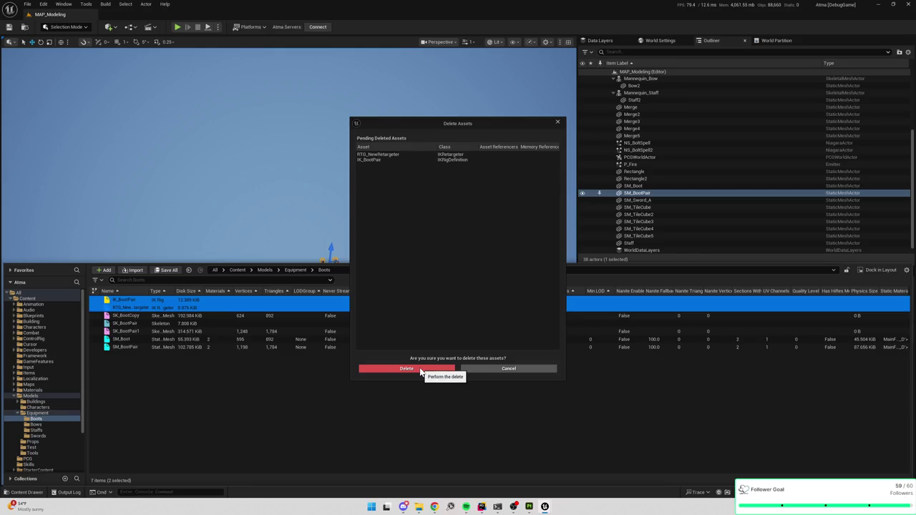
click(420, 369)
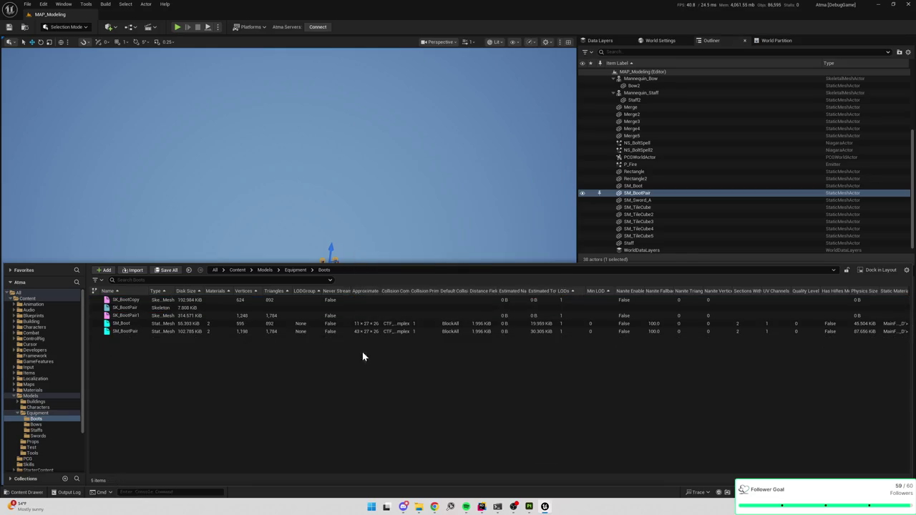
double_click(147, 308)
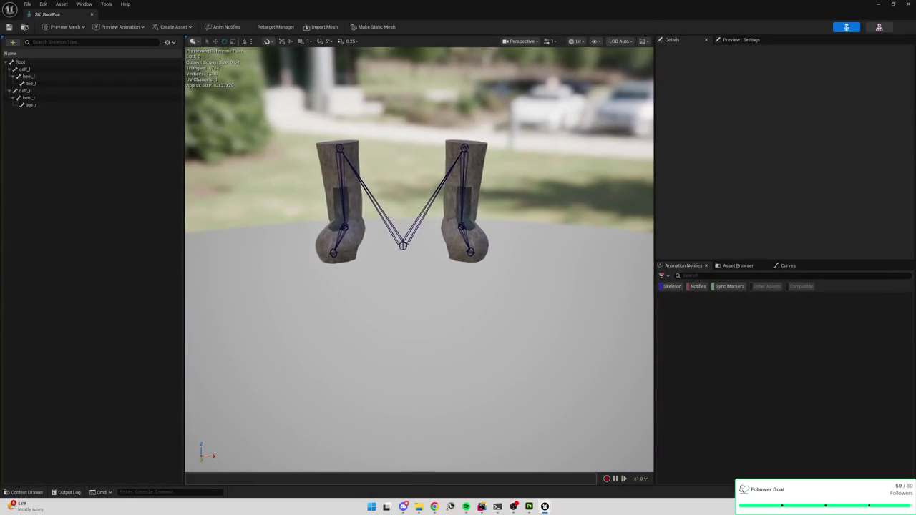
Bring up the Root bone's options in SK_BootPair, dismiss them, and toggle the Content Drawer.
right_click(20, 63)
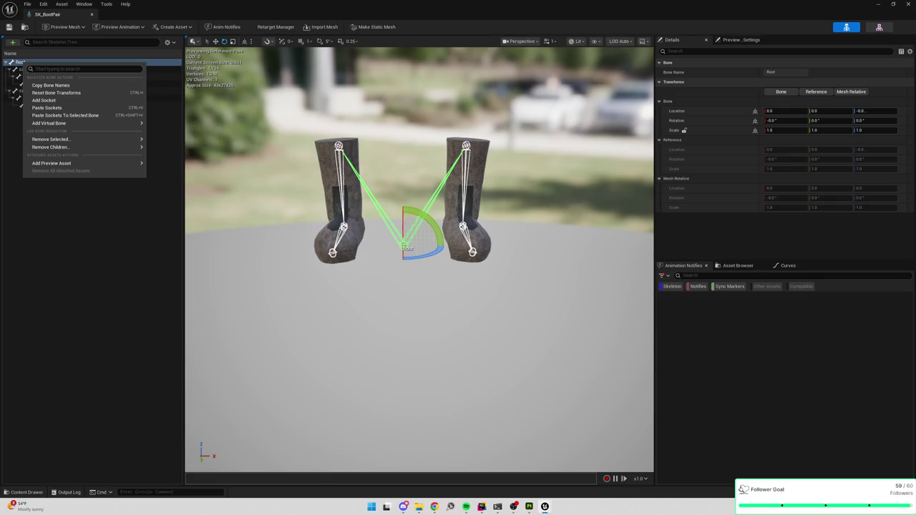
click(100, 243)
key(ctrl+space)
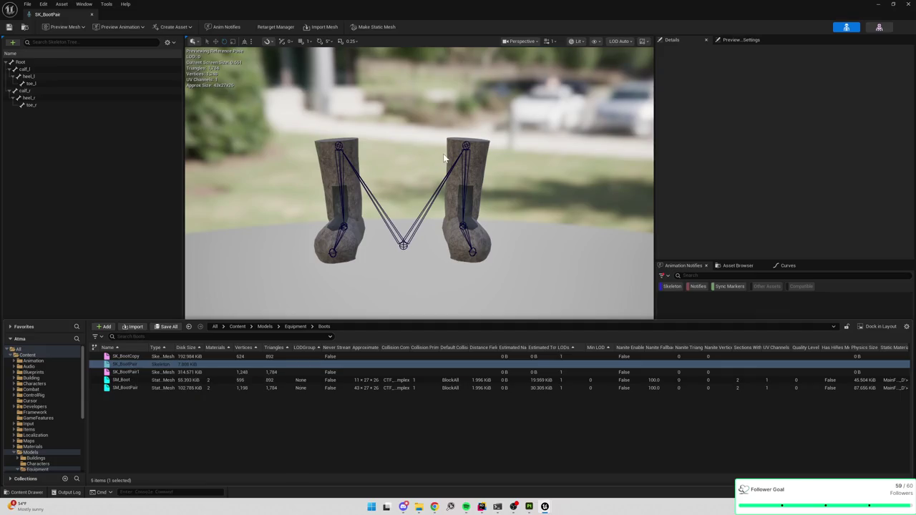
click(880, 28)
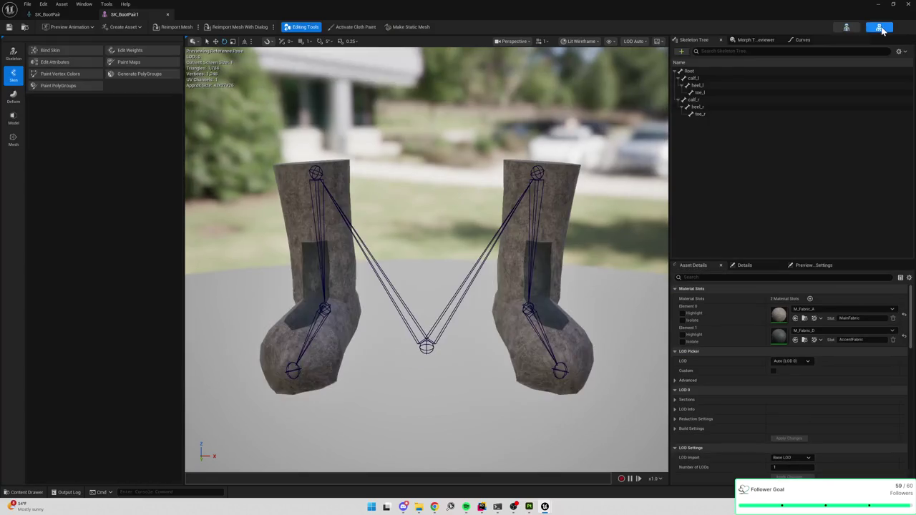
In Edit Skeleton, add a new bone named thigh_l under the Root bone.
click(11, 56)
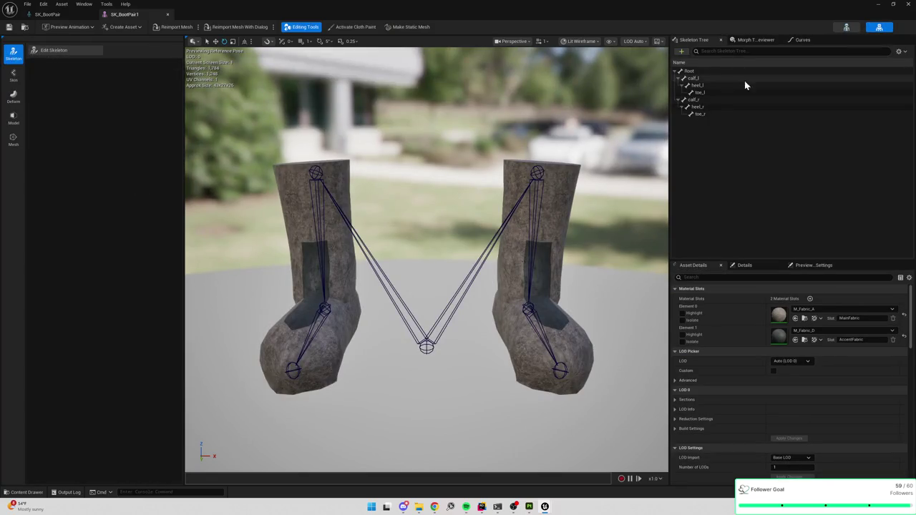
right_click(690, 72)
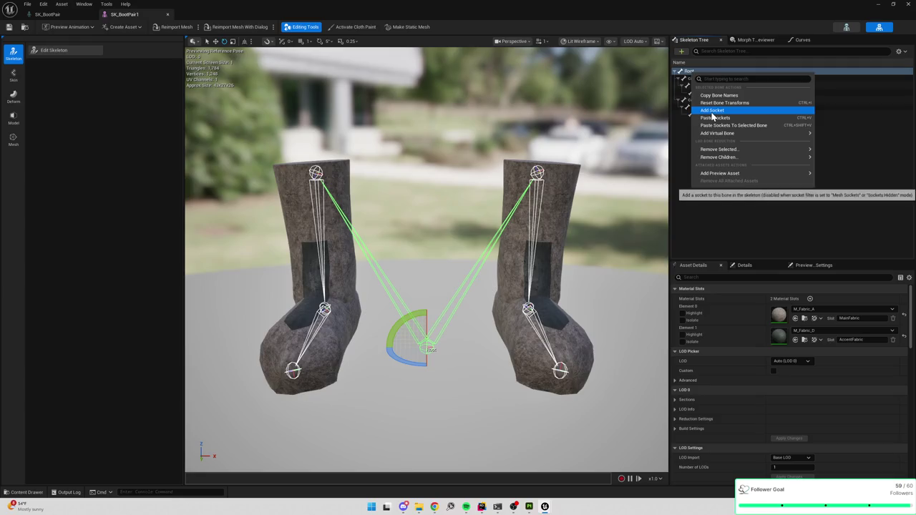
mouse_move(726, 134)
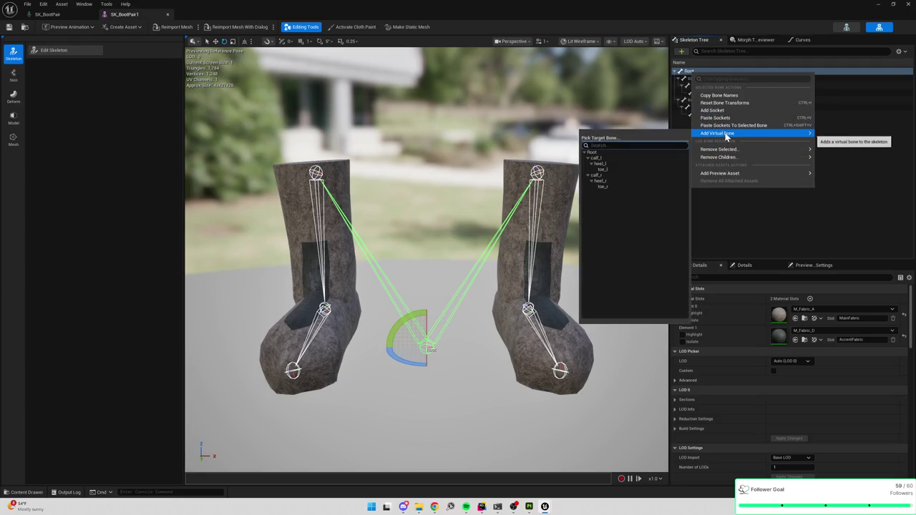
key(Escape)
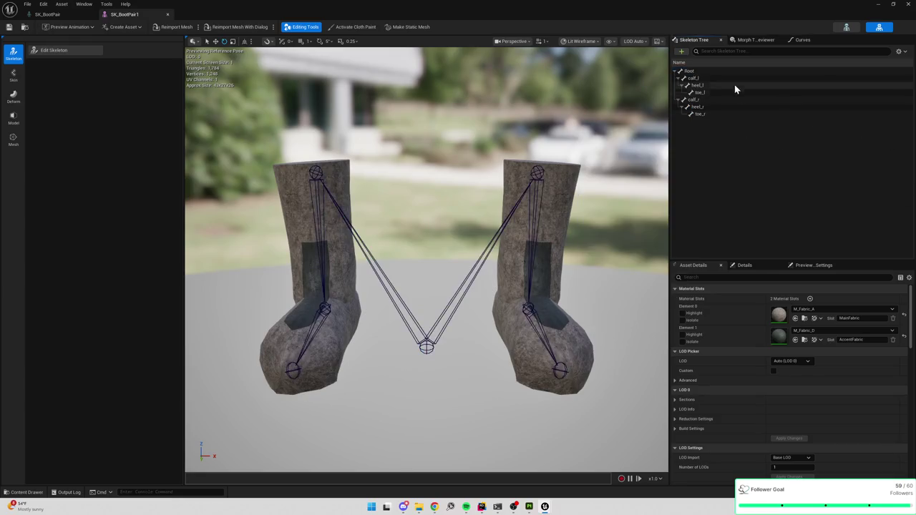
click(692, 73)
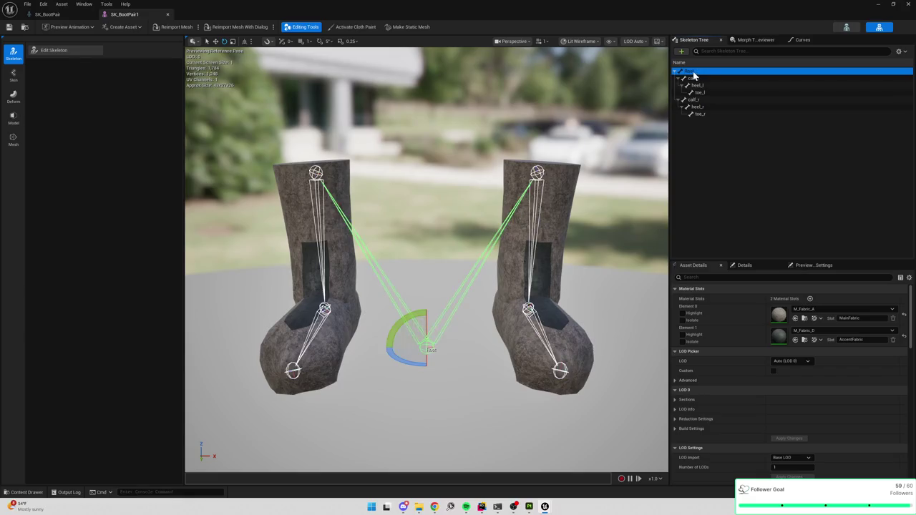
click(63, 50)
click(122, 74)
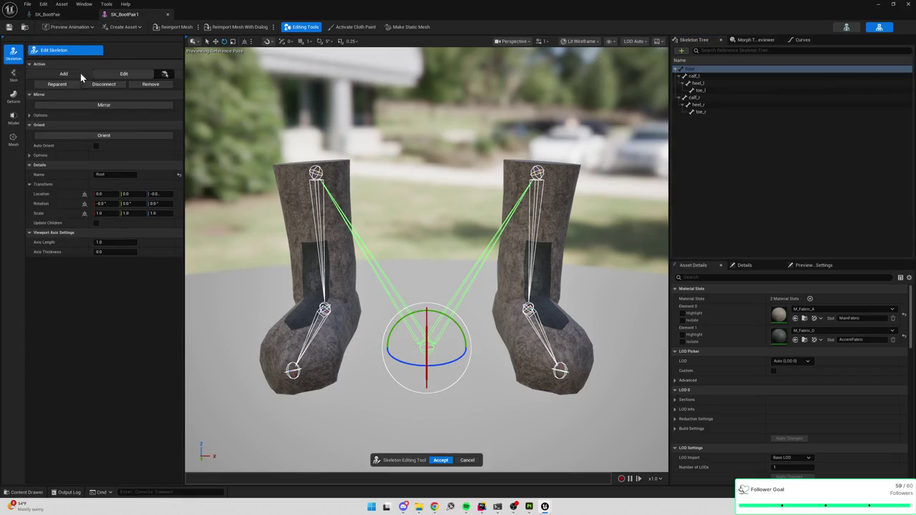
right_click(692, 75)
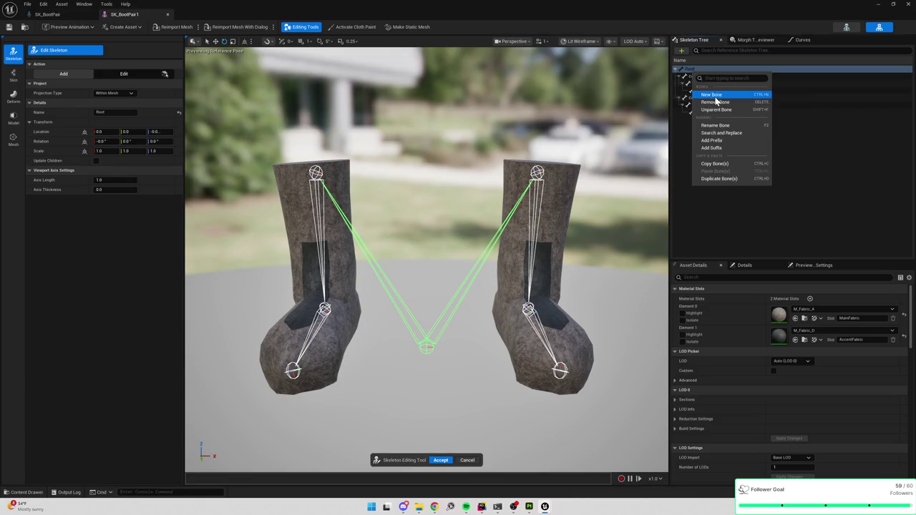
click(715, 96)
text(thigh_l)
key(Return)
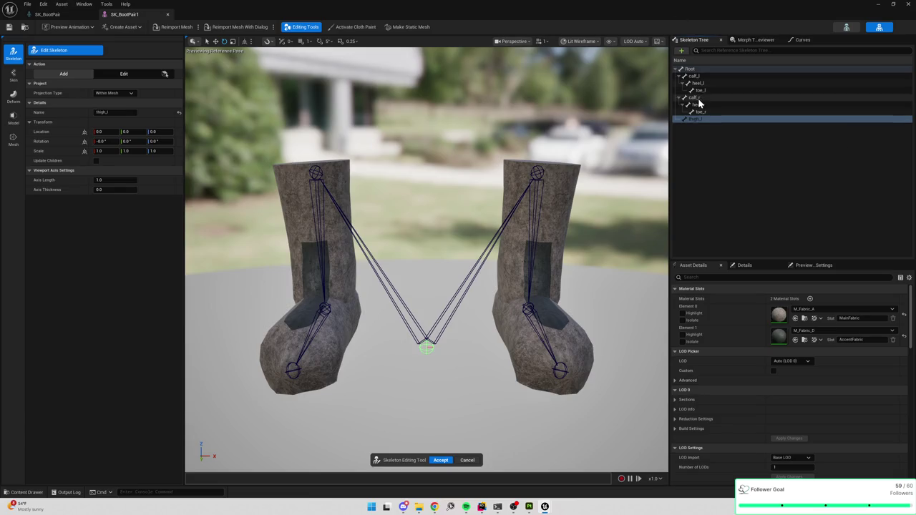
Delete the calf_r, heel_r and toe_r bones and parent calf_l to thigh_l.
click(694, 97)
shift+click(700, 112)
key(Delete)
drag(696, 97, 699, 78)
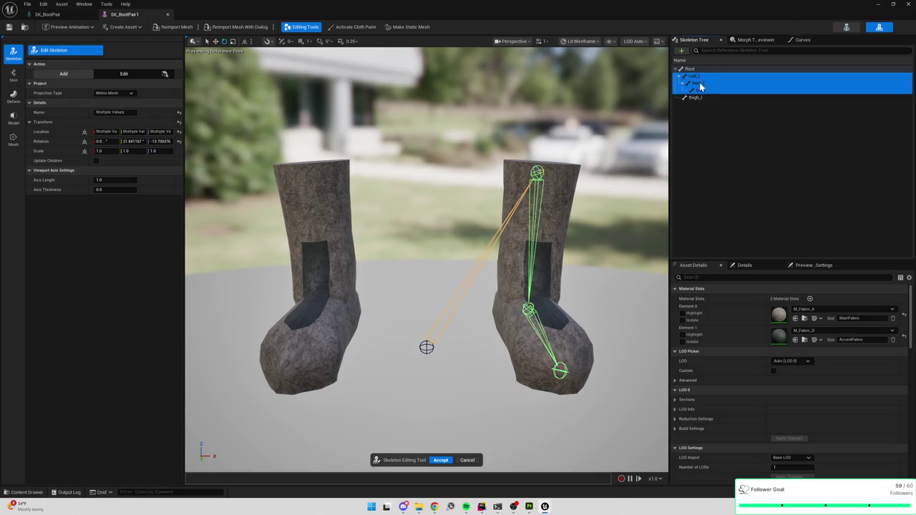
click(702, 84)
Move the thigh_l bone up and to the right, well above the boots.
click(698, 76)
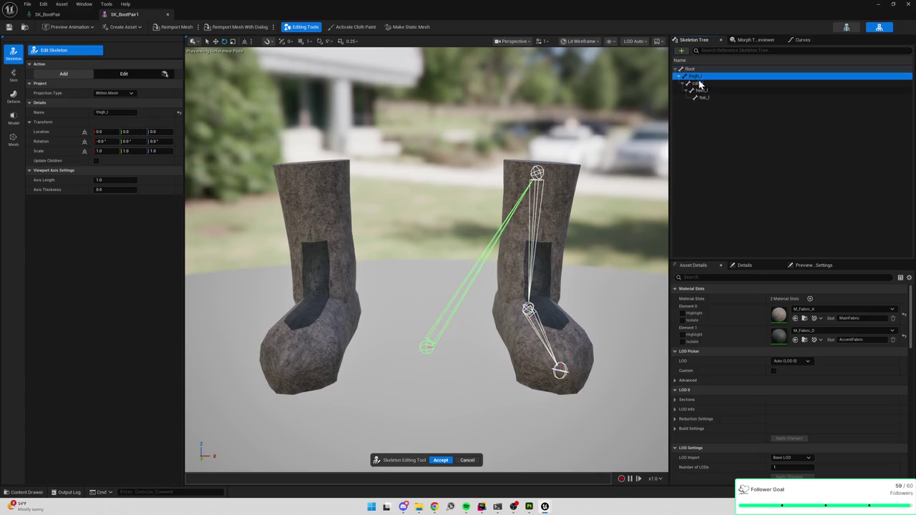
scroll(481, 216, down, 5)
scroll(481, 216, up, 8)
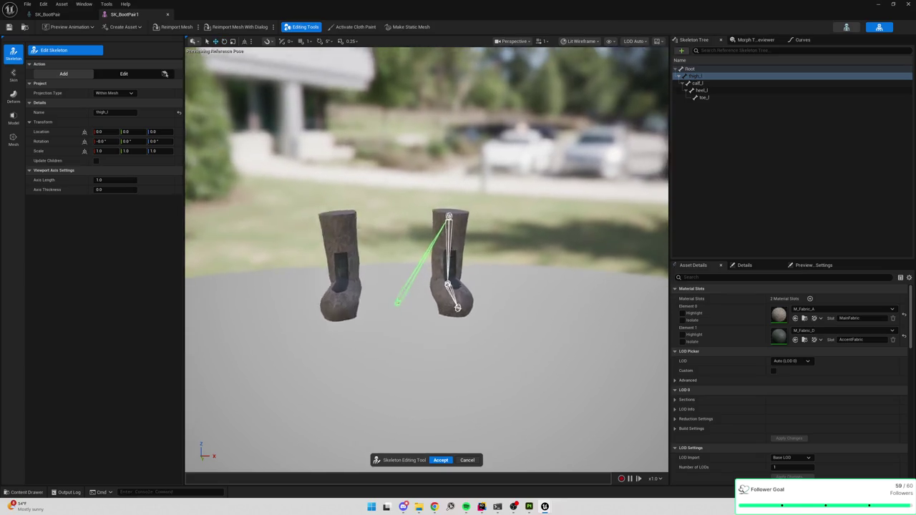
scroll(482, 205, down, 6)
click(132, 74)
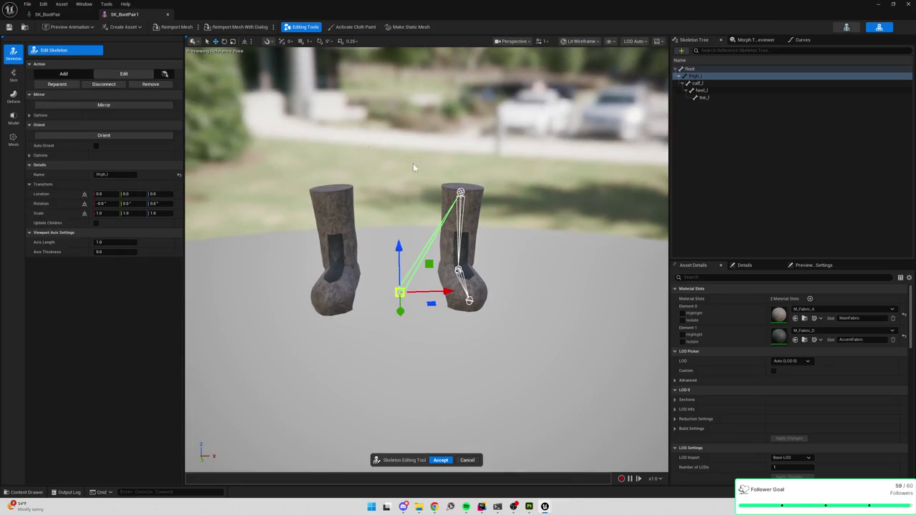
drag(406, 257, 405, 71)
drag(444, 107, 506, 108)
scroll(506, 109, down, 5)
drag(431, 212, 434, 172)
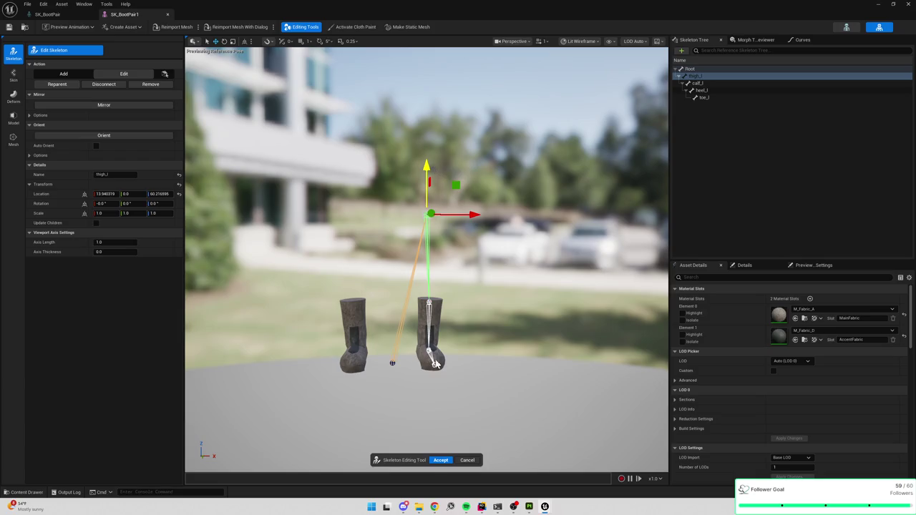
Accept the skeleton edits and set the Merge Type to Merge.
click(441, 461)
click(462, 273)
click(461, 283)
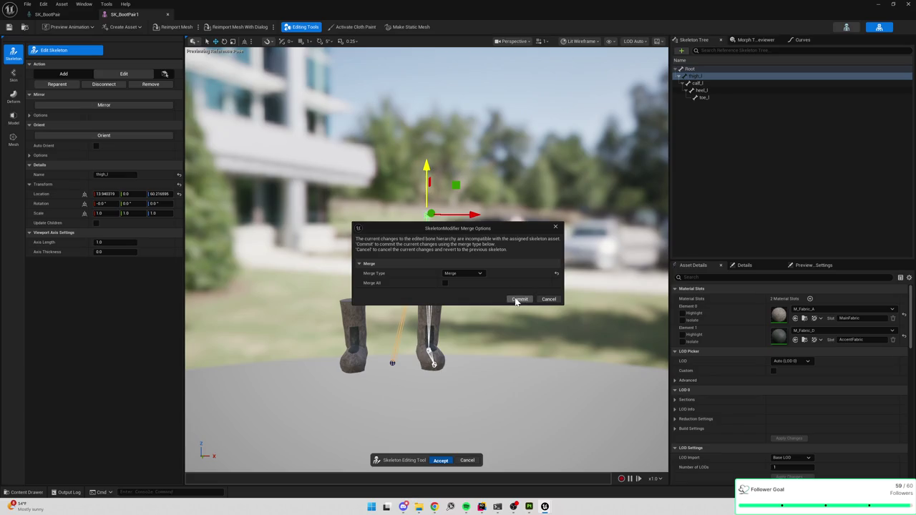
Commit the merge, then mirror Root and the left leg bones and accept.
click(517, 300)
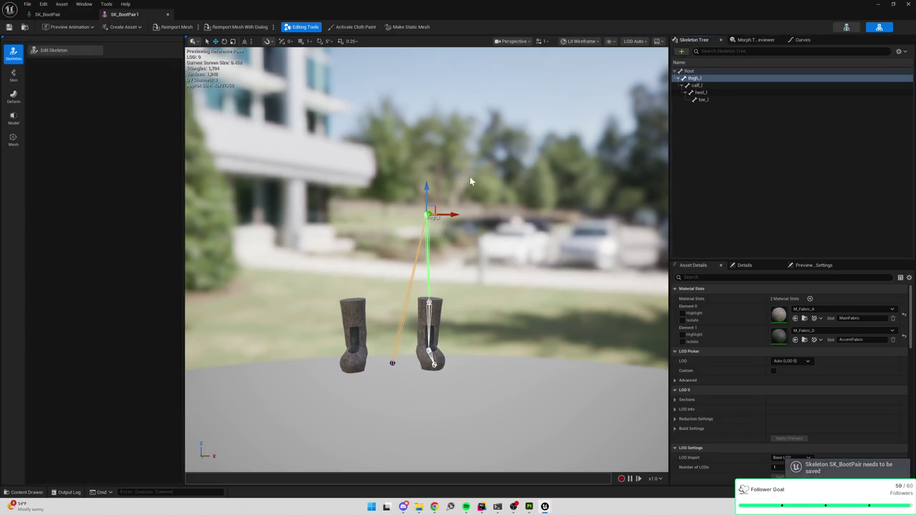
shift+click(717, 101)
click(54, 50)
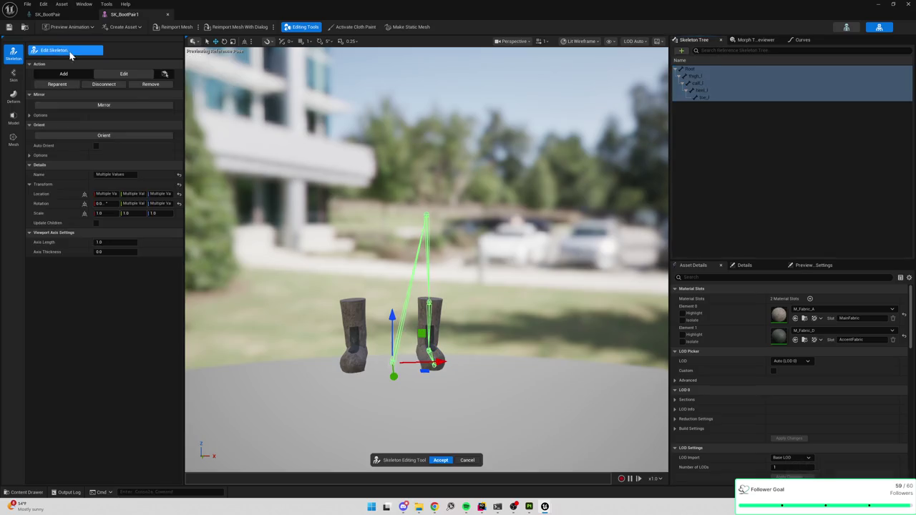
click(107, 105)
click(438, 460)
Remove the duplicated Root1 branch created by the mirror.
click(731, 185)
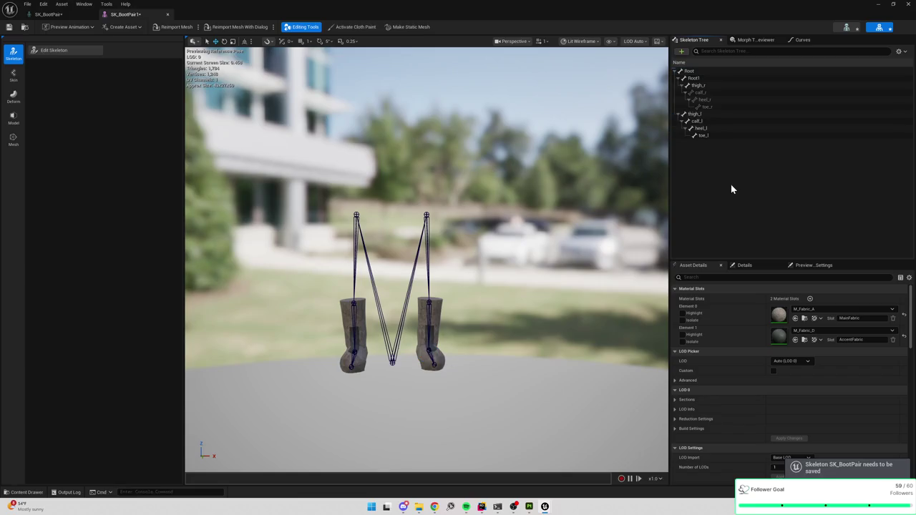
click(702, 79)
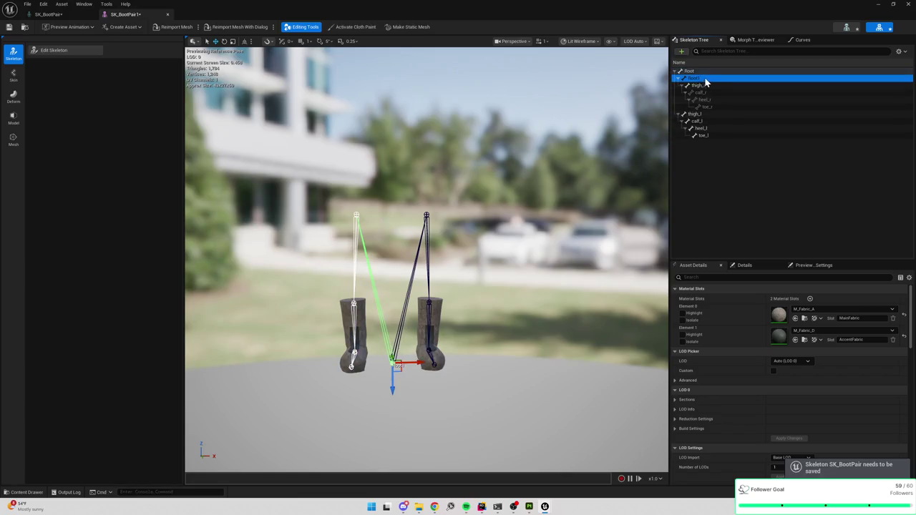
right_click(701, 82)
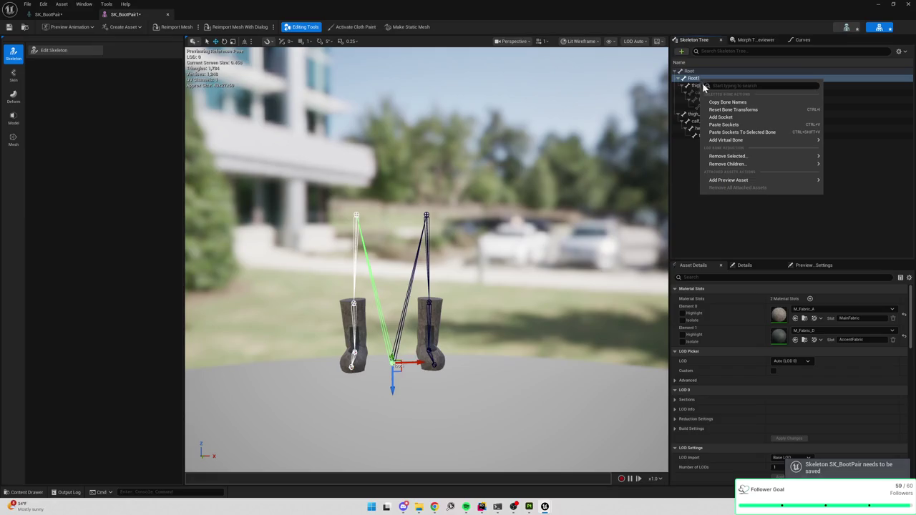
mouse_move(736, 158)
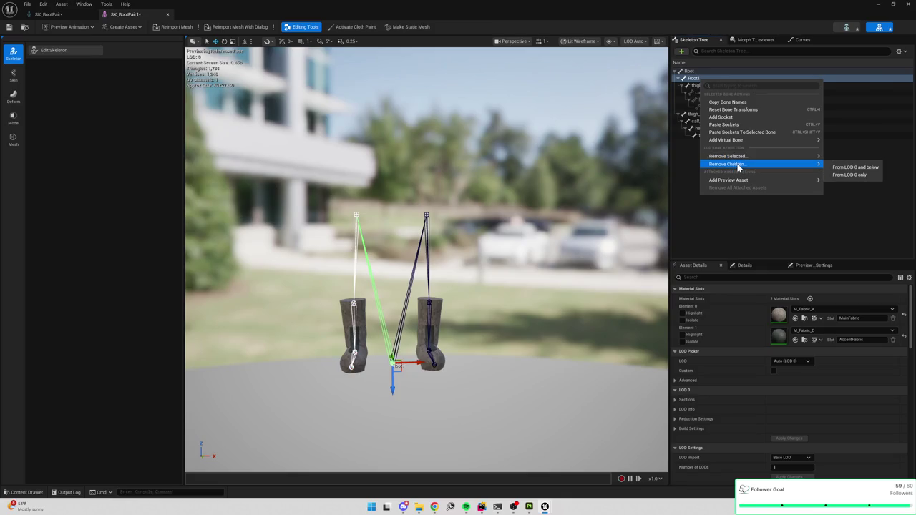
click(855, 167)
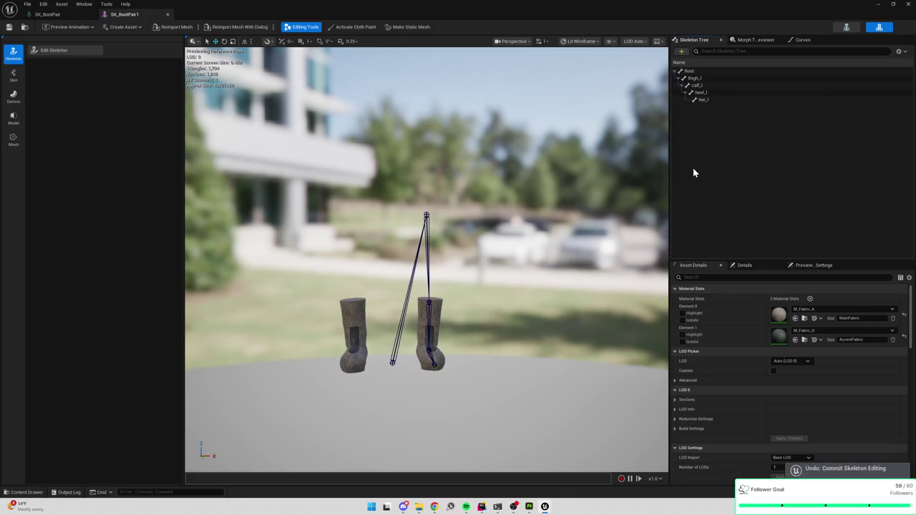
Mirror thigh_l through toe_l into a thigh_r–toe_r chain and accept it.
click(705, 78)
shift+click(703, 99)
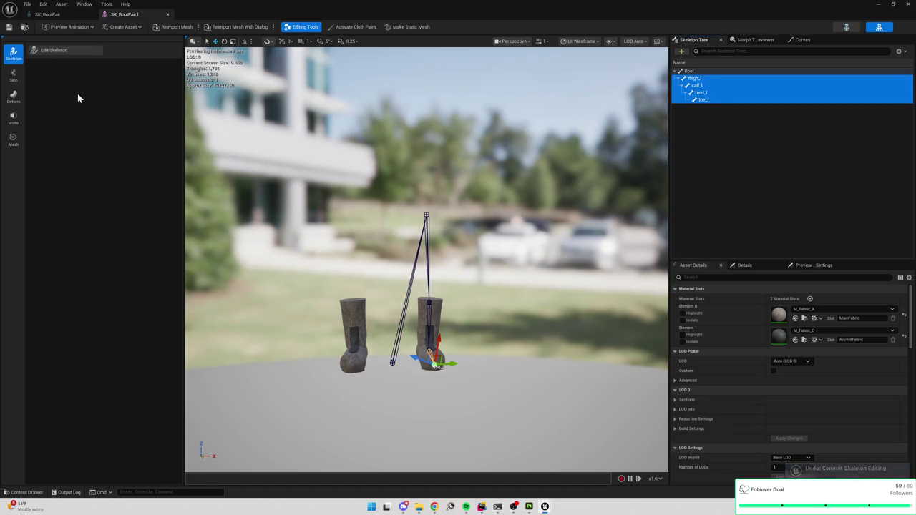
click(53, 50)
click(86, 107)
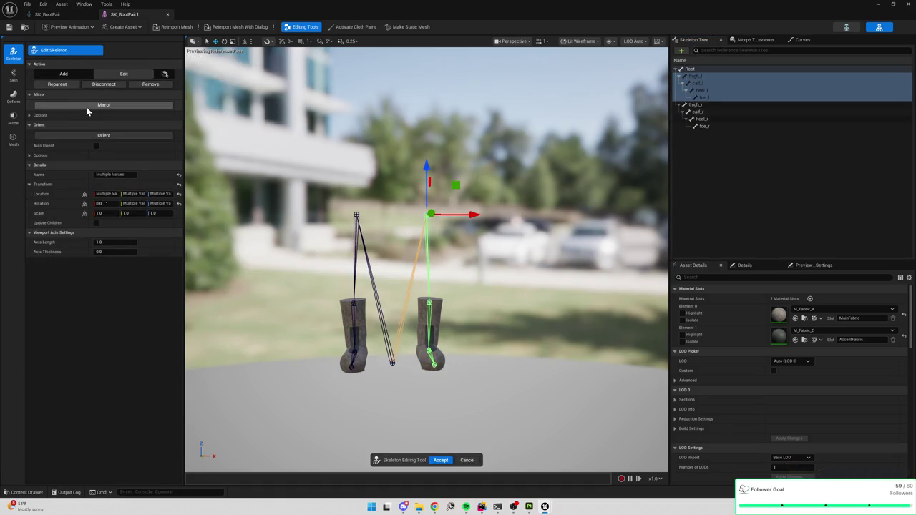
click(712, 192)
click(441, 460)
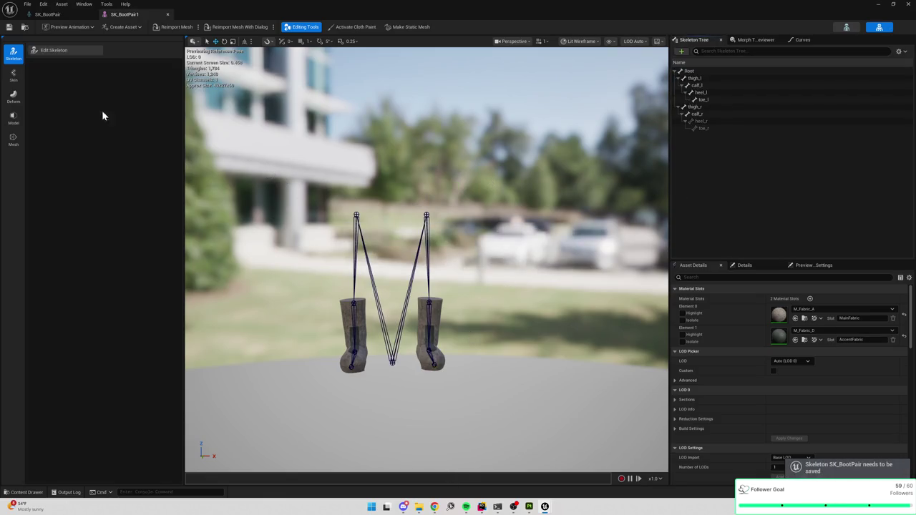
click(57, 50)
click(13, 75)
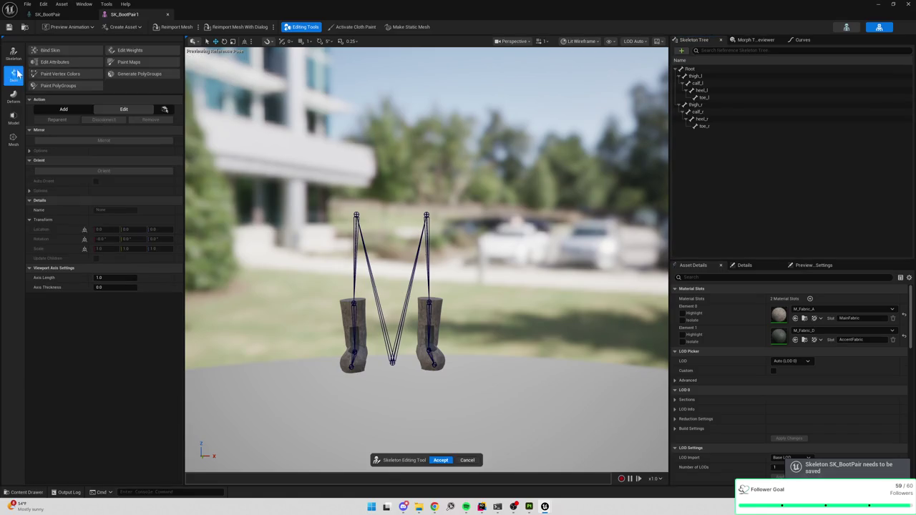
Bind the boot mesh to the leg bones (Direct Distance, stiffness 0.2, five influences) and start weight editing.
click(72, 51)
key(f)
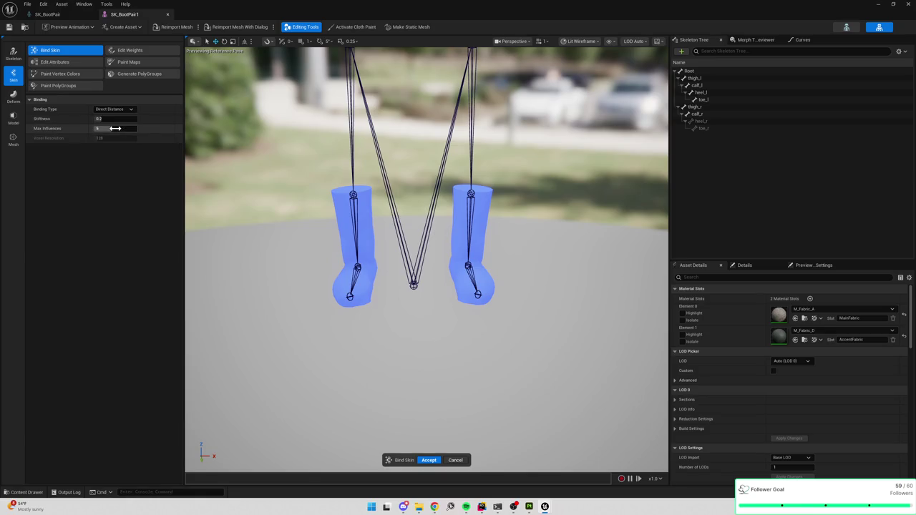
click(429, 460)
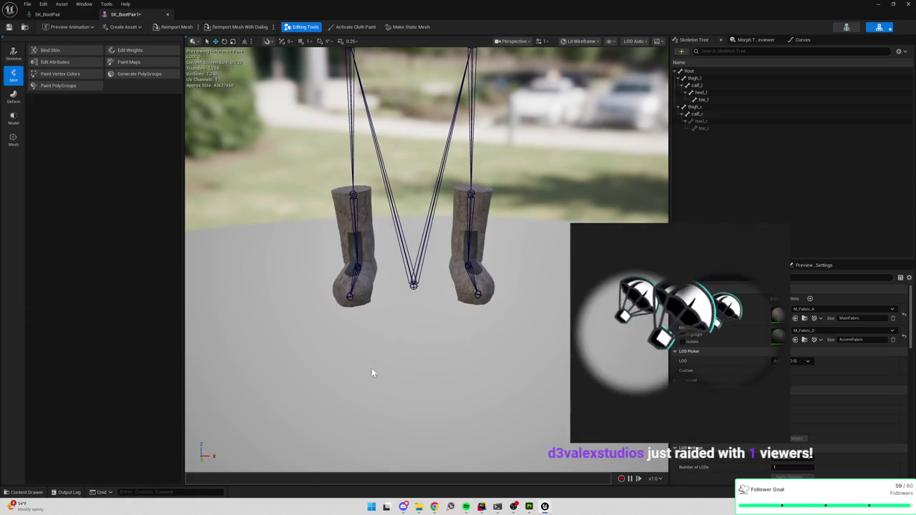
click(125, 51)
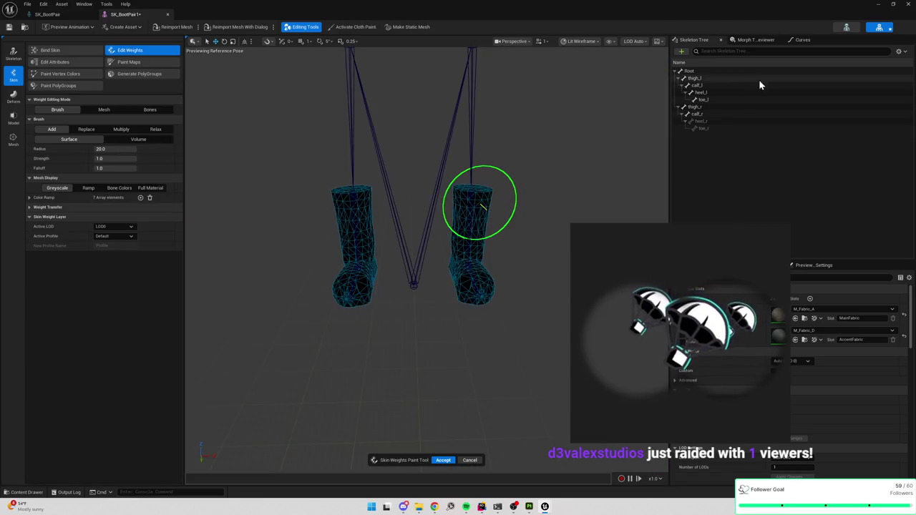
Inspect the skin weights of the right leg bones: thigh_r, calf_r, heel_r and toe_r.
click(693, 108)
click(708, 122)
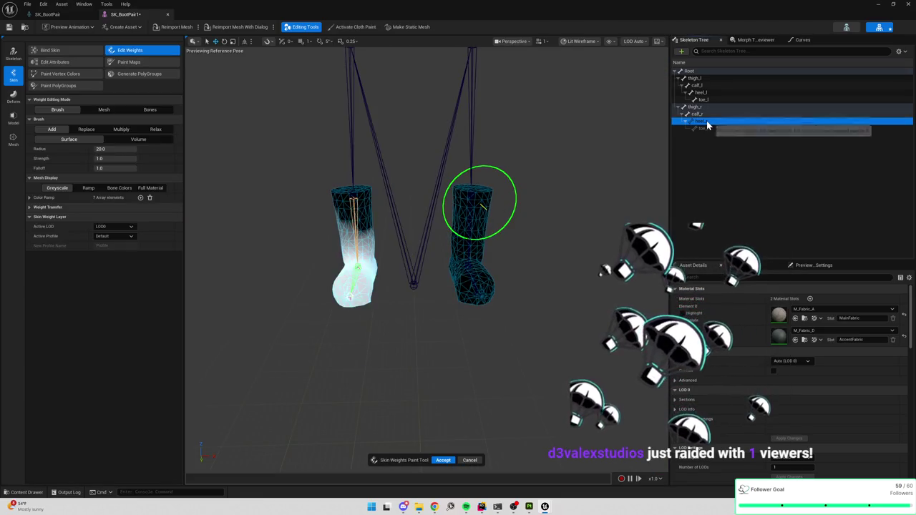
click(710, 129)
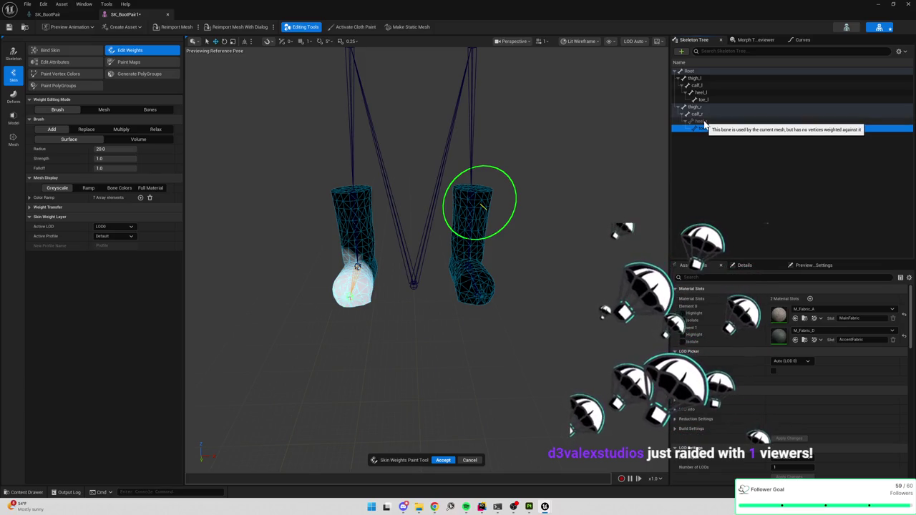
click(704, 123)
click(707, 115)
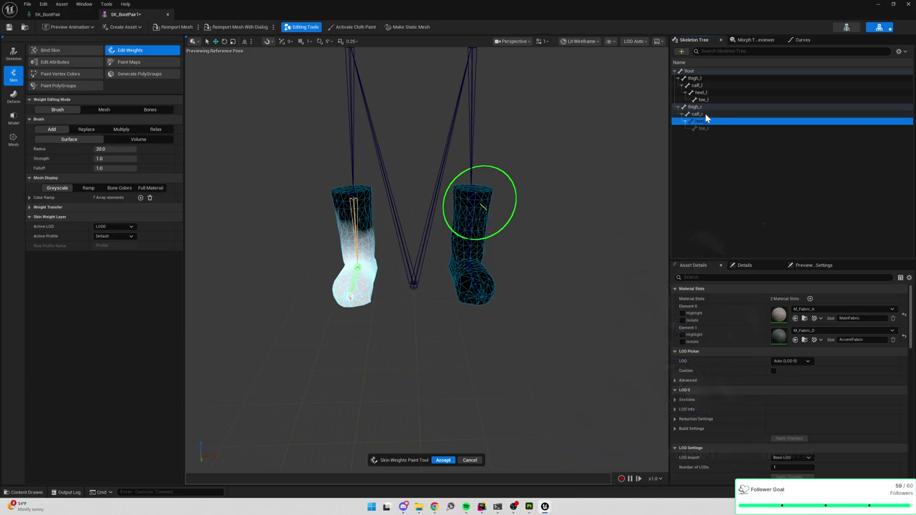
click(708, 106)
Review weights for every bone from thigh_l to toe_r, accept weight painting, and show the Boots folder.
click(712, 93)
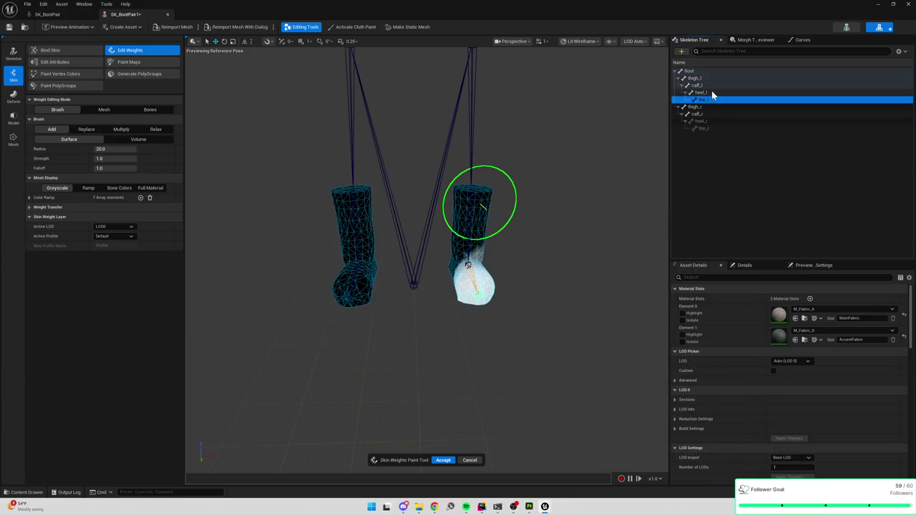
click(712, 86)
click(711, 78)
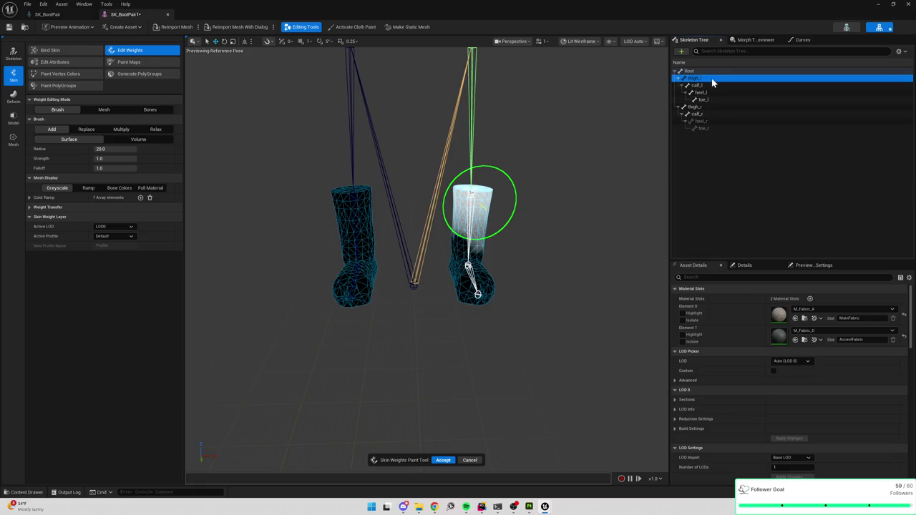
click(712, 84)
click(709, 93)
click(706, 100)
click(707, 107)
click(707, 113)
click(707, 121)
click(708, 129)
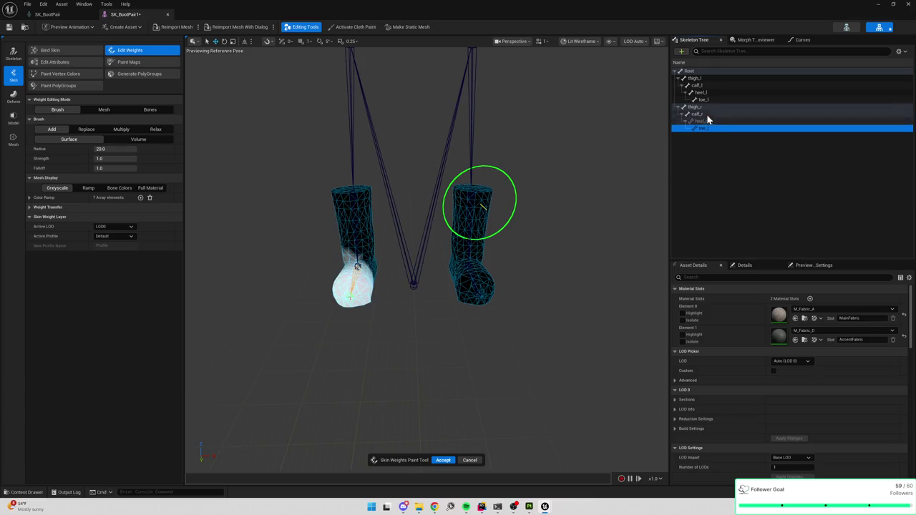
click(444, 460)
click(25, 493)
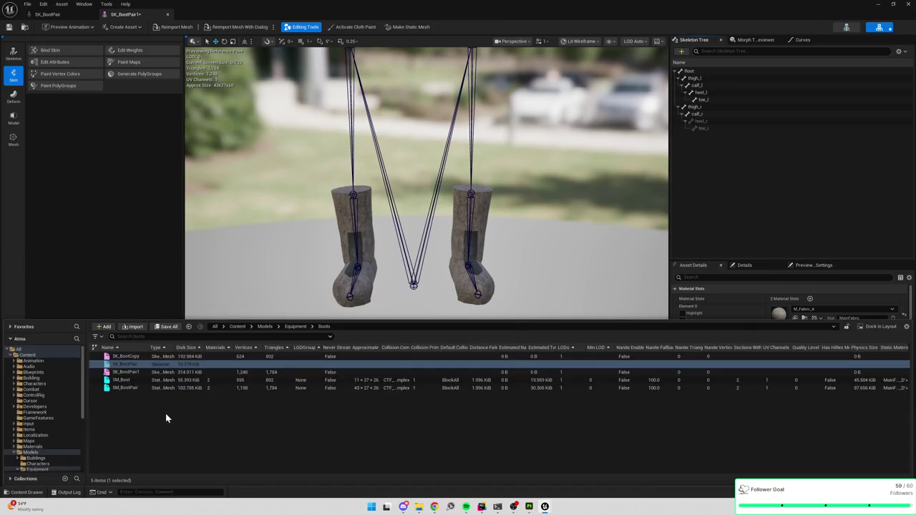
Create a new IK Retargeter asset in the Boots folder.
right_click(122, 364)
mouse_move(194, 170)
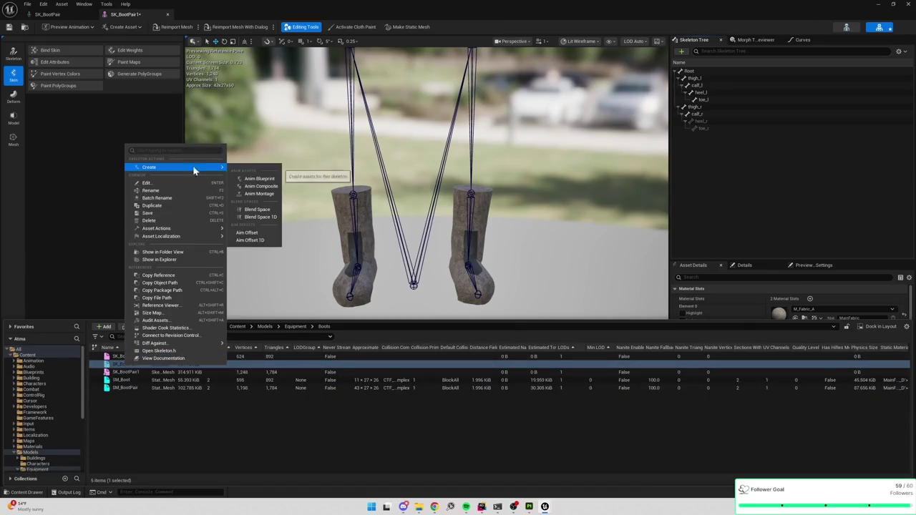
right_click(159, 412)
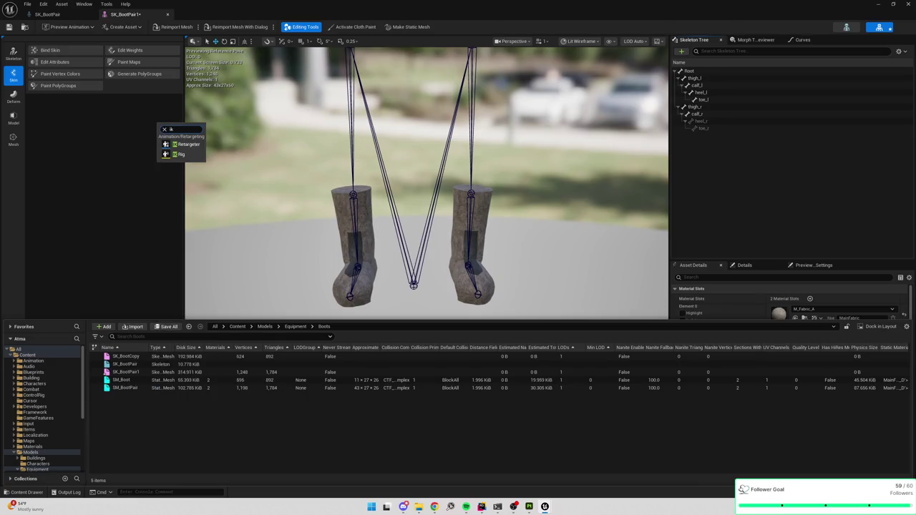
click(183, 145)
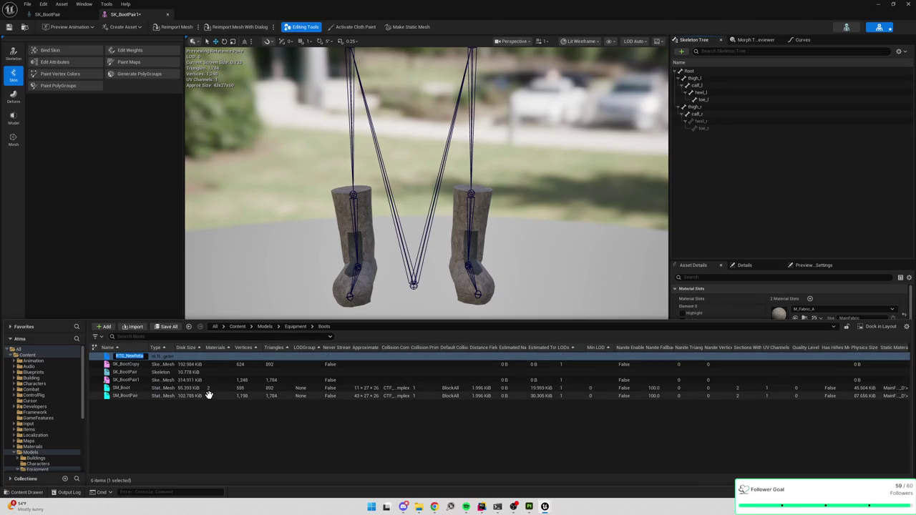
Create an IK Rig named IK_Boots in the Boots folder and open it.
right_click(154, 416)
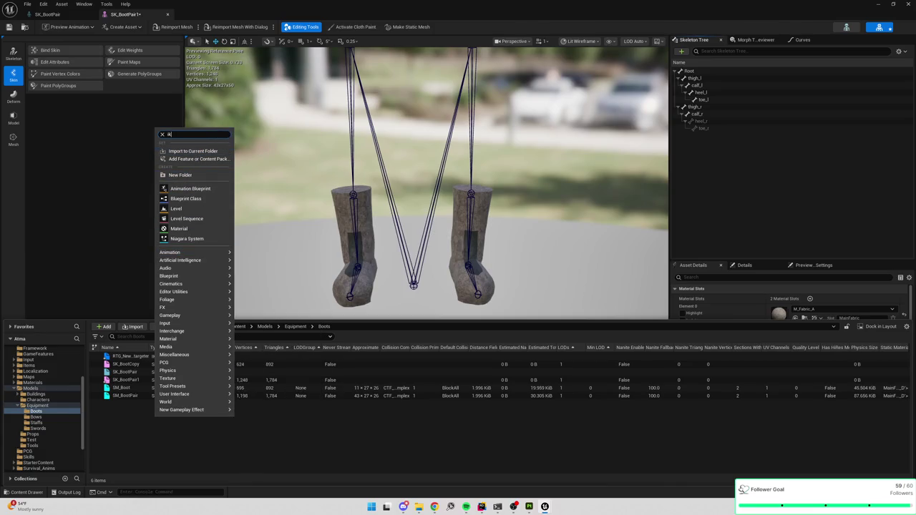
click(179, 160)
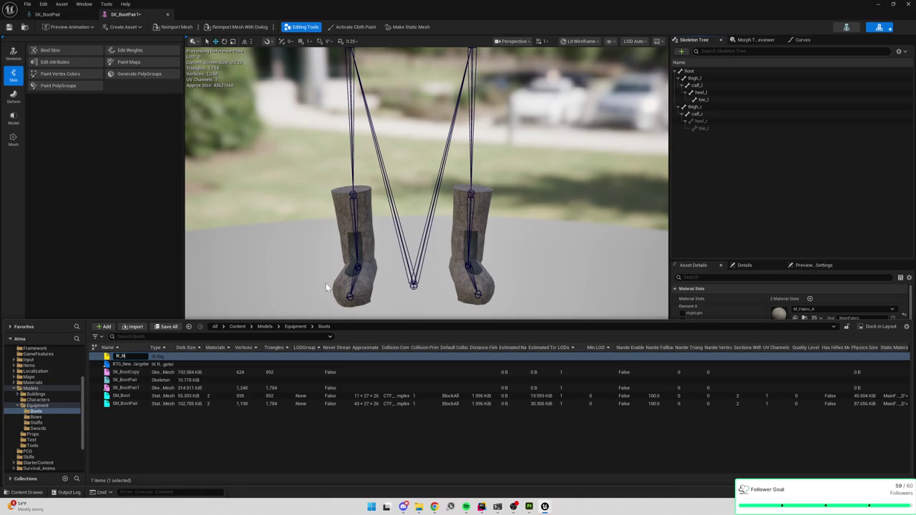
text(Boots)
key(Return)
click(161, 357)
double_click(162, 356)
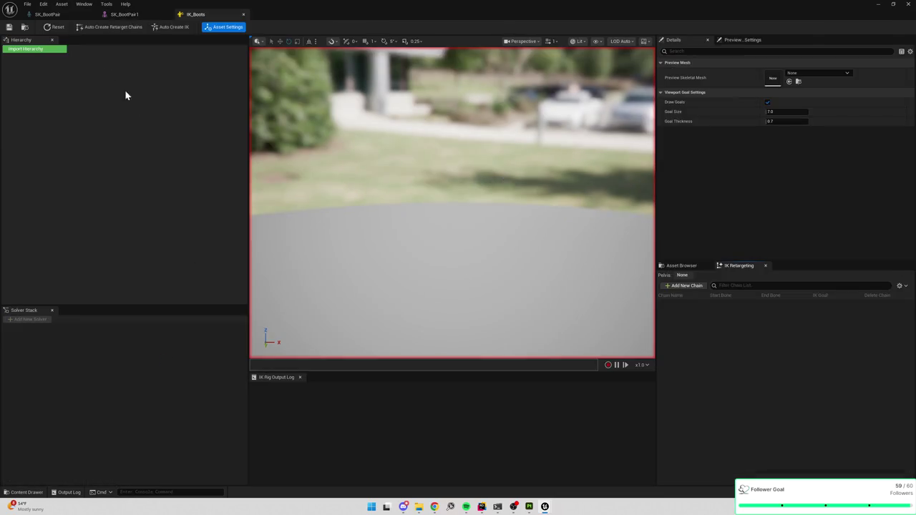
Import the bone hierarchy from the SK_BootPair1 mesh into IK_Boots.
click(39, 50)
click(523, 263)
text(boot)
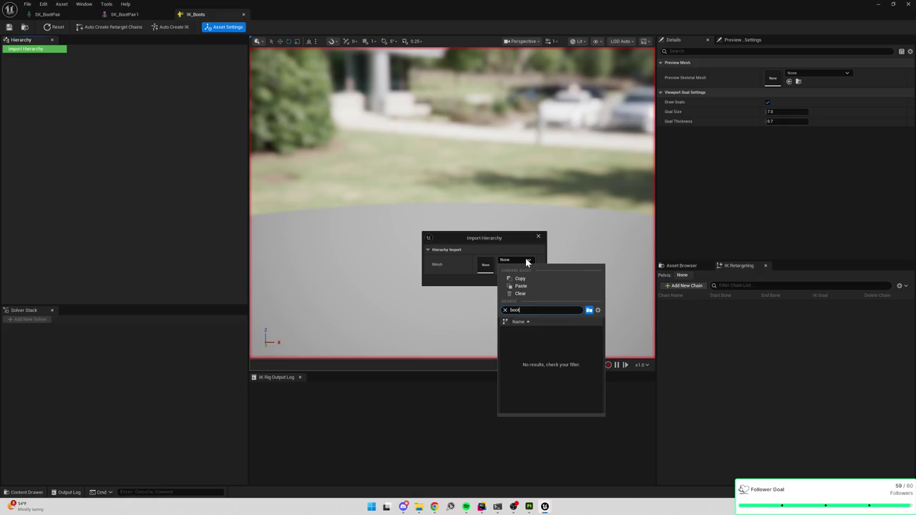
mouse_move(555, 339)
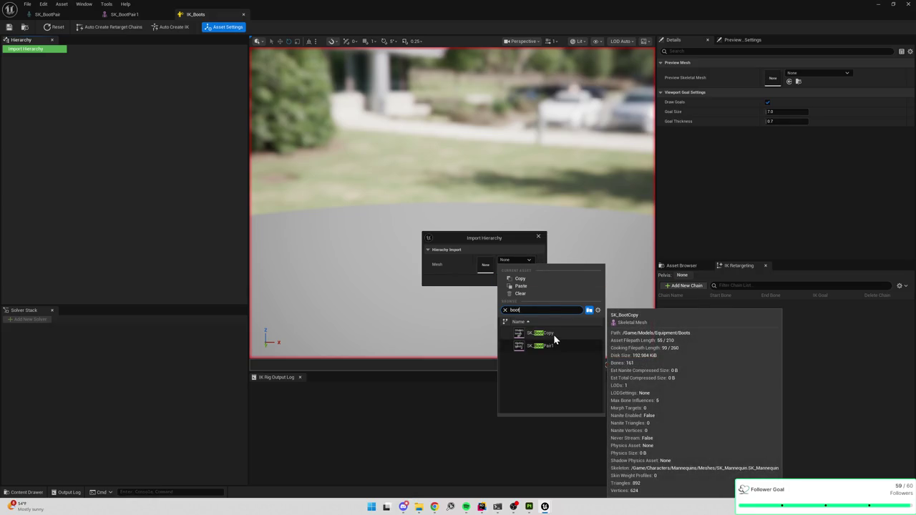
click(551, 346)
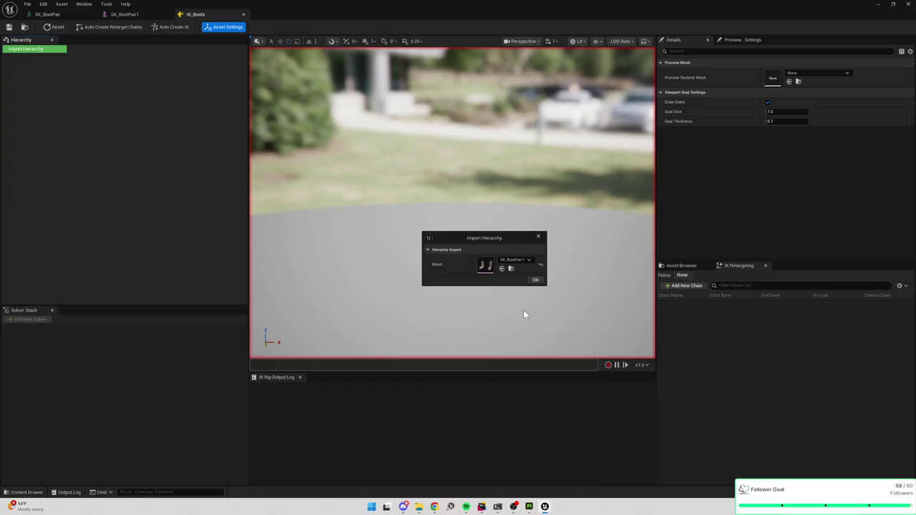
click(535, 280)
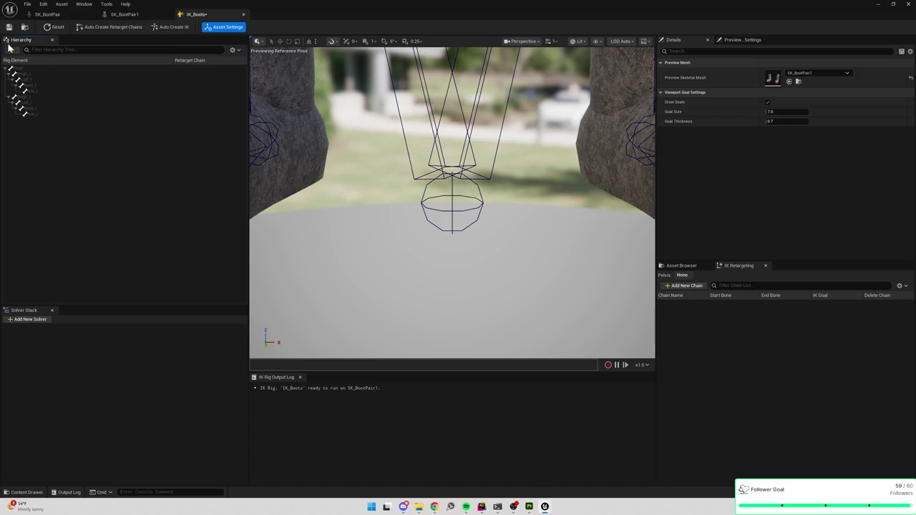
Add RightLeg (thigh_r–toe_r) and LeftLeg (thigh_l–toe_l) retarget chains.
click(30, 72)
click(32, 97)
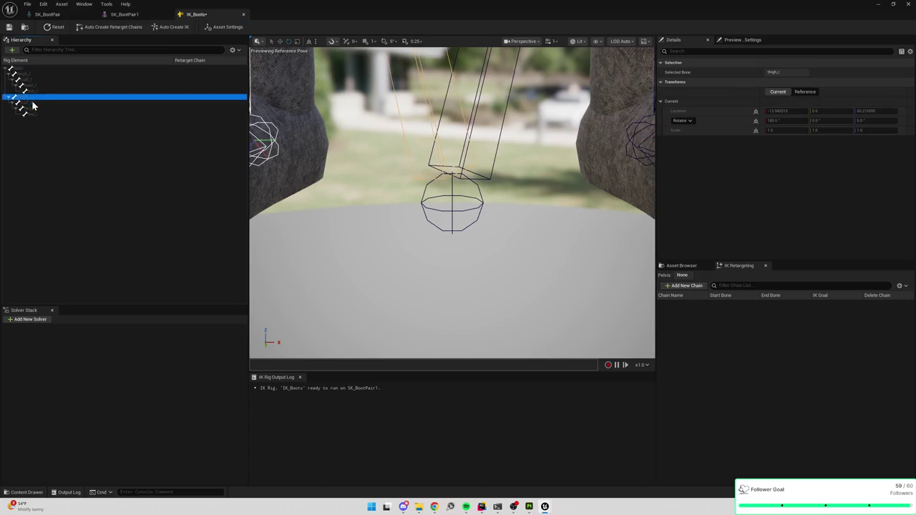
shift+click(36, 115)
click(686, 285)
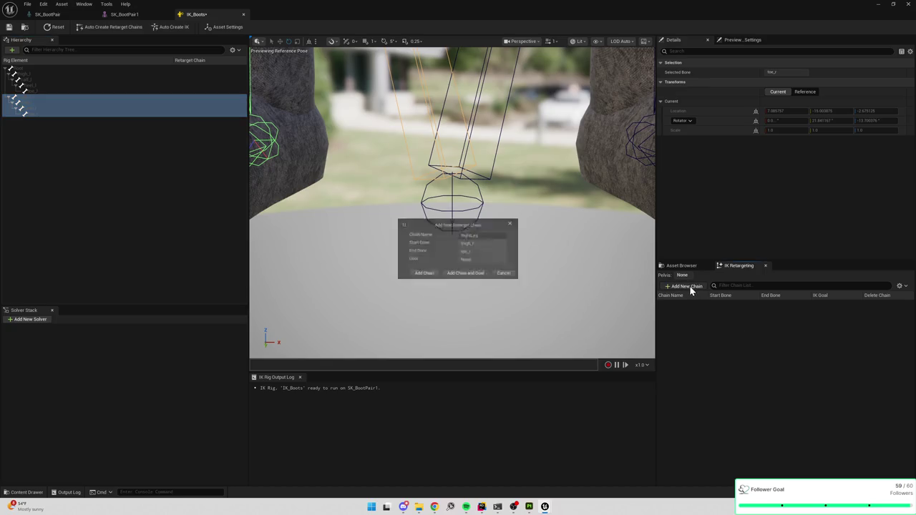
click(421, 275)
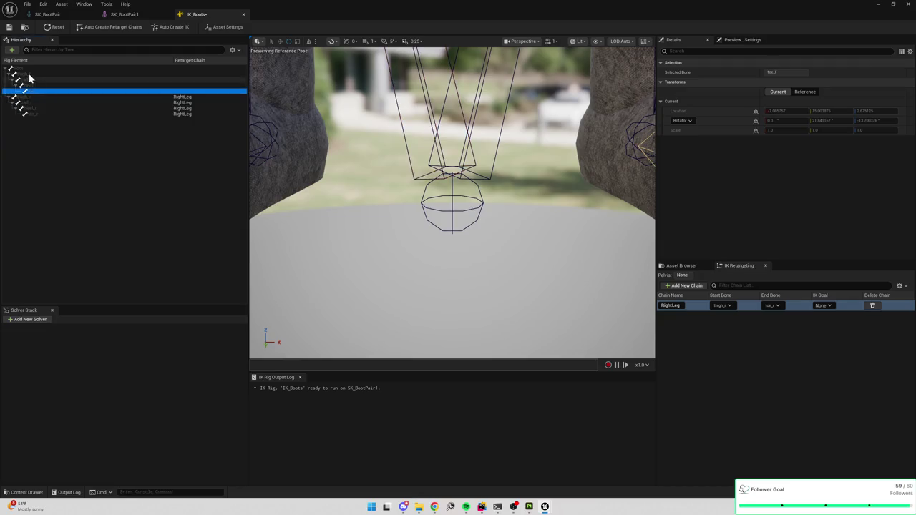
click(46, 89)
click(686, 285)
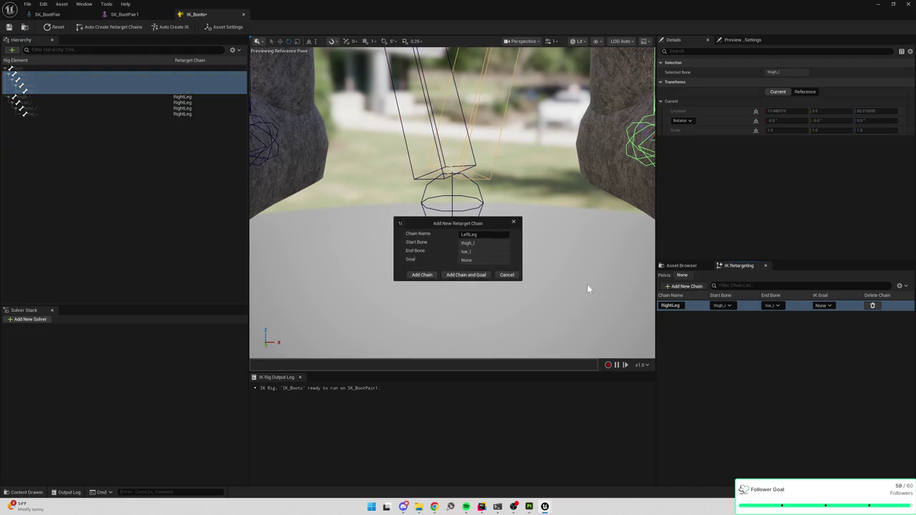
click(422, 275)
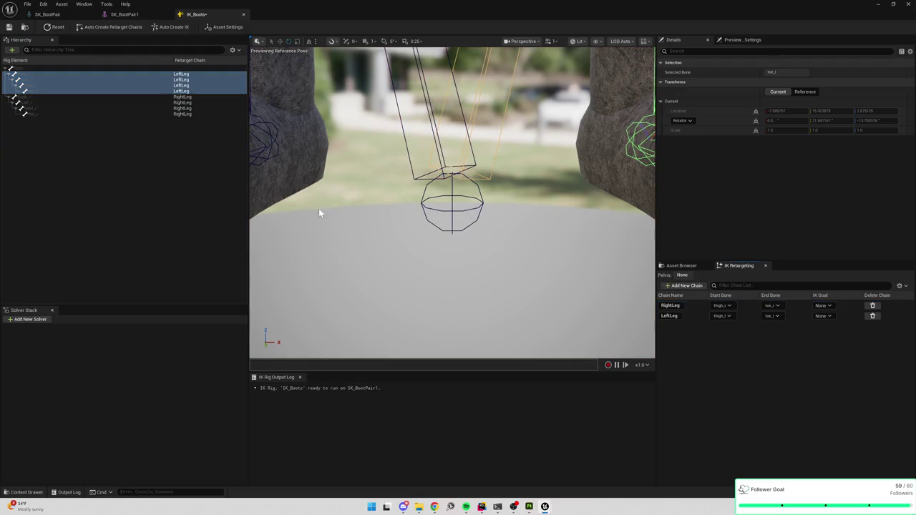
Save the IK_Boots rig and return to the SK_BootPair1 mesh editor.
click(9, 27)
key(f)
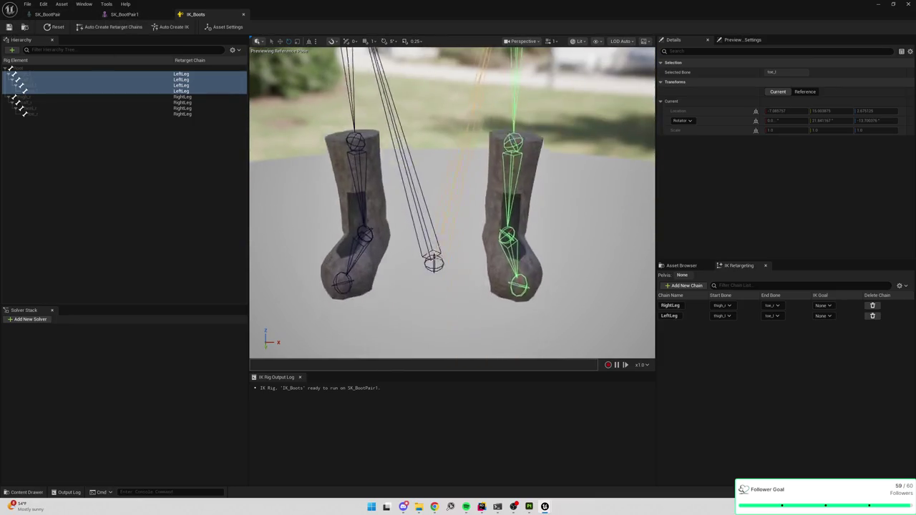
click(123, 15)
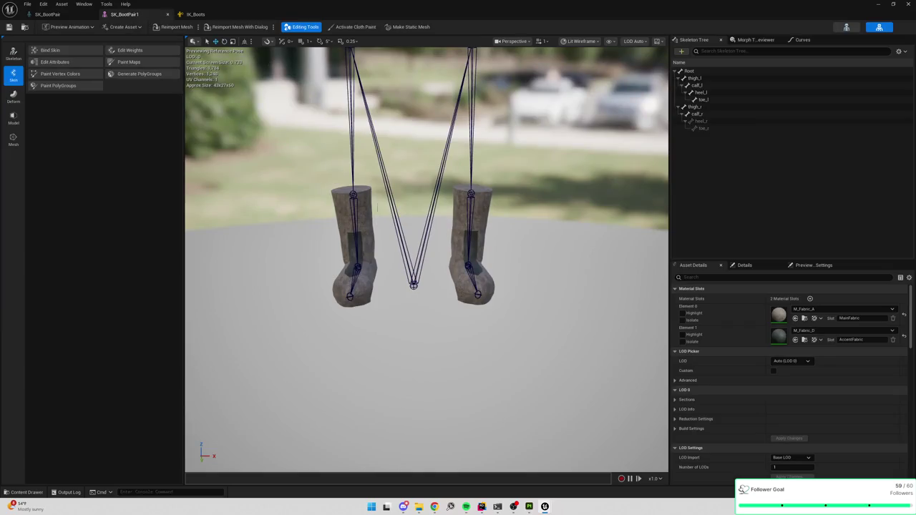
In RTG_NewRetargeter, set the source IK rig to IK_Mannequin and the target to IK_Boots.
key(ctrl+space)
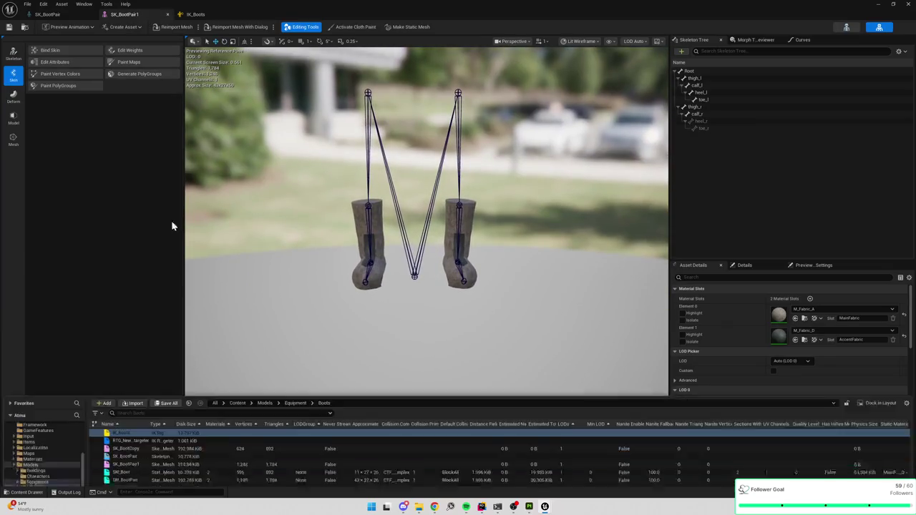
click(131, 364)
double_click(164, 364)
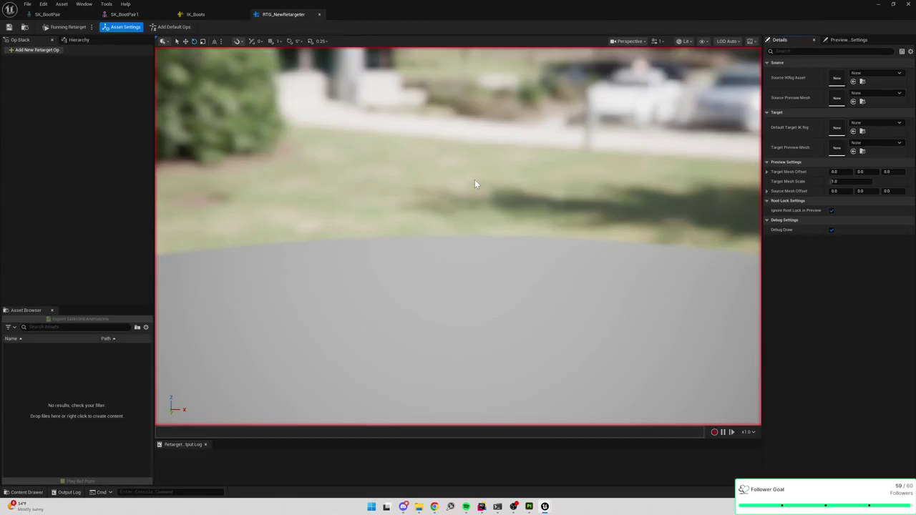
click(872, 74)
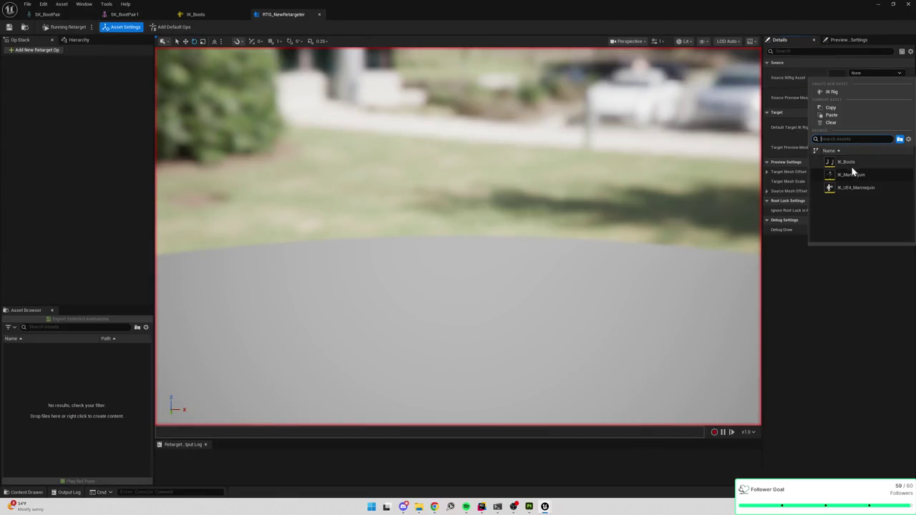
click(852, 174)
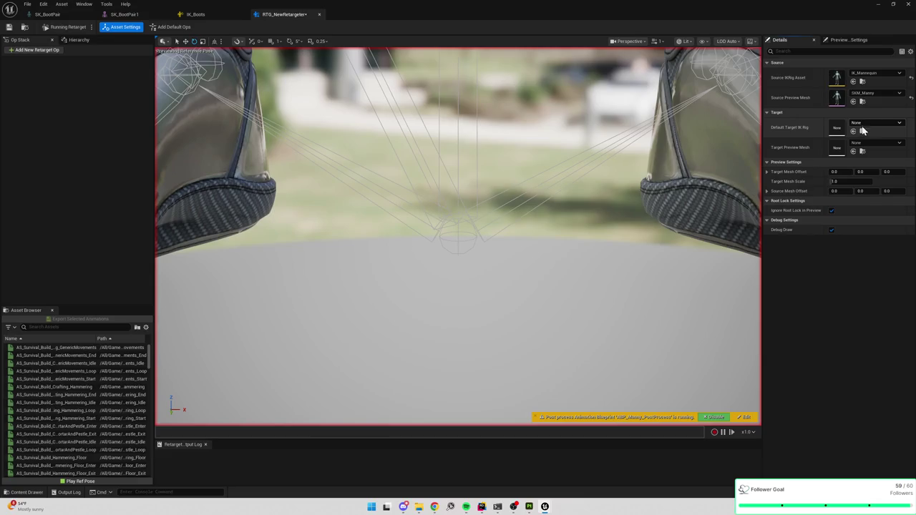
click(866, 124)
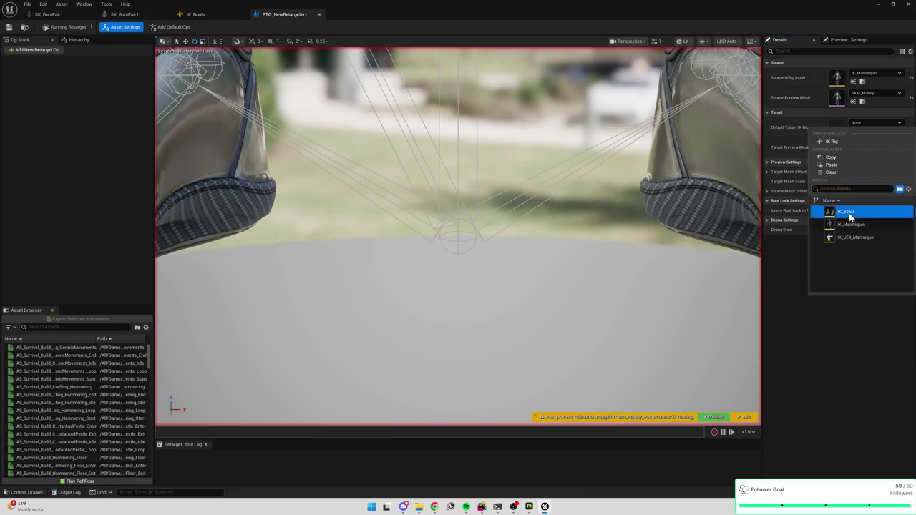
click(846, 212)
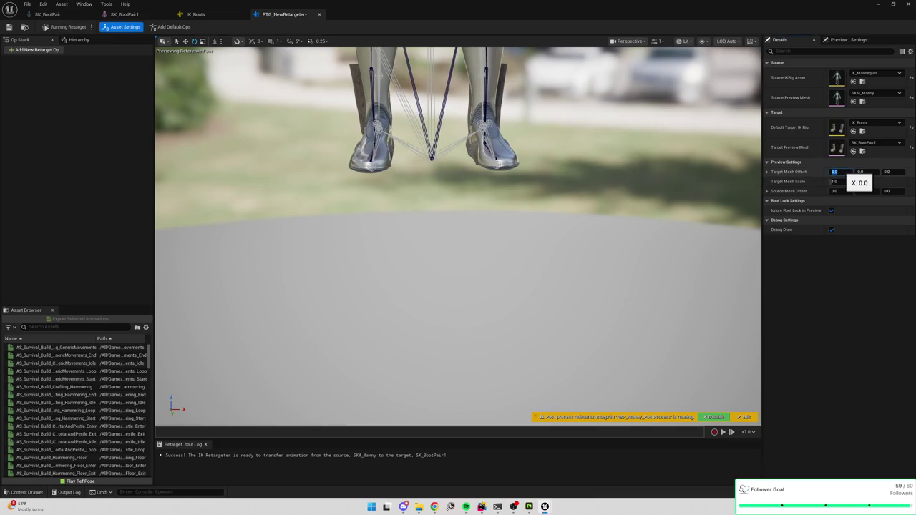
Offset the target boots mesh 60 units along X.
text(60)
key(Return)
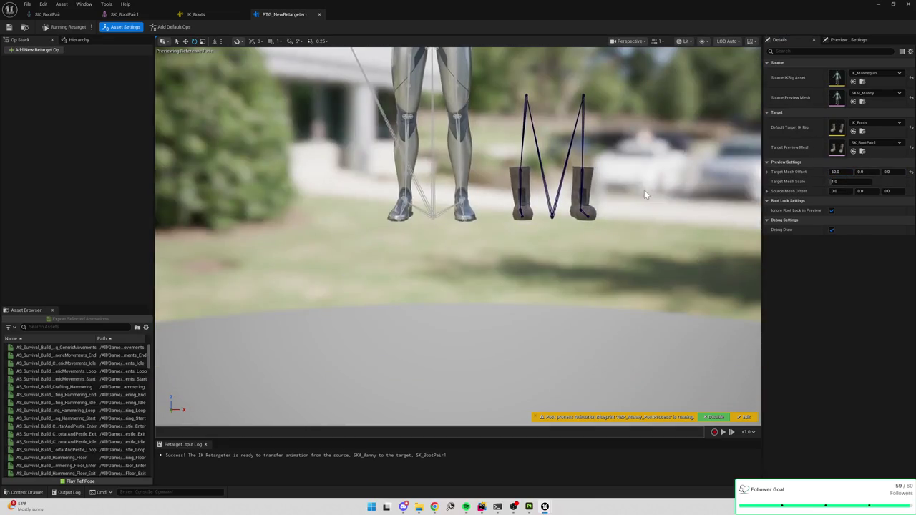
drag(645, 193, 645, 193)
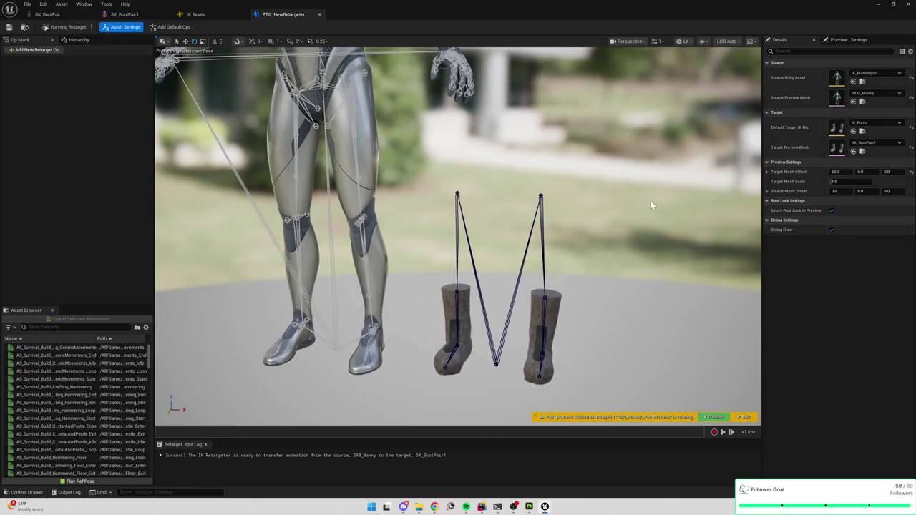
drag(581, 199, 580, 198)
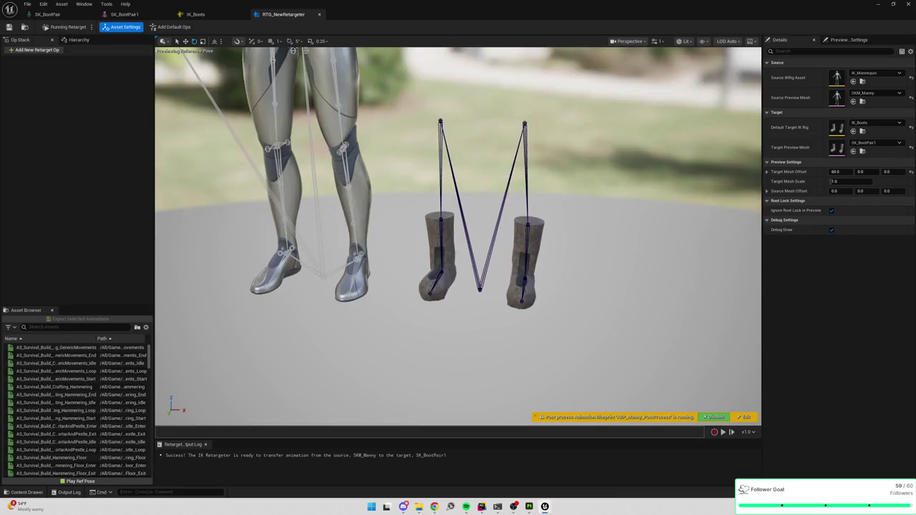
Add a Retarget FK Chains operation and check its LeftLeg and RightLeg chain pairing.
click(34, 51)
click(29, 100)
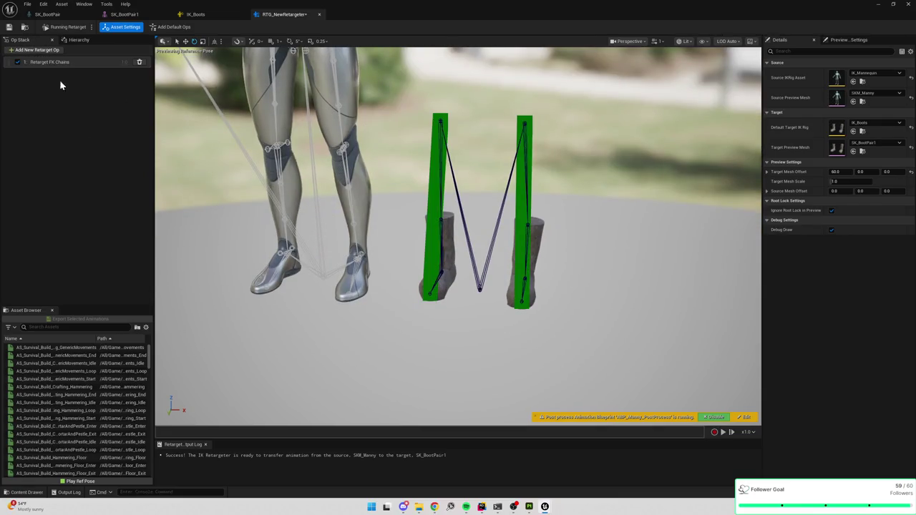
click(50, 65)
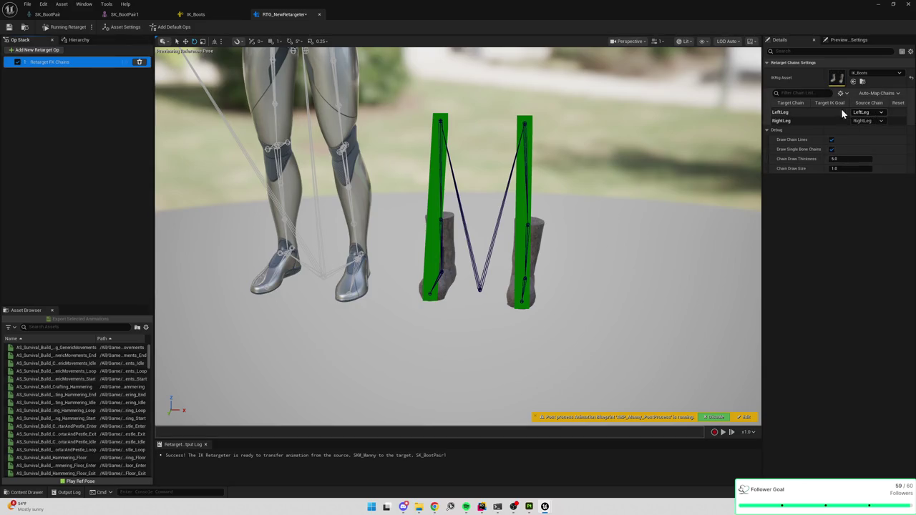
mouse_move(521, 166)
mouse_down()
mouse_move(501, 172)
mouse_move(481, 202)
mouse_up()
click(847, 40)
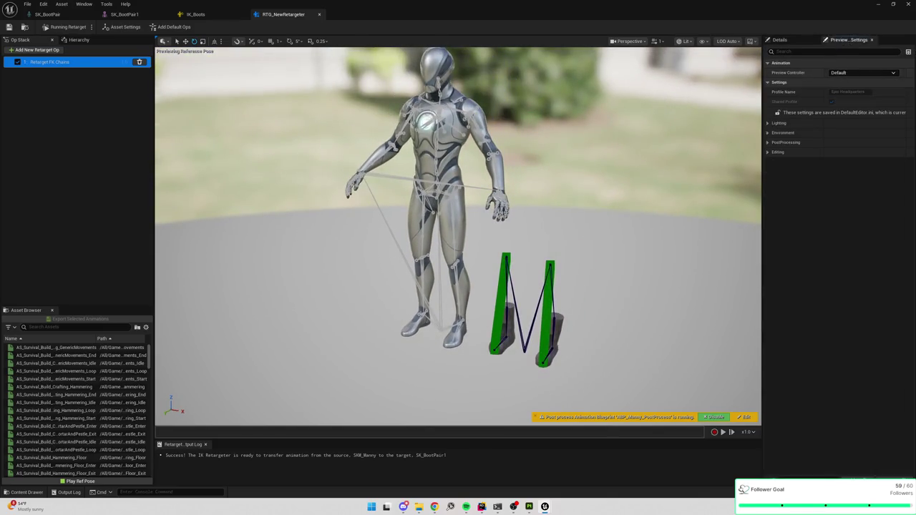
Preview and play the MM_Walk_InPlace animation in the retargeter.
click(836, 74)
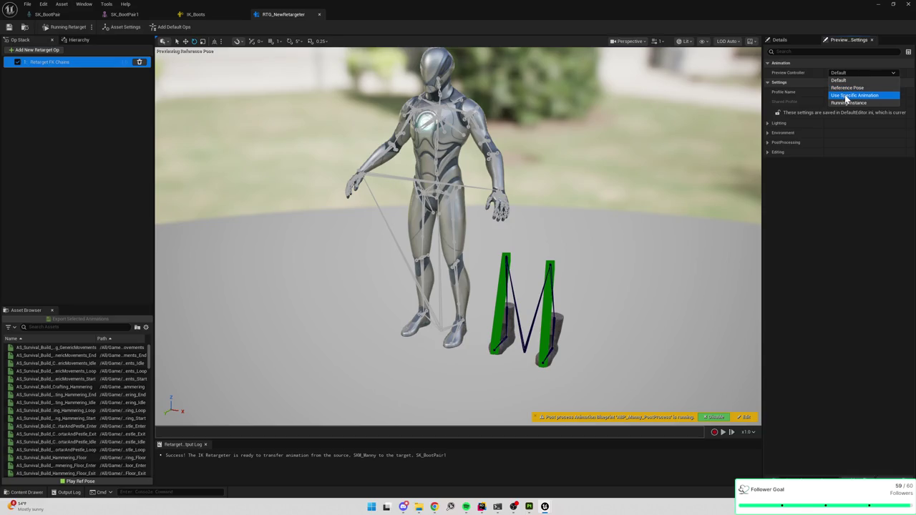
click(849, 88)
click(854, 73)
click(857, 93)
click(857, 84)
text(wa)
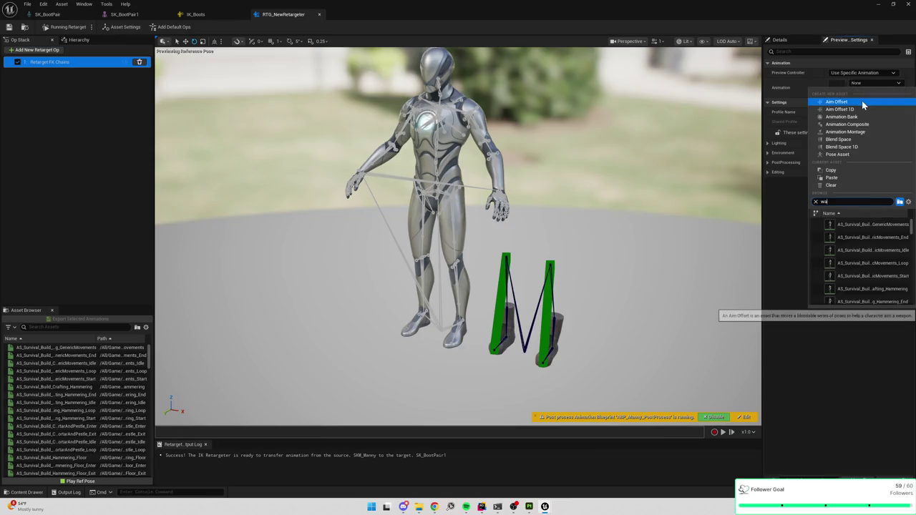
text(lk)
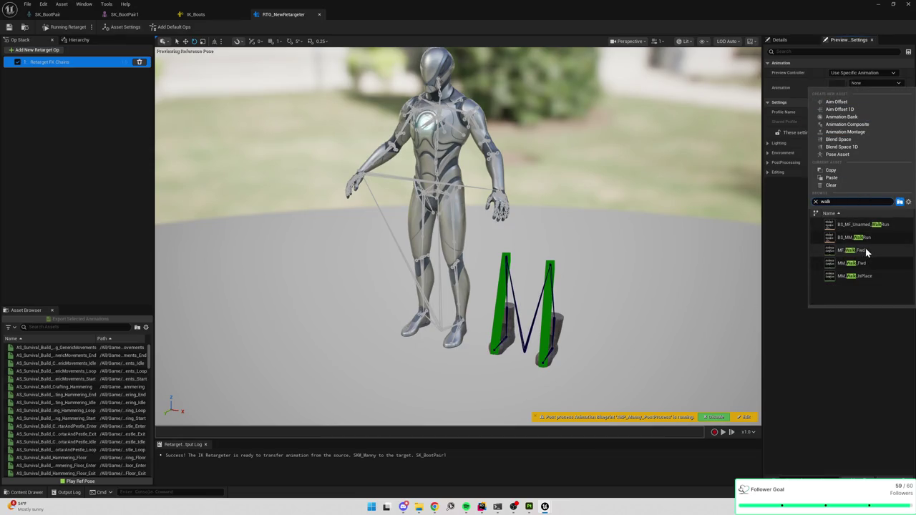
click(859, 276)
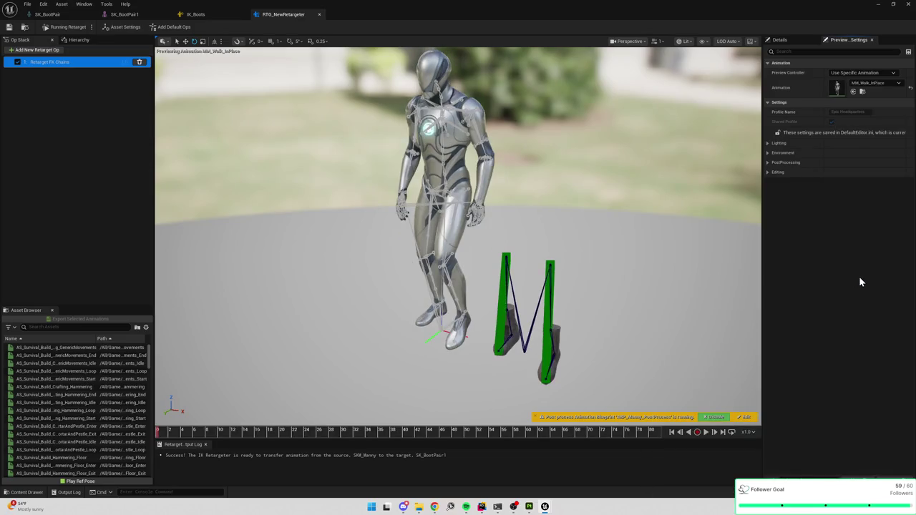
scroll(458, 236, up, 10)
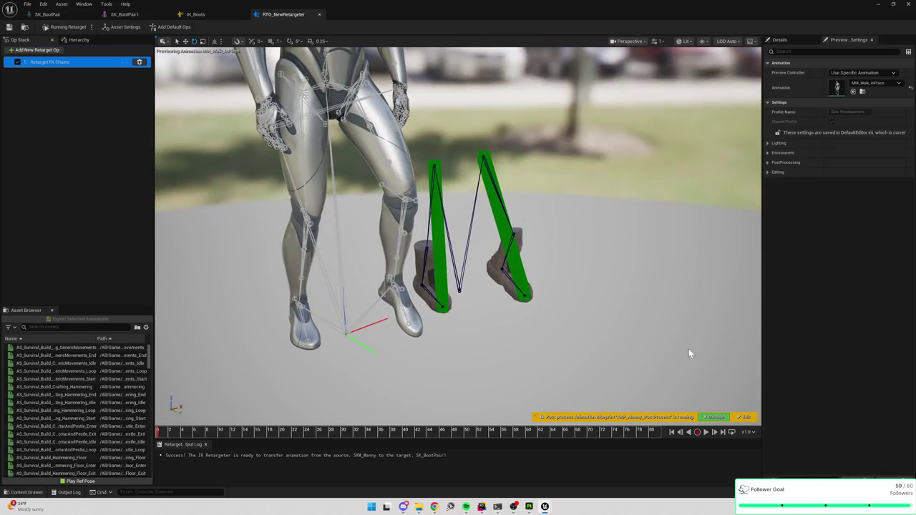
click(705, 434)
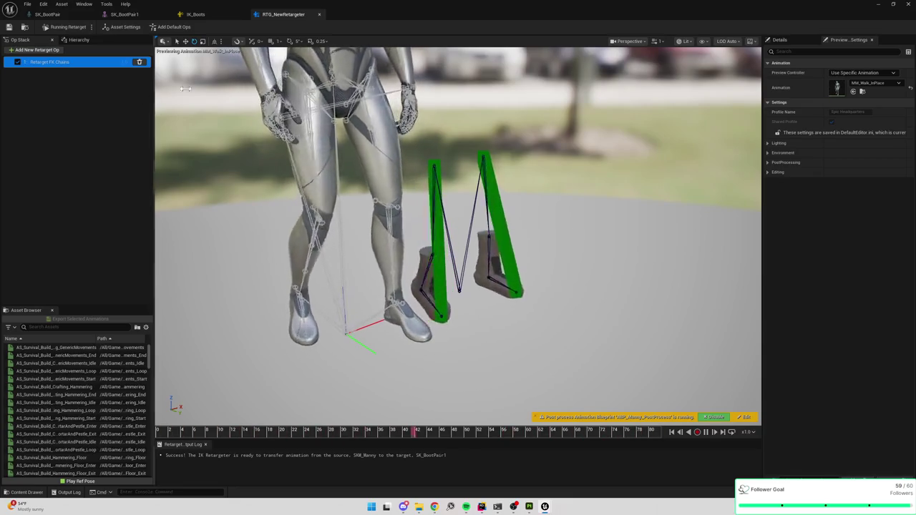
Compare the retarget chain settings with the preview animation settings.
click(791, 41)
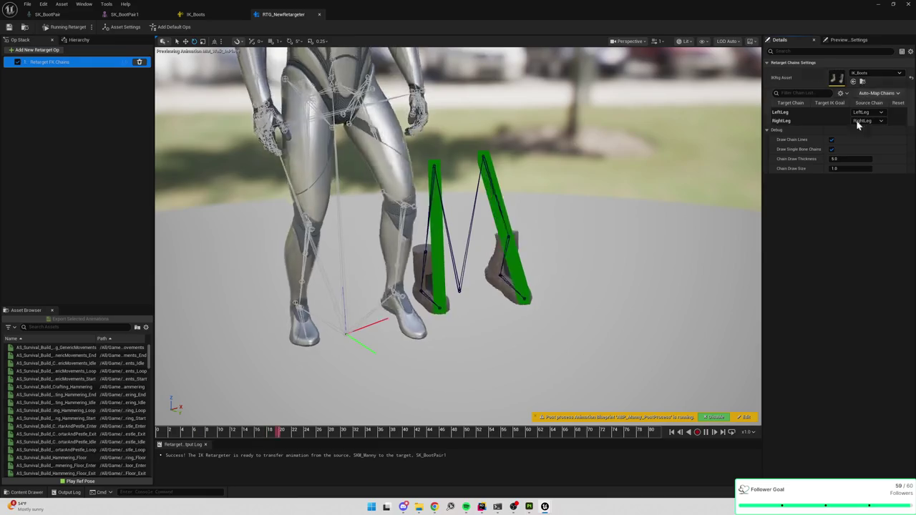
click(849, 40)
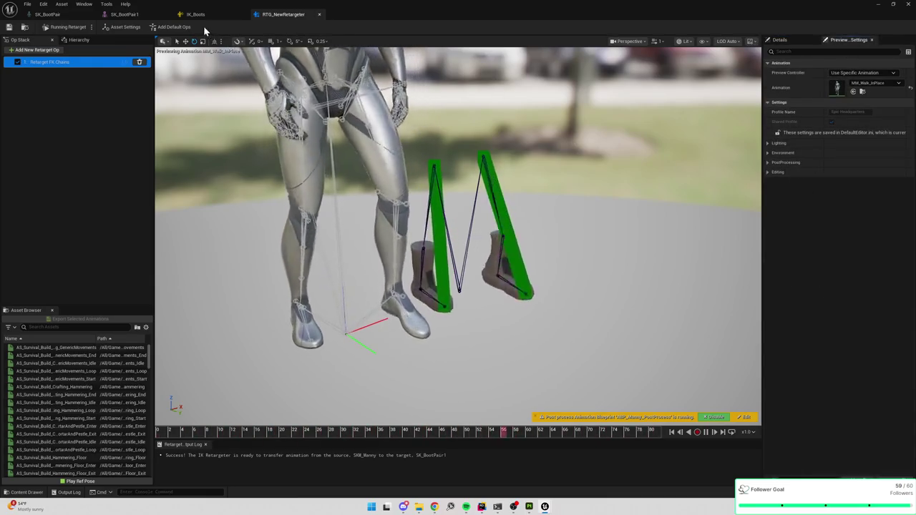
click(810, 41)
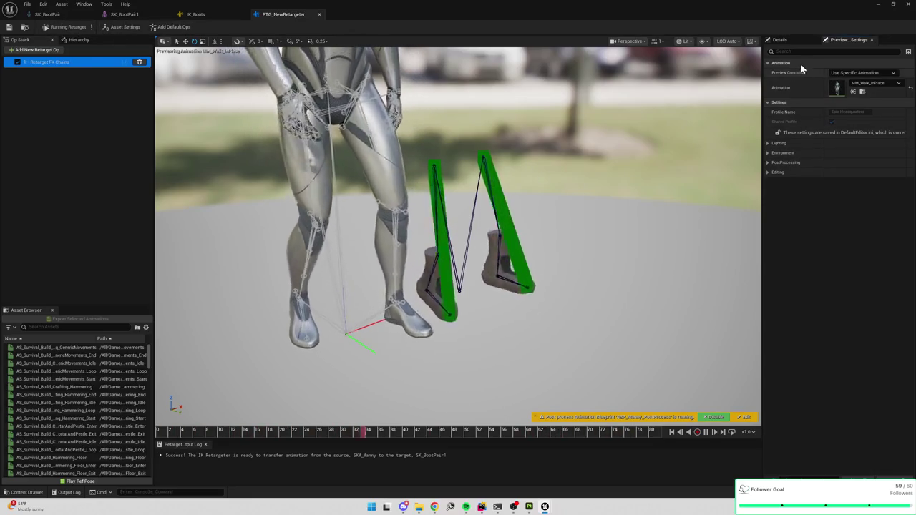
click(849, 40)
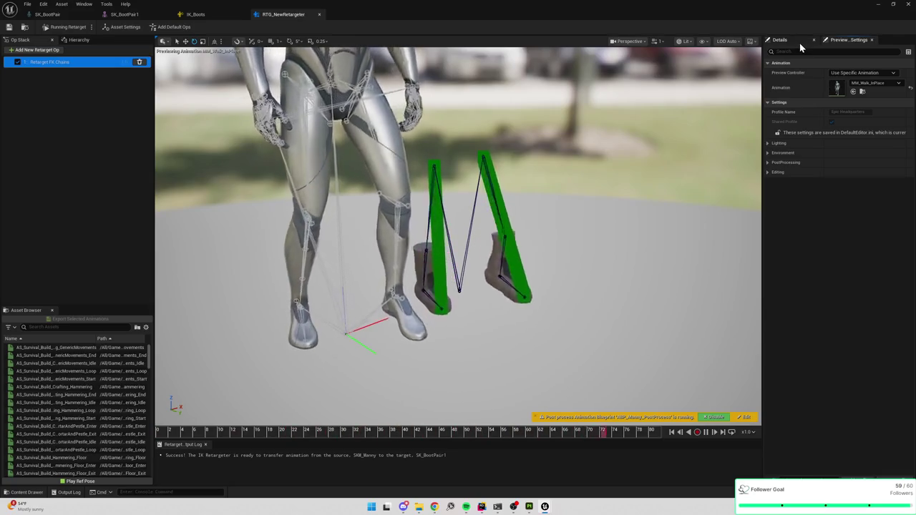
click(799, 43)
click(851, 40)
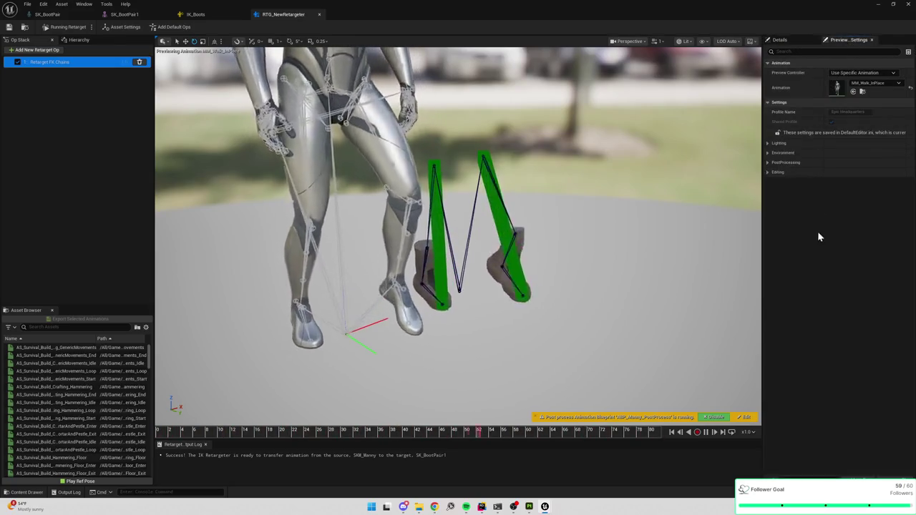
Drag Target Mesh Offset X to 0 so the boots overlap Manny's legs, then save.
click(133, 27)
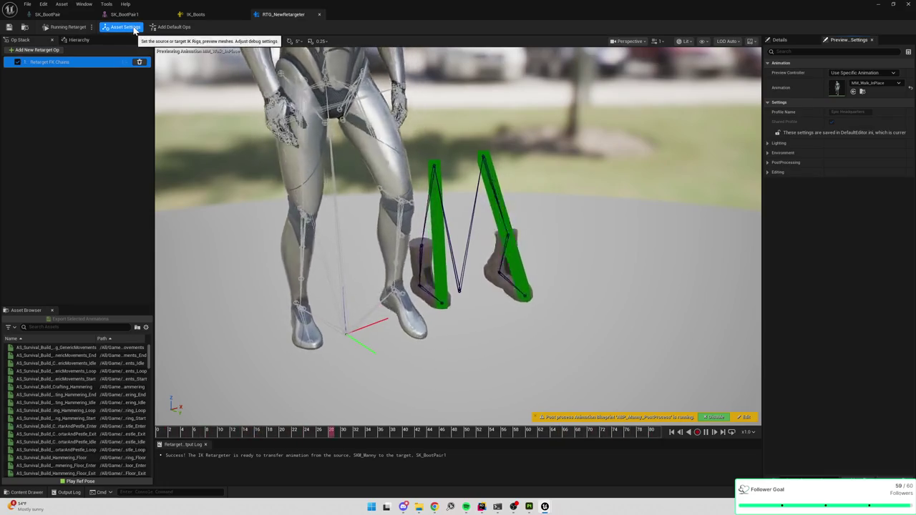
click(37, 63)
click(50, 103)
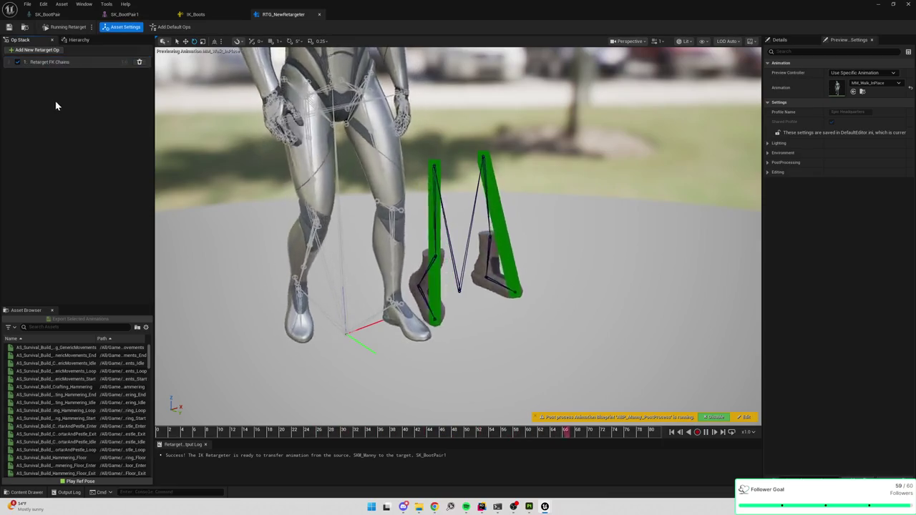
click(796, 42)
mouse_move(839, 173)
mouse_down()
mouse_move(644, 172)
mouse_move(616, 150)
mouse_move(532, 207)
mouse_up()
key(ctrl+s)
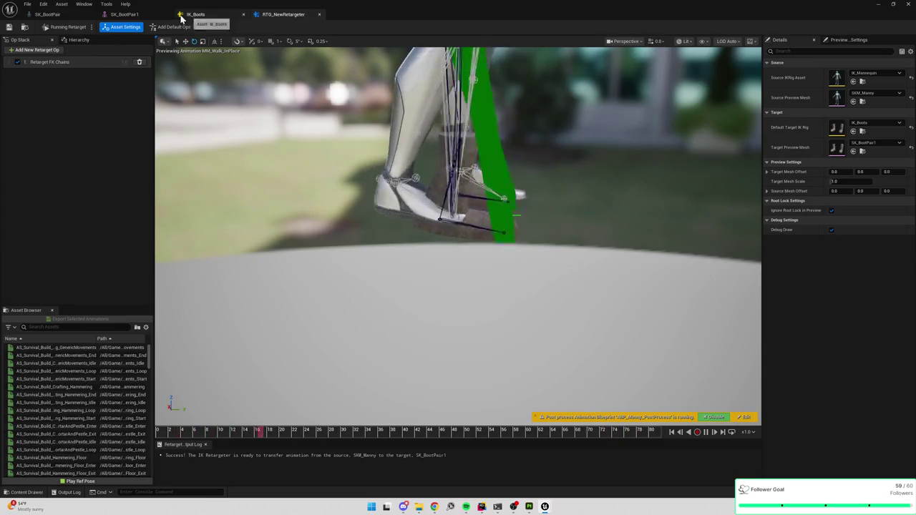
click(125, 16)
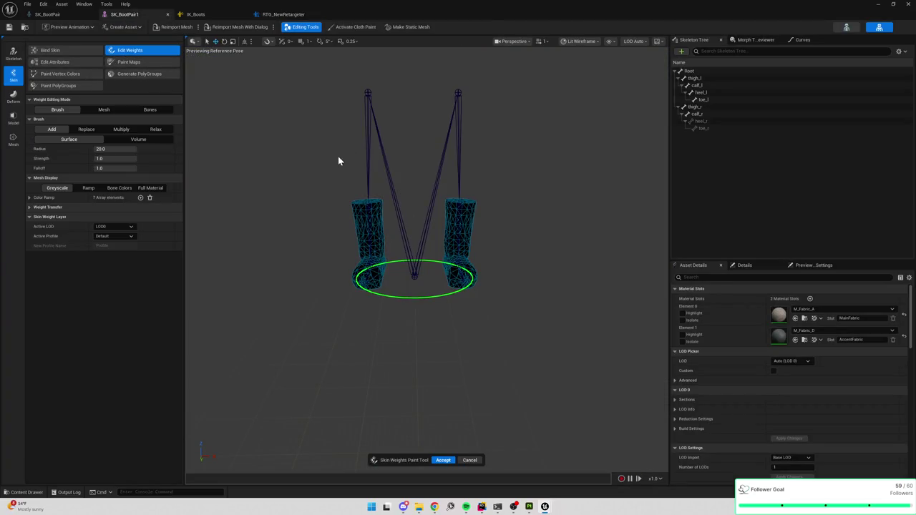
Inspect the thigh_l and calf_l skin weights on the boots up close.
mouse_move(339, 161)
mouse_down()
mouse_move(315, 165)
mouse_move(358, 168)
mouse_move(343, 183)
mouse_up()
mouse_move(415, 314)
mouse_down()
mouse_move(430, 255)
mouse_move(397, 294)
mouse_up()
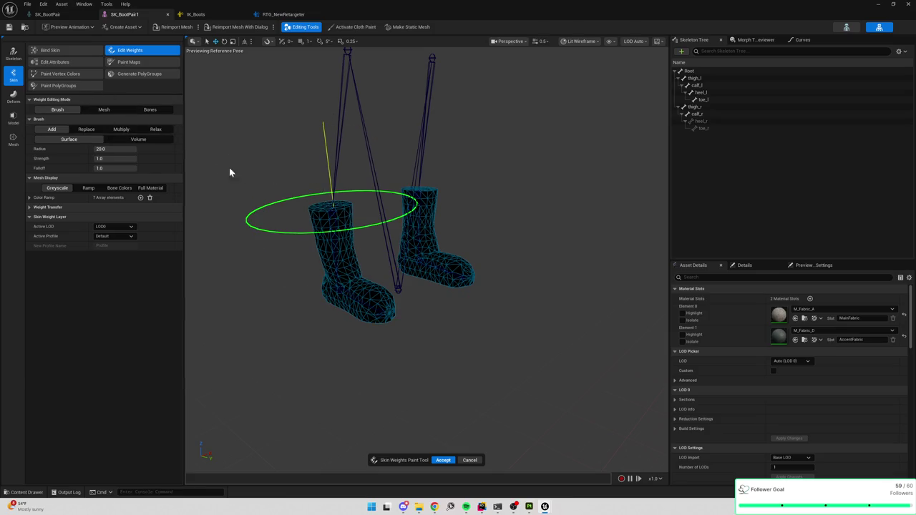
click(705, 78)
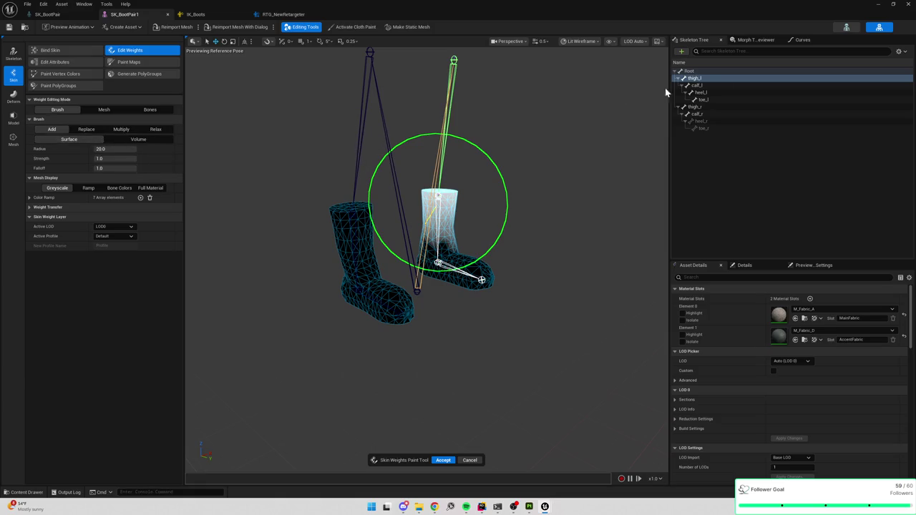
click(702, 86)
click(708, 80)
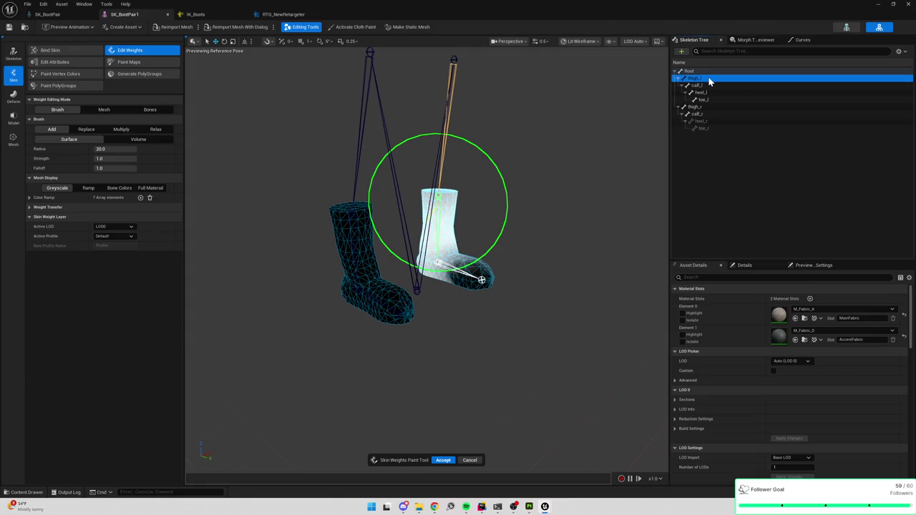
Preview the pose deformation, then rebind the skin with Direct Distance binding at Stiffness 0.2.
scroll(541, 146, up, 5)
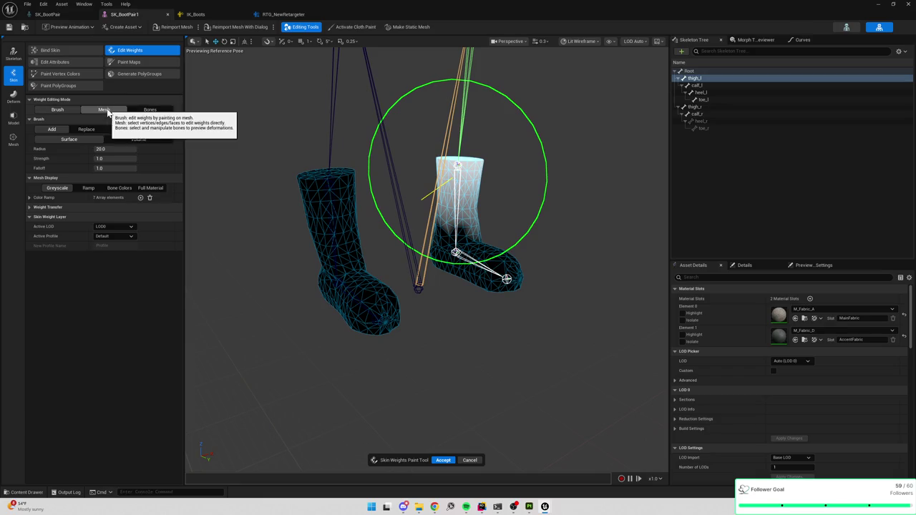
click(152, 111)
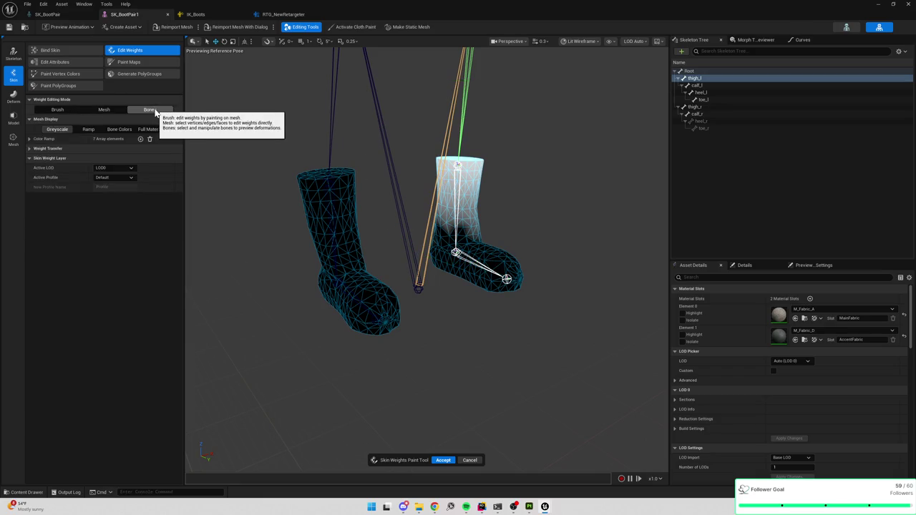
click(64, 112)
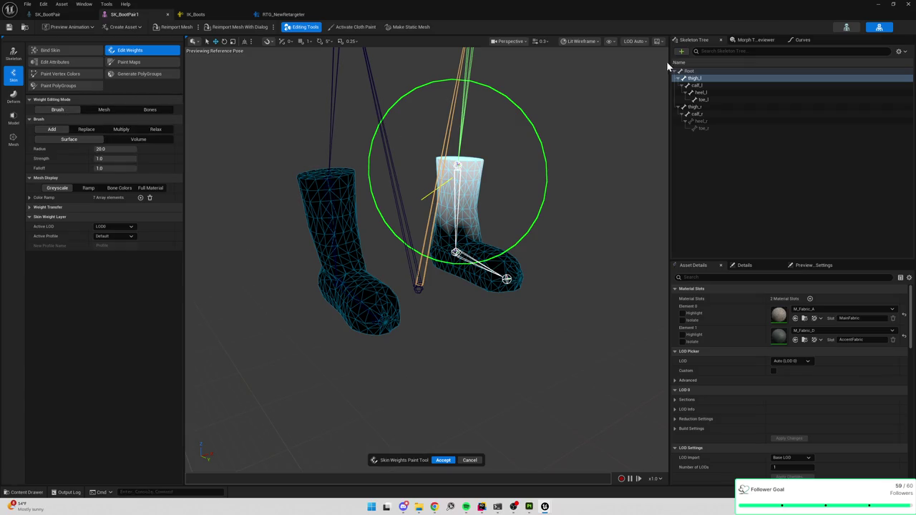
click(698, 85)
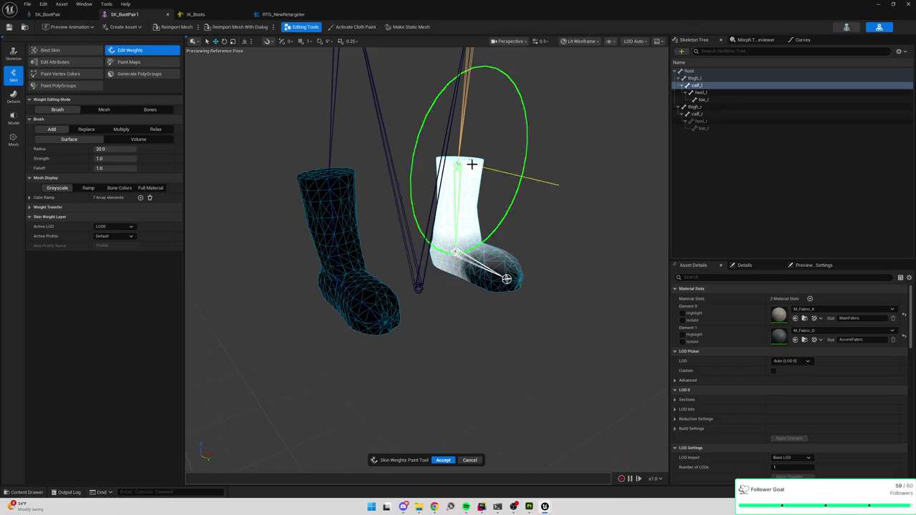
click(70, 52)
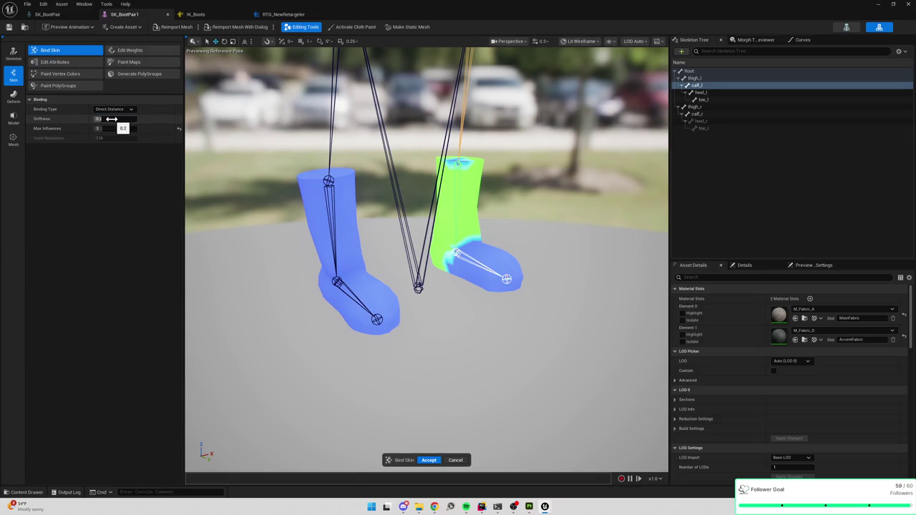
click(429, 460)
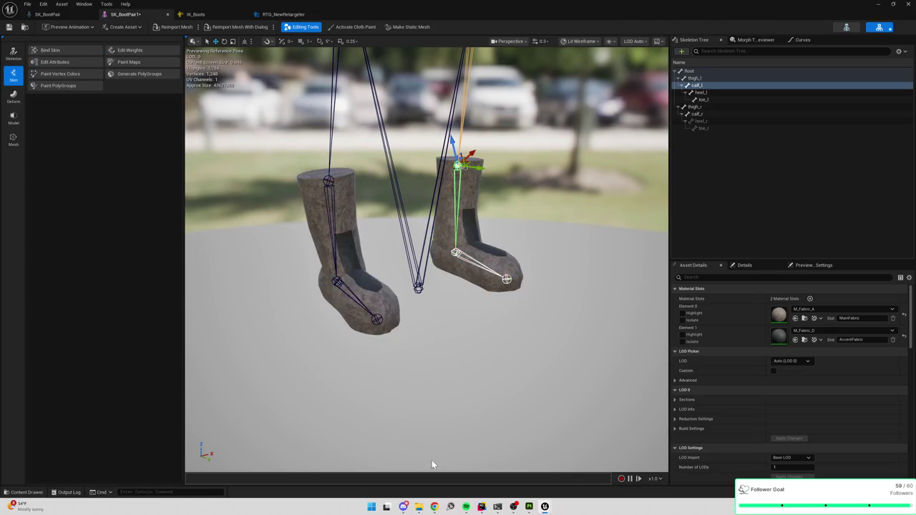
Check how much the calf_r, thigh_l and thigh_r bones influence the boots.
click(128, 52)
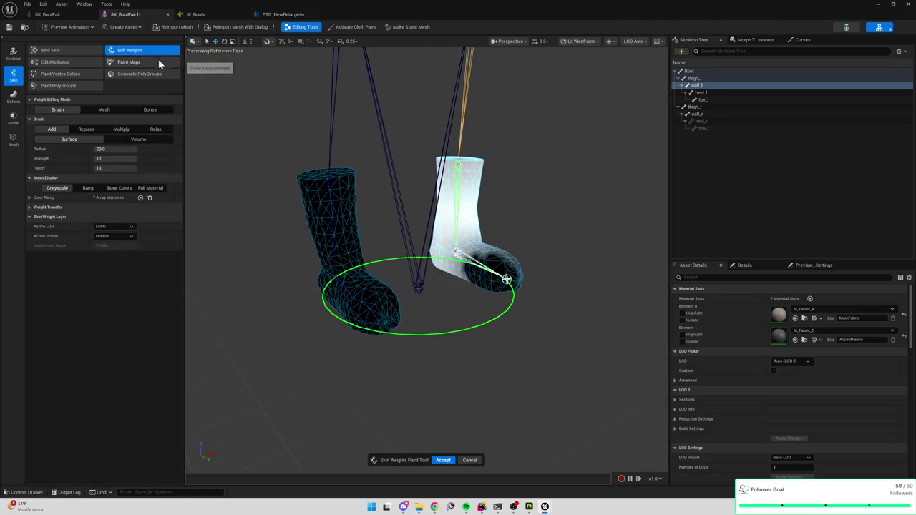
click(700, 115)
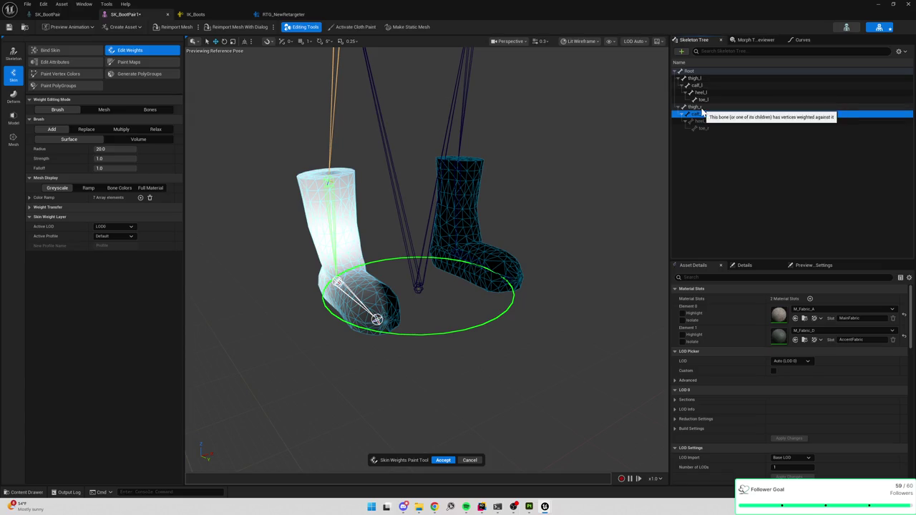
click(700, 79)
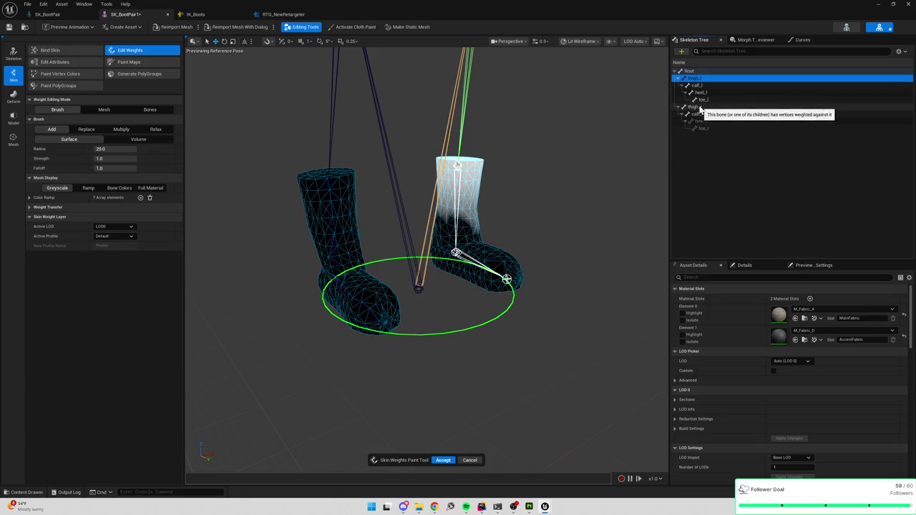
click(698, 107)
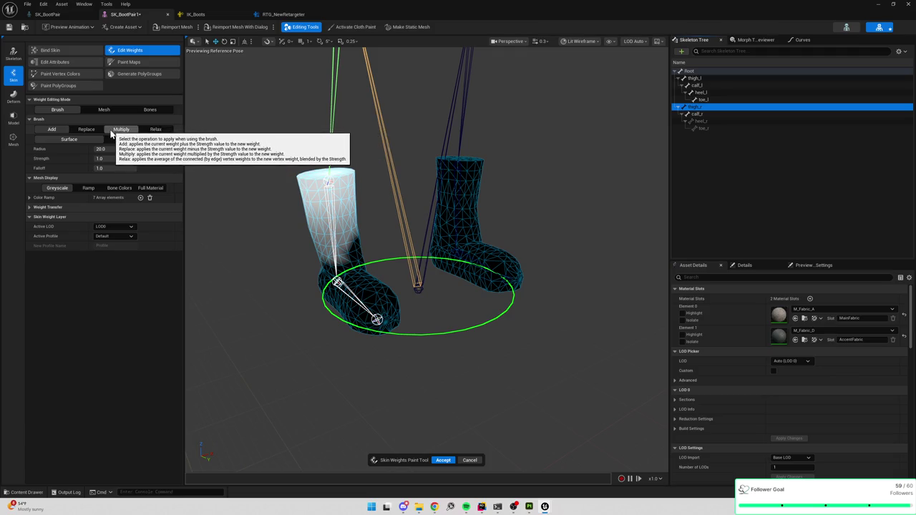
Paint thigh_r weights to zero on the boot shaft with a Replace brush, then exit the tool.
click(87, 129)
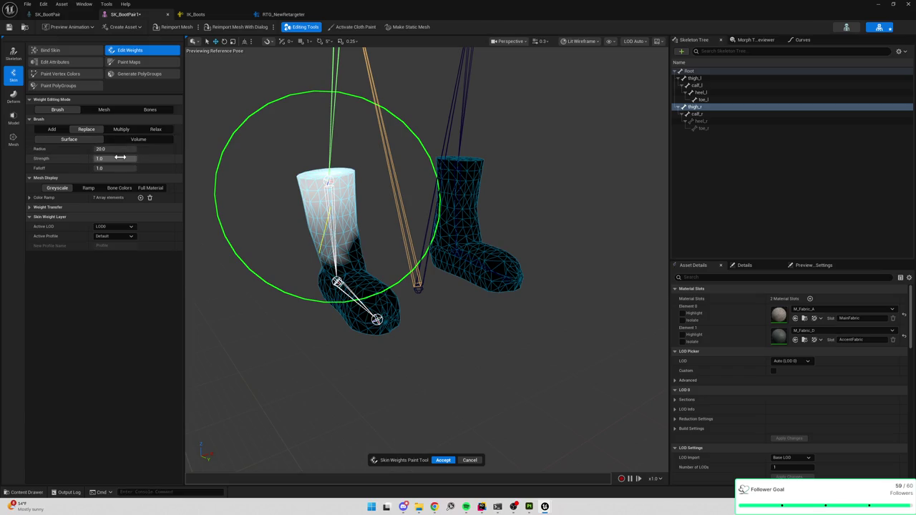
mouse_move(332, 213)
mouse_down()
mouse_move(329, 244)
mouse_move(327, 179)
mouse_move(317, 194)
mouse_move(427, 227)
mouse_move(450, 301)
mouse_move(403, 342)
mouse_move(458, 305)
mouse_move(442, 214)
mouse_move(542, 229)
mouse_move(580, 219)
mouse_up()
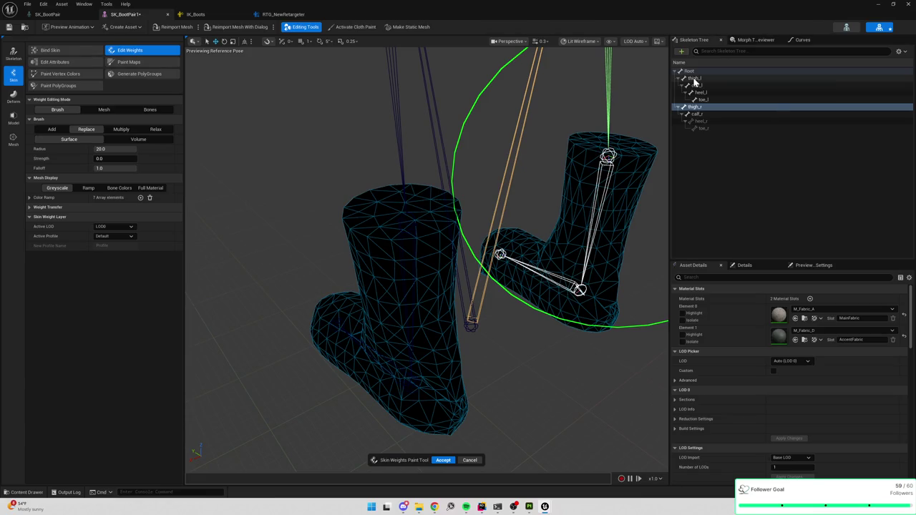
click(693, 80)
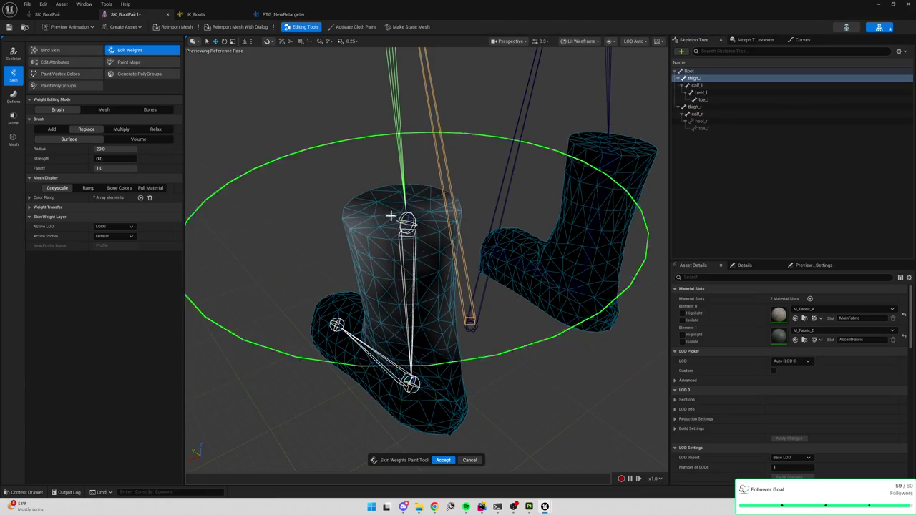
mouse_move(399, 296)
mouse_down()
mouse_move(441, 219)
mouse_move(458, 229)
mouse_move(471, 272)
mouse_up()
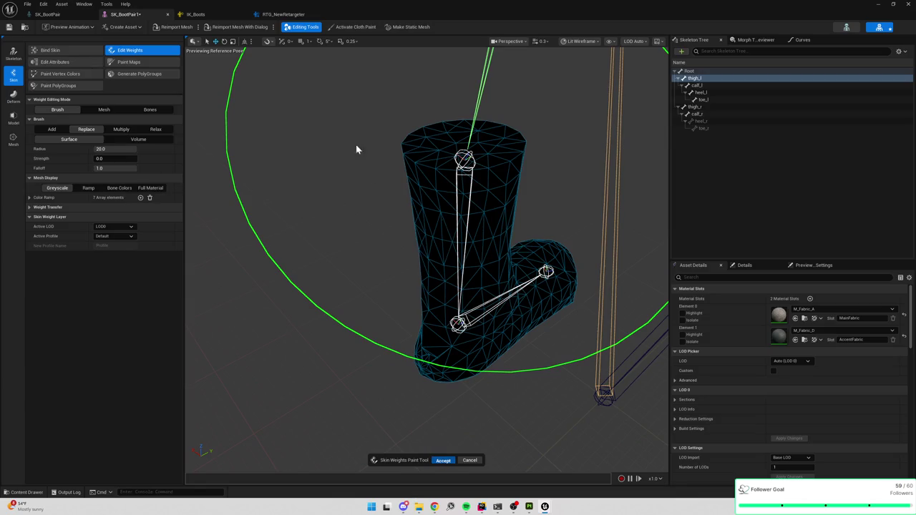
key(Return)
click(290, 15)
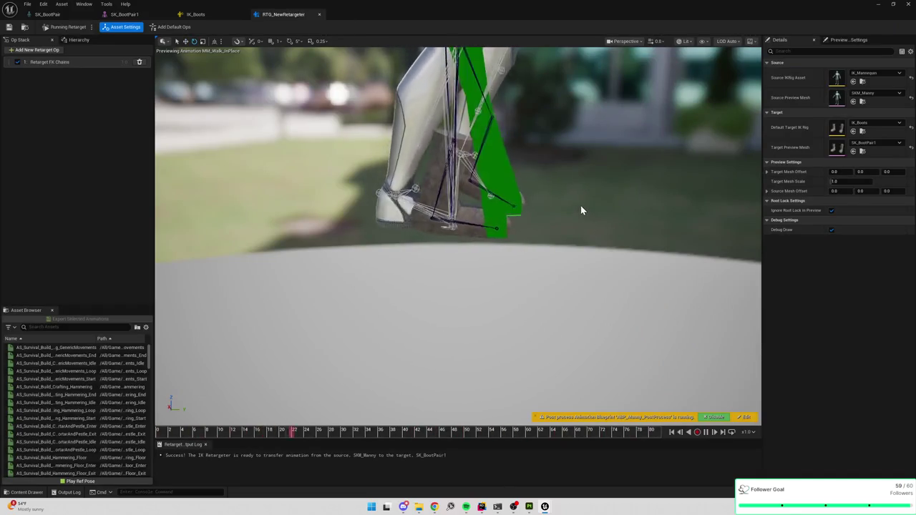
Frame the walking boots in the preview and bring up the Retarget FK Chains settings.
drag(578, 200, 579, 209)
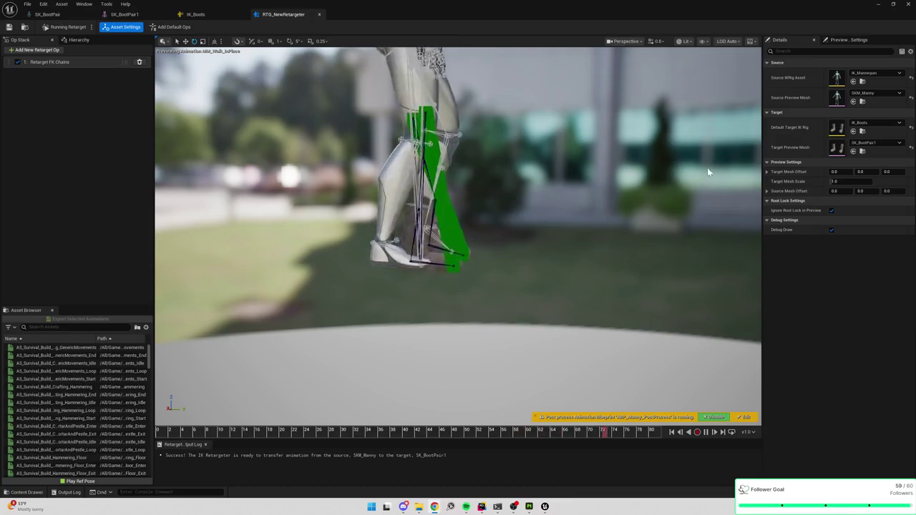
drag(575, 179, 569, 129)
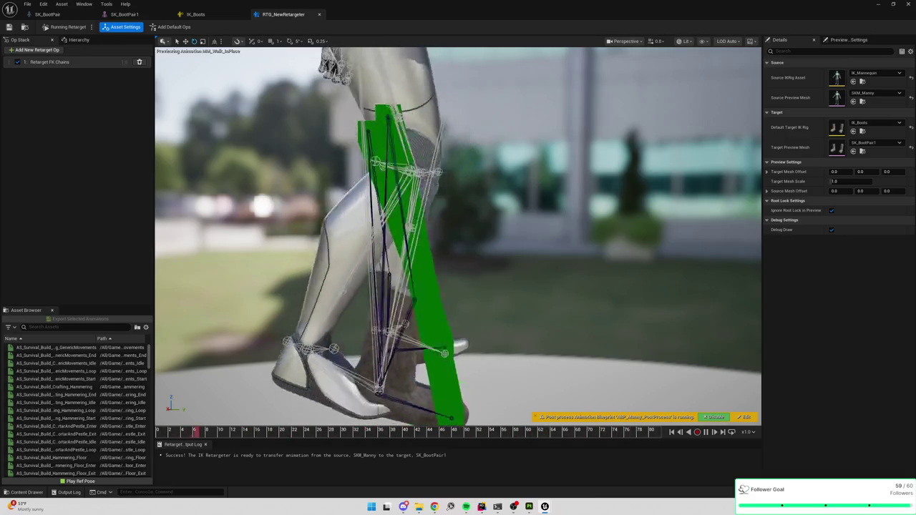
drag(606, 276, 606, 237)
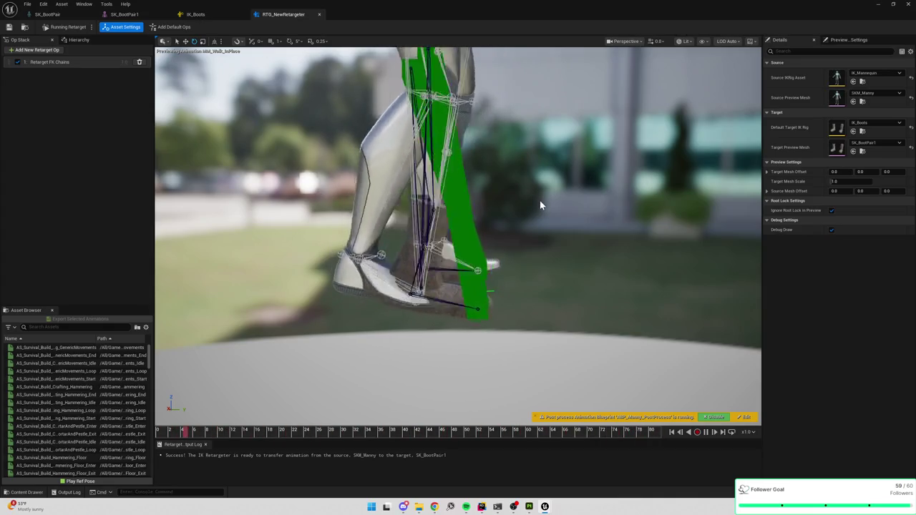
scroll(539, 201, up, 2)
scroll(541, 202, down, 2)
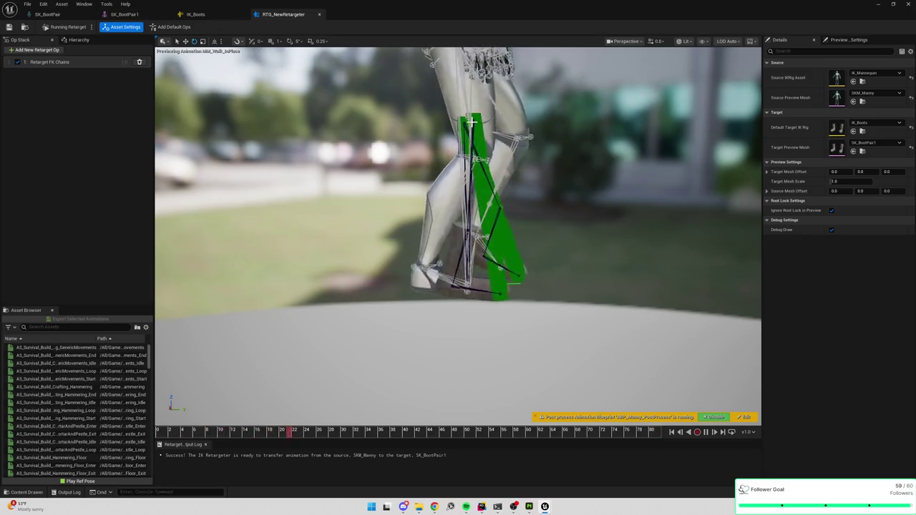
drag(471, 123, 337, 120)
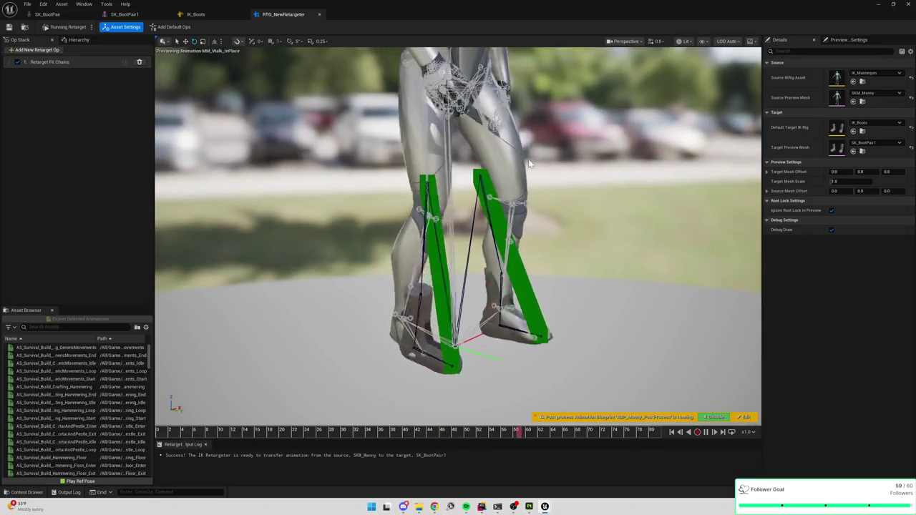
click(68, 63)
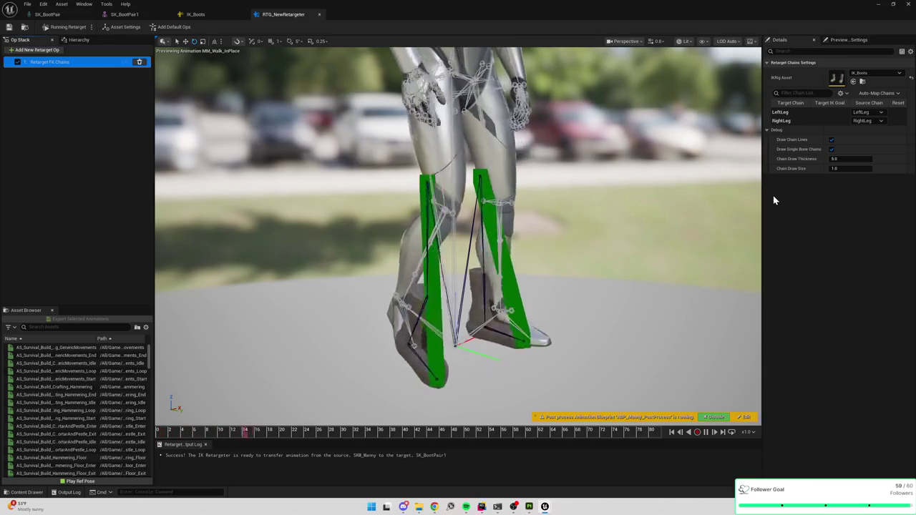
Widen the settings panel and add the default retarget ops to the Op Stack.
drag(764, 193, 653, 194)
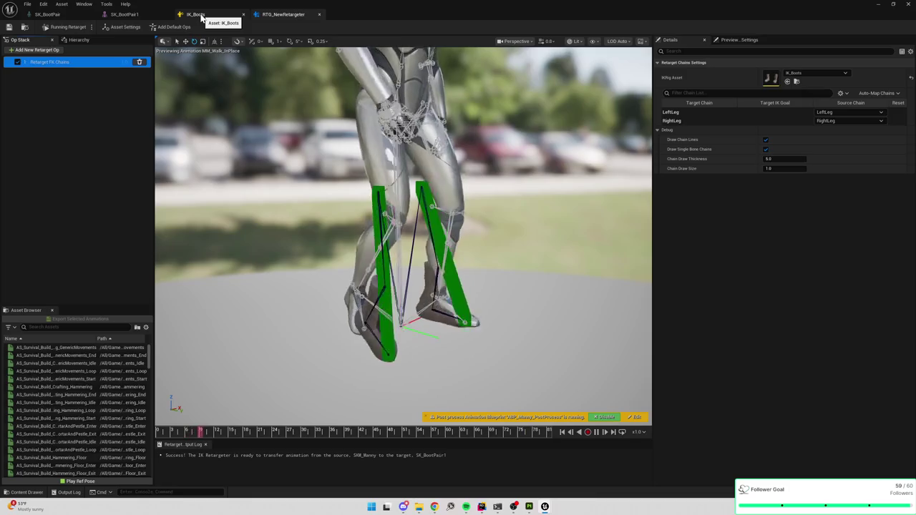
drag(411, 179, 412, 179)
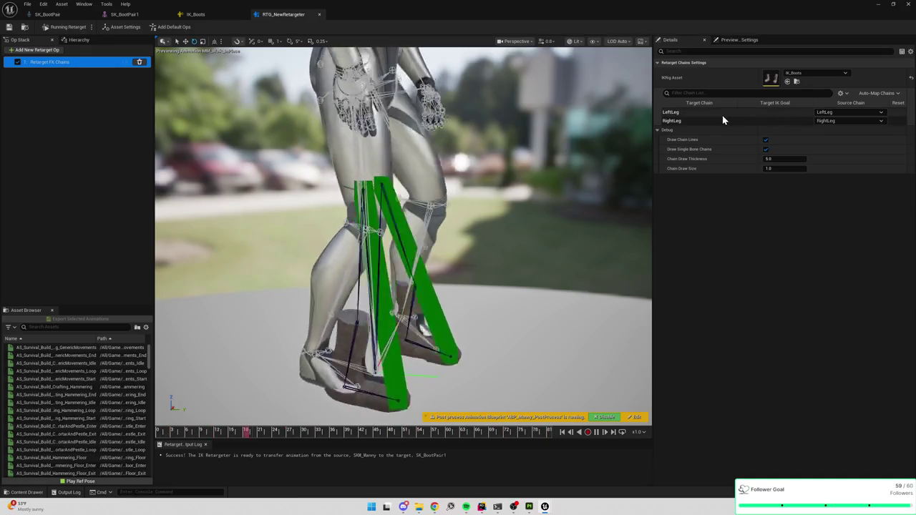
click(172, 26)
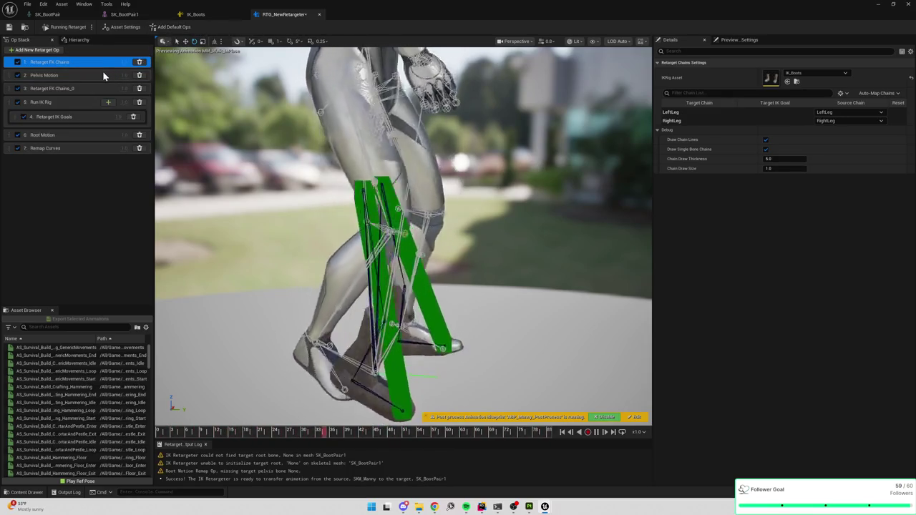
click(103, 72)
Delete Run IK Rig, Retarget FK Chains_0, Root Motion, Remap Curves and Pelvis Motion, keeping only Retarget FK Chains.
click(77, 101)
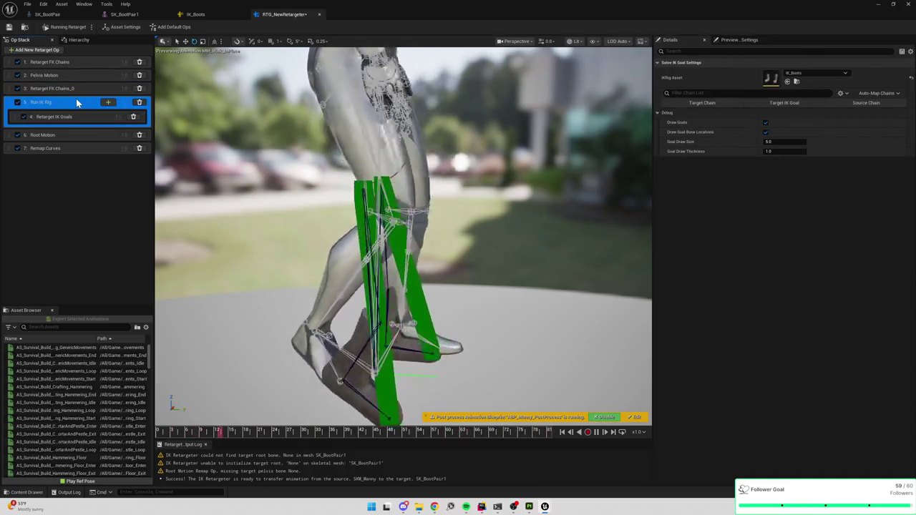
key(Delete)
click(76, 89)
key(Delete)
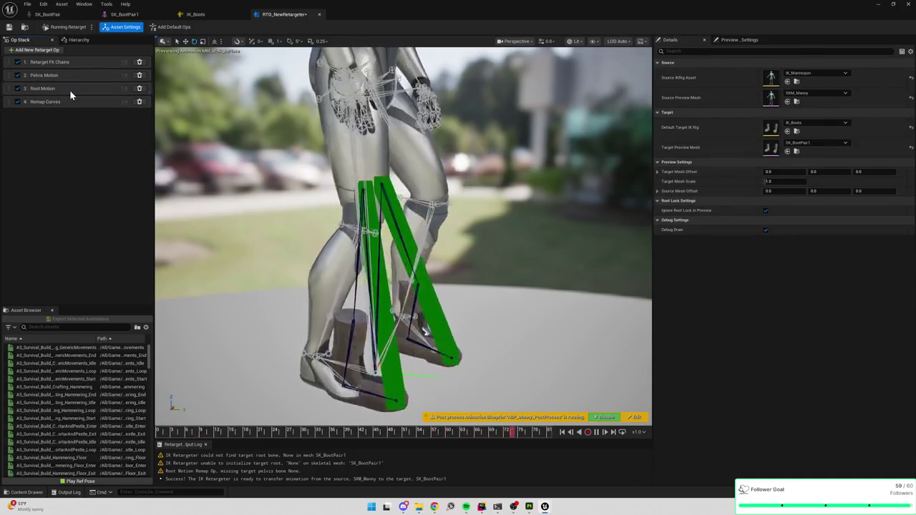
click(69, 89)
key(Delete)
click(66, 90)
key(Delete)
click(66, 77)
key(Delete)
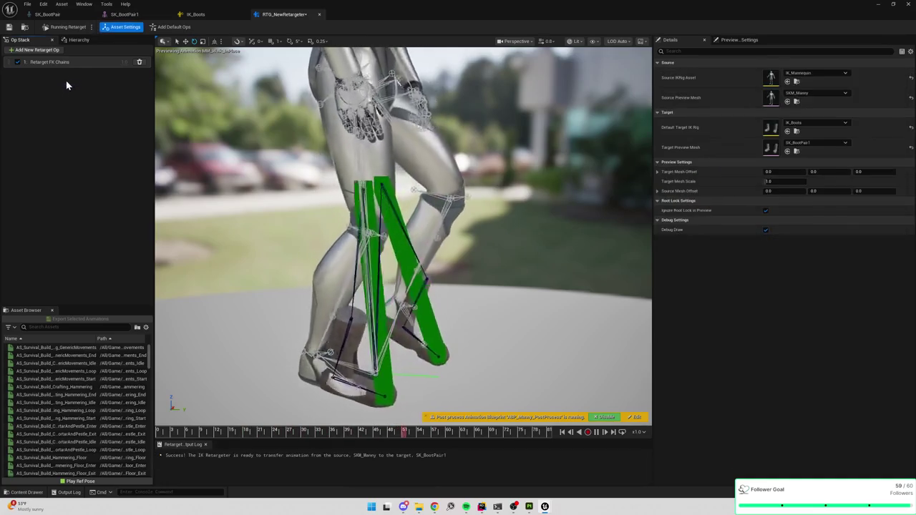
click(66, 63)
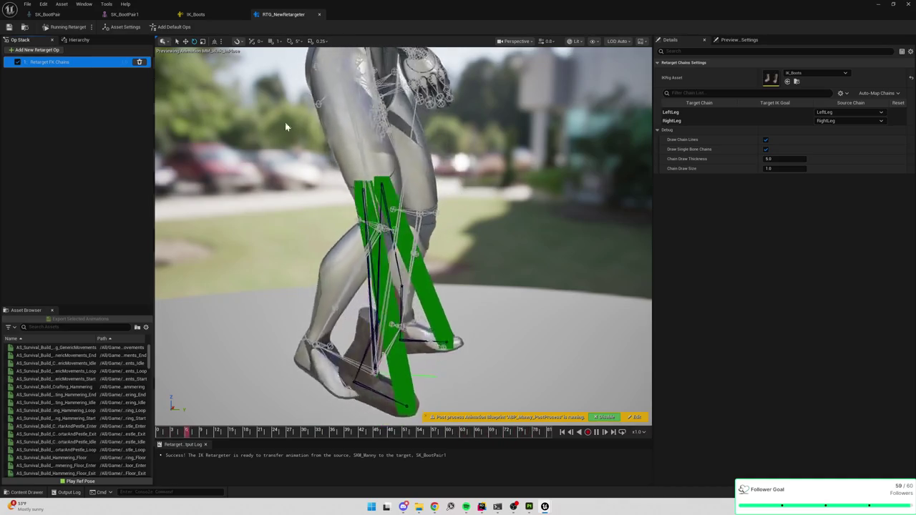
click(195, 14)
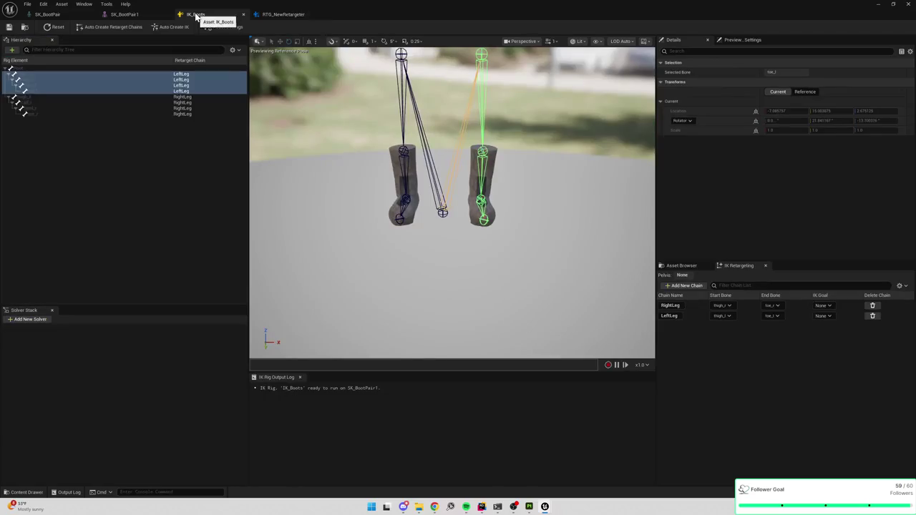
Review the IK_Boots RightLeg chain bones and the Boots asset folder, then return to the retargeter.
click(129, 16)
click(195, 15)
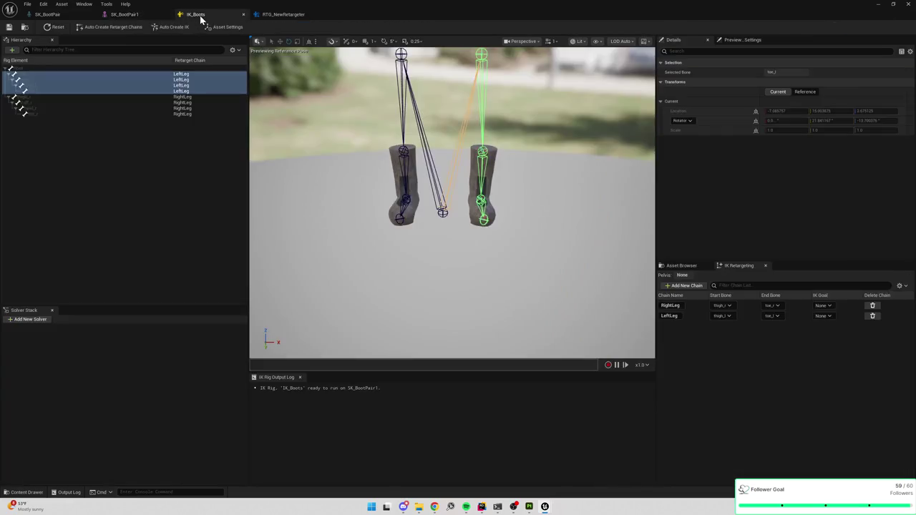
click(699, 306)
key(ctrl+space)
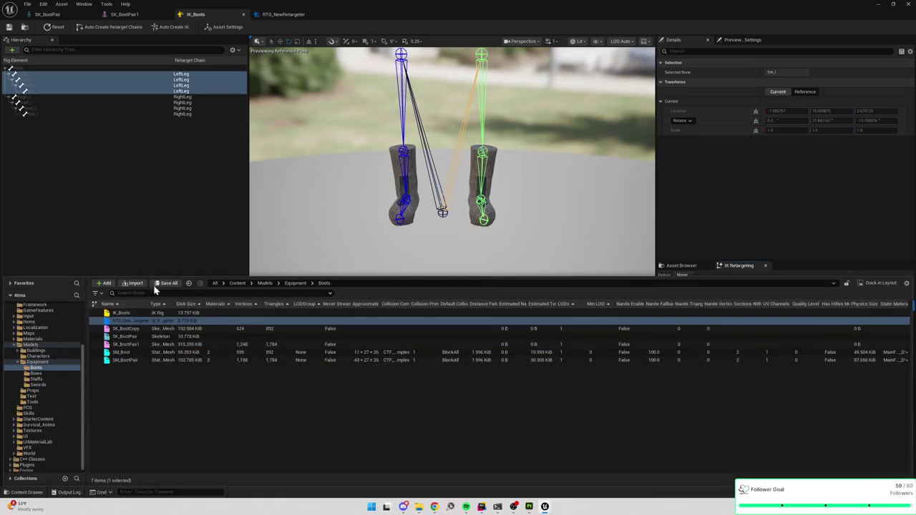
click(281, 18)
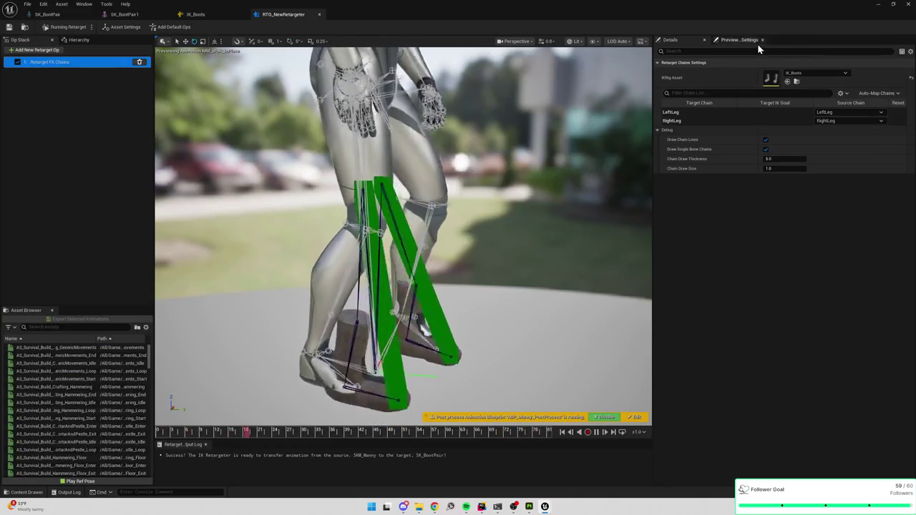
Check the preview animation and browse the retargeter's source and target asset settings.
click(748, 40)
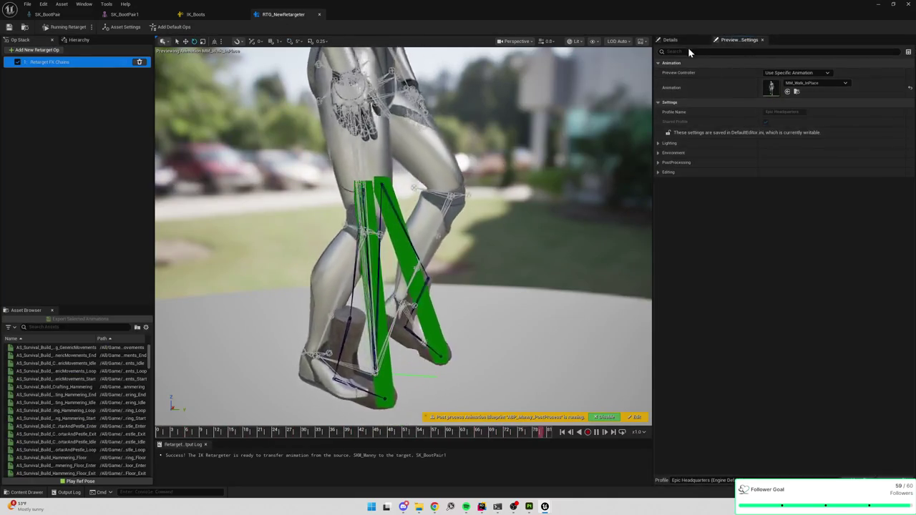
click(679, 40)
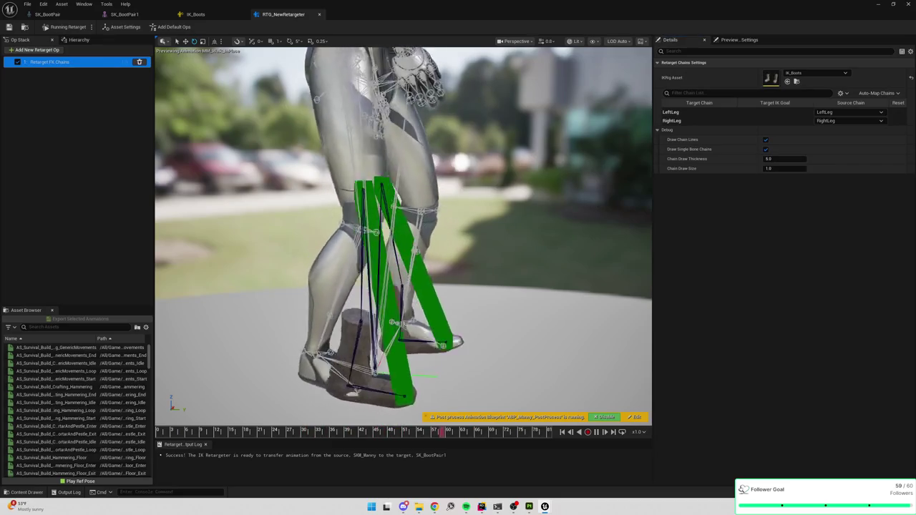
click(122, 27)
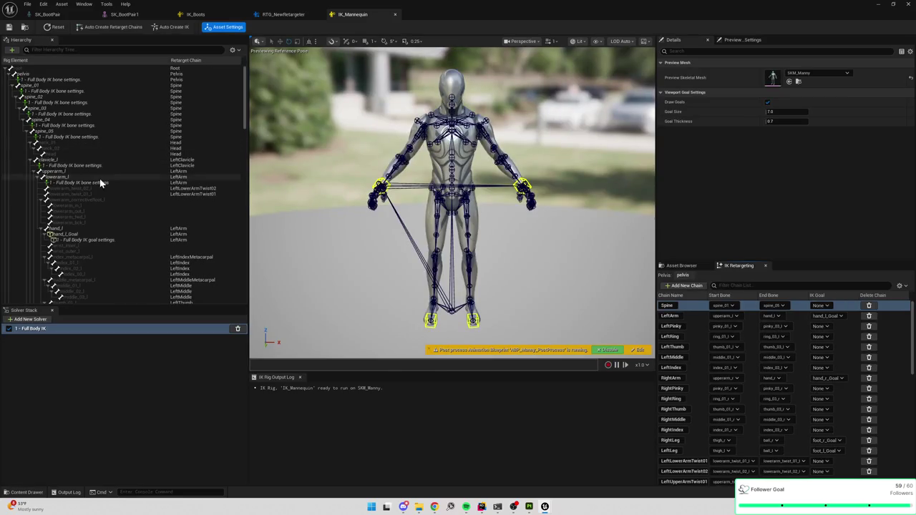
scroll(101, 183, down, 10)
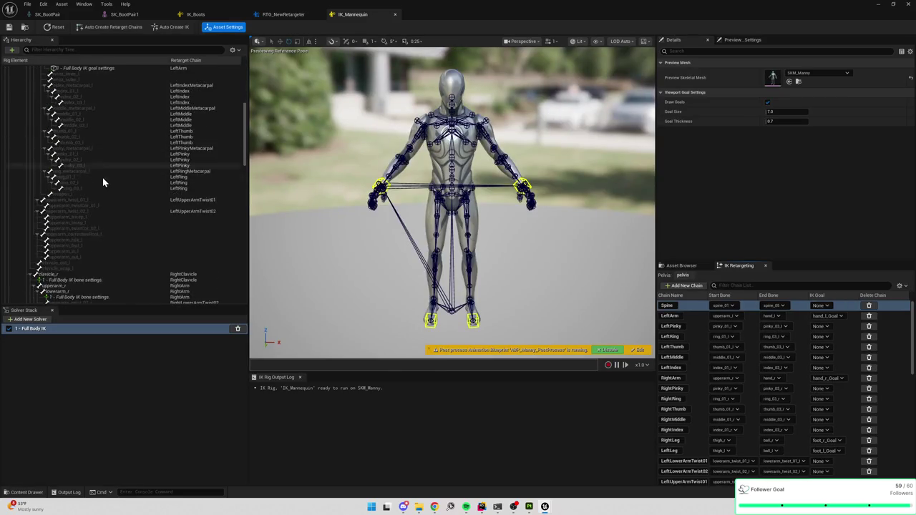
scroll(166, 204, down, 10)
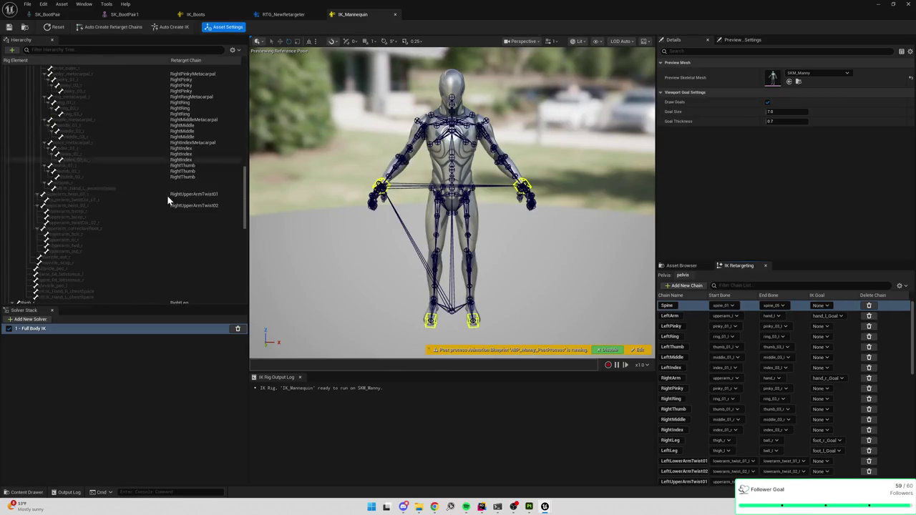
scroll(690, 351, down, 10)
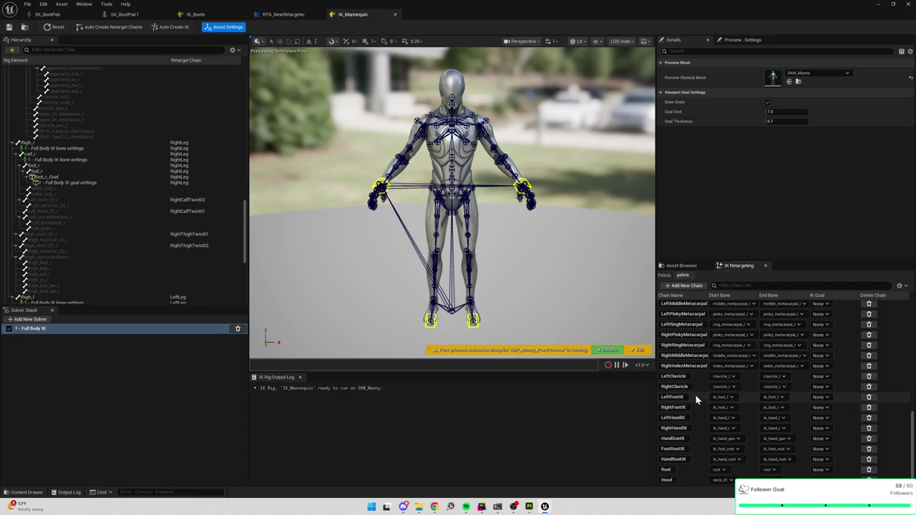
scroll(696, 406, up, 5)
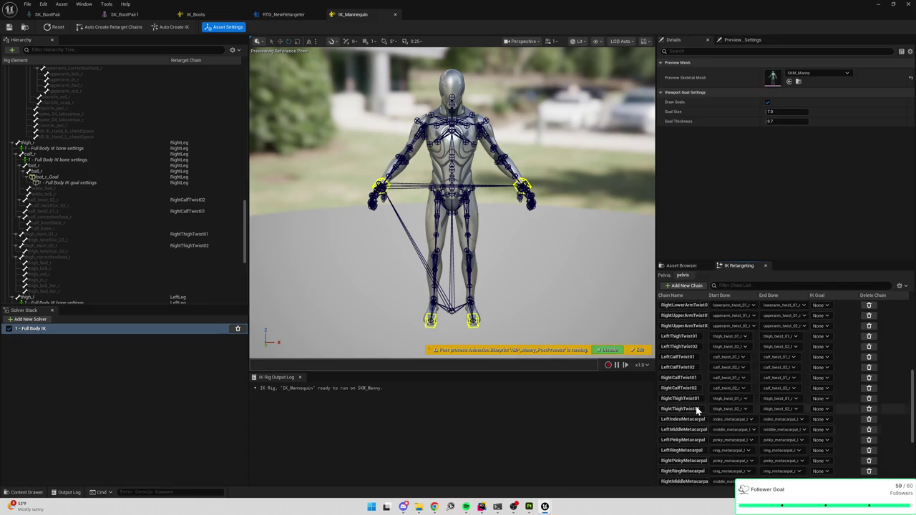
scroll(696, 406, up, 6)
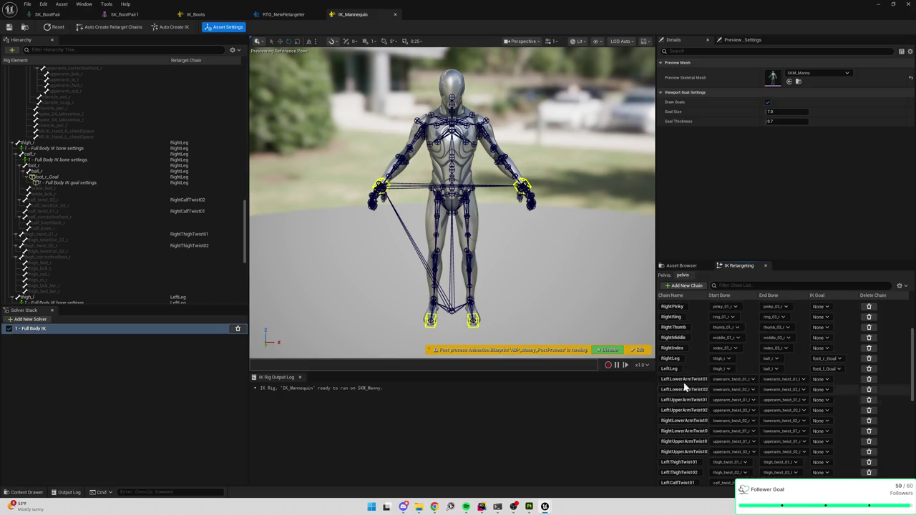
Inspect the IK_Mannequin thigh_l bone, then select Root in the IK_Boots rig.
mouse_move(458, 214)
mouse_down()
mouse_move(458, 258)
mouse_move(458, 200)
mouse_up()
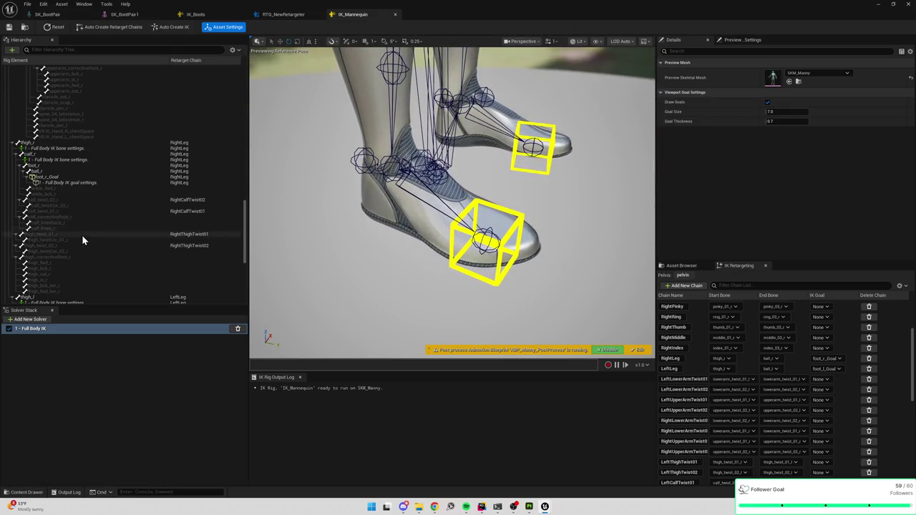
scroll(51, 222, down, 3)
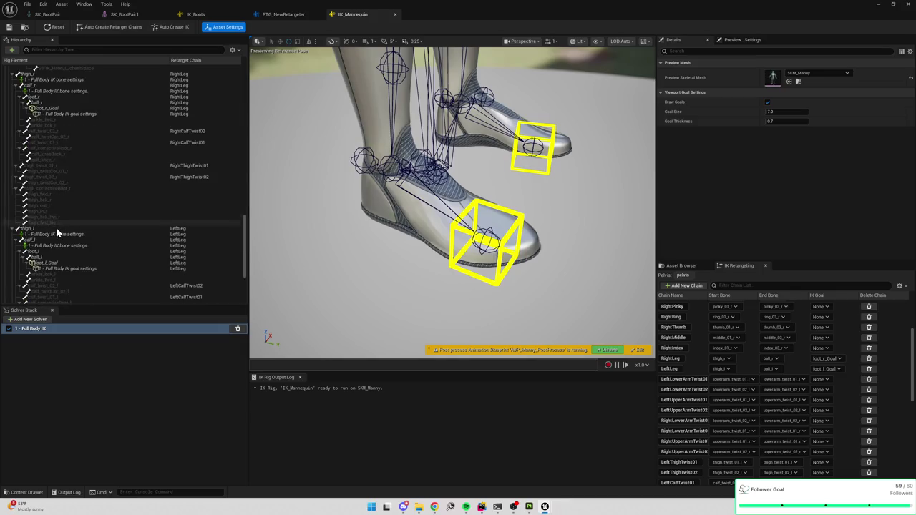
click(42, 229)
mouse_move(435, 255)
mouse_down()
mouse_move(435, 236)
mouse_move(455, 252)
mouse_move(474, 241)
mouse_up()
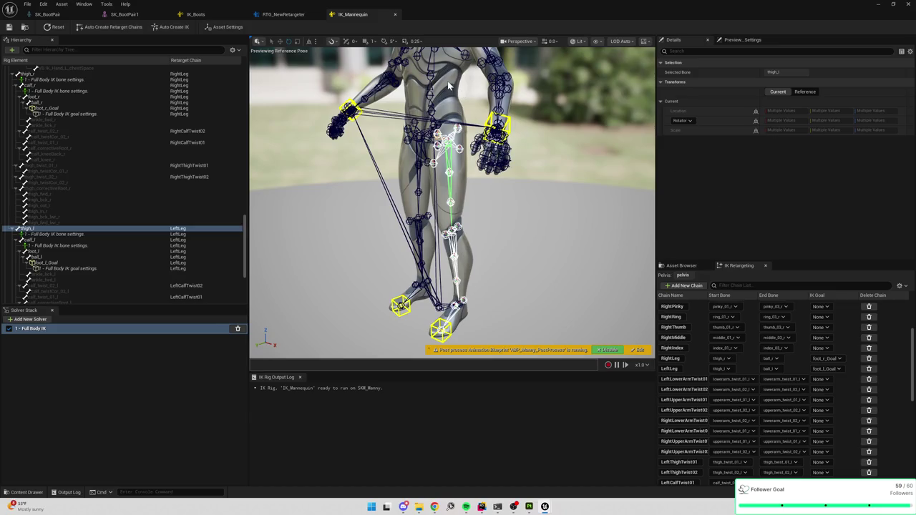
click(75, 229)
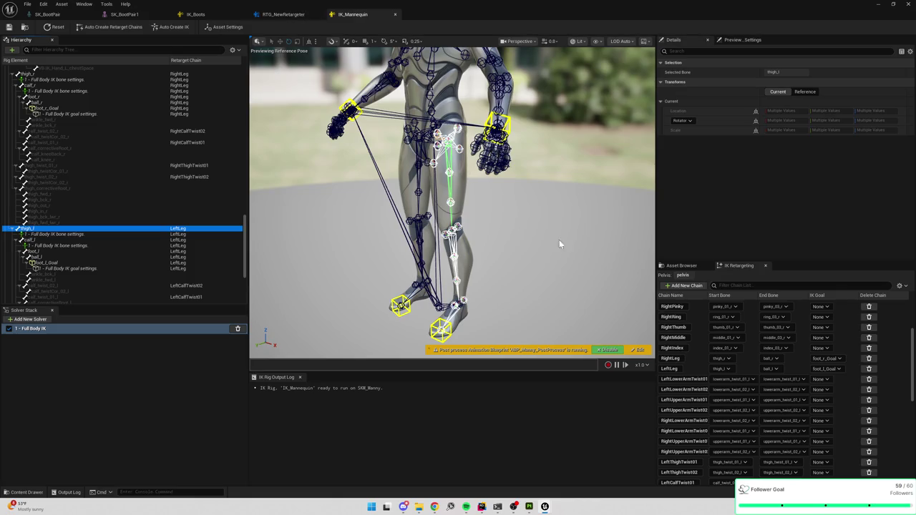
drag(456, 250, 470, 356)
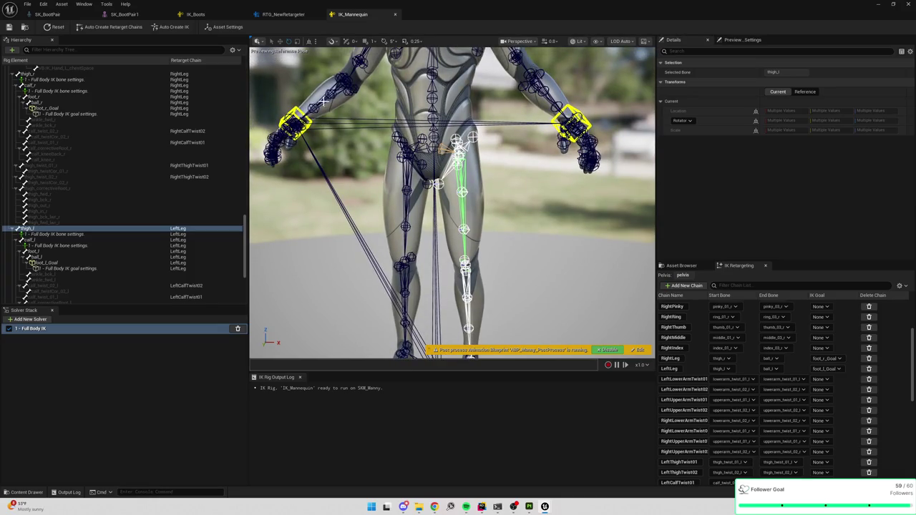
click(204, 16)
click(443, 212)
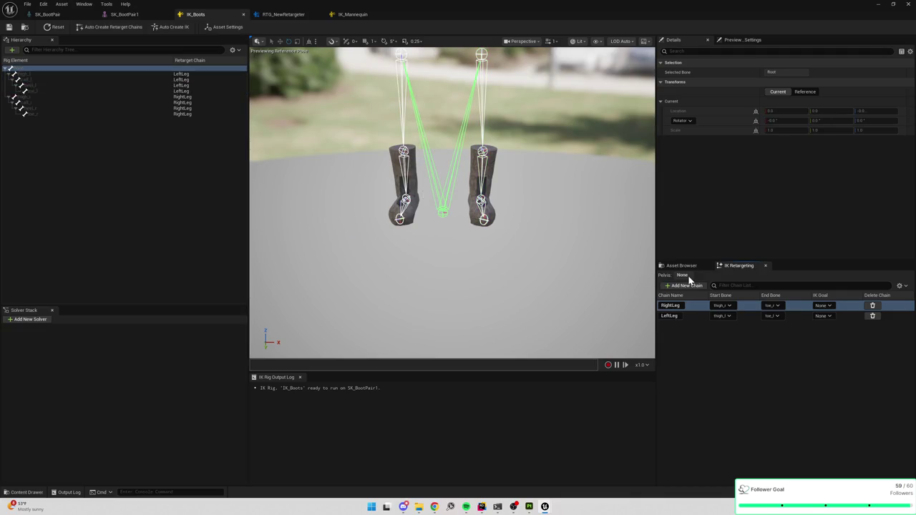
Select the Root bone of SK_BootPair1 and enter skin weight editing.
key(f)
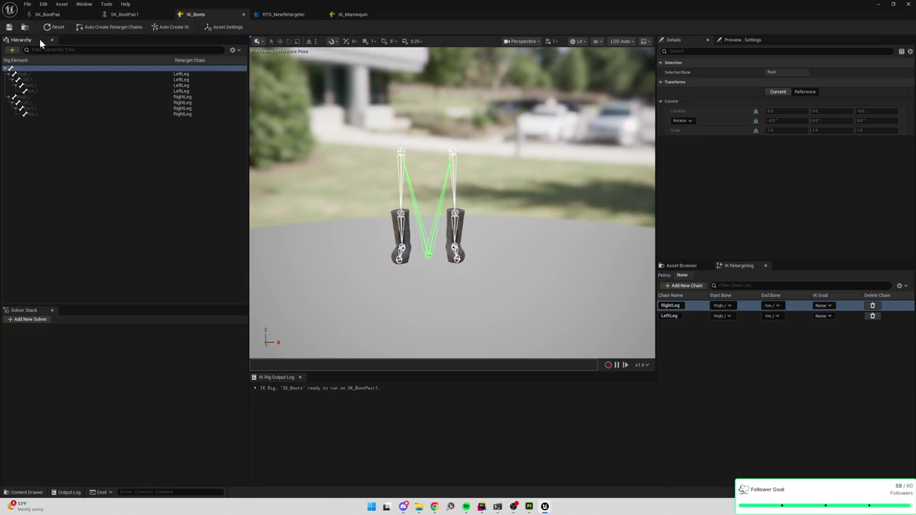
click(133, 14)
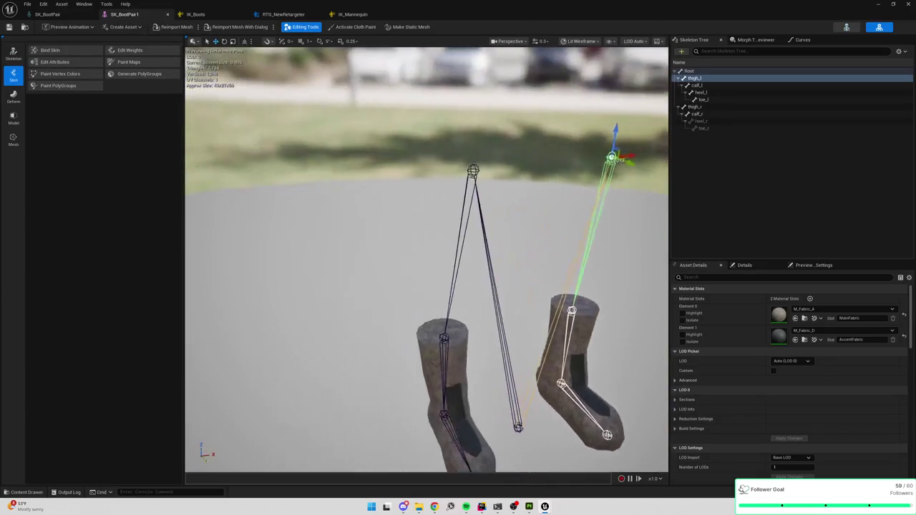
click(513, 423)
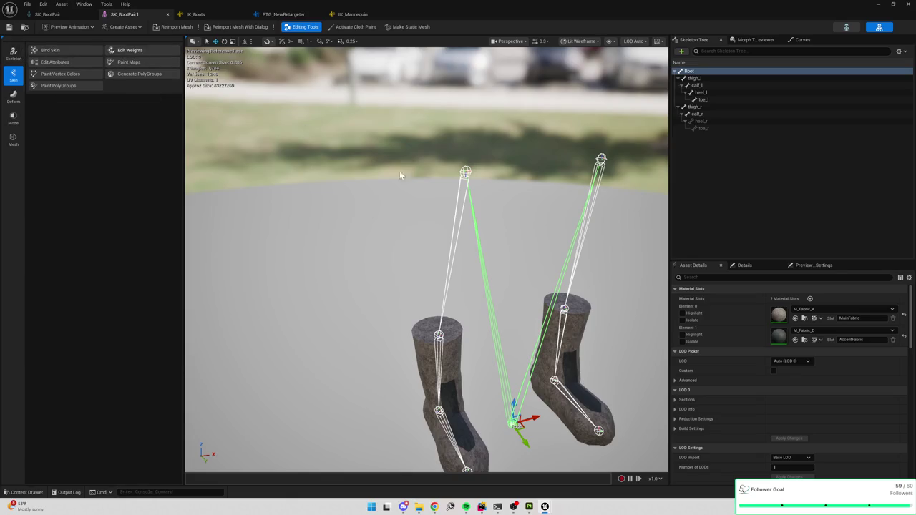
click(130, 50)
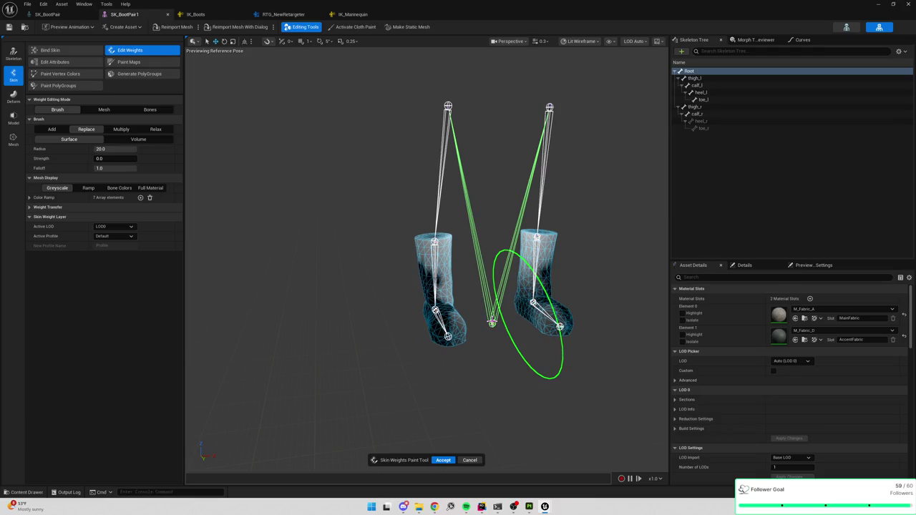
Paint heavier weights onto both boots' uppers and close the weight painting session.
drag(534, 267, 546, 304)
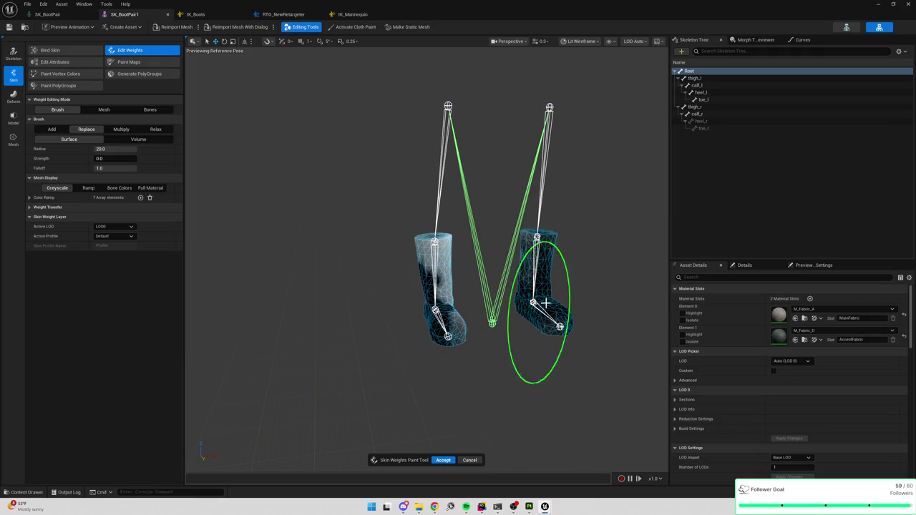
drag(556, 258, 450, 247)
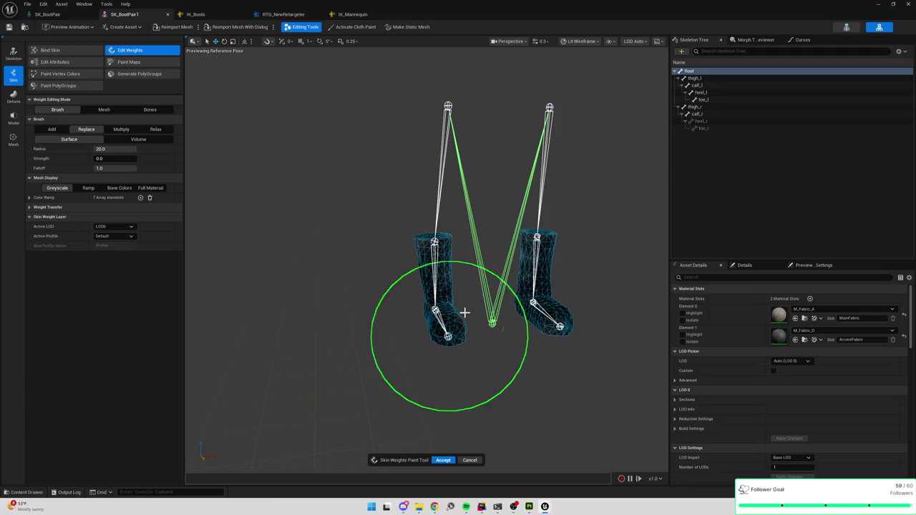
scroll(422, 331, up, 5)
scroll(422, 332, down, 3)
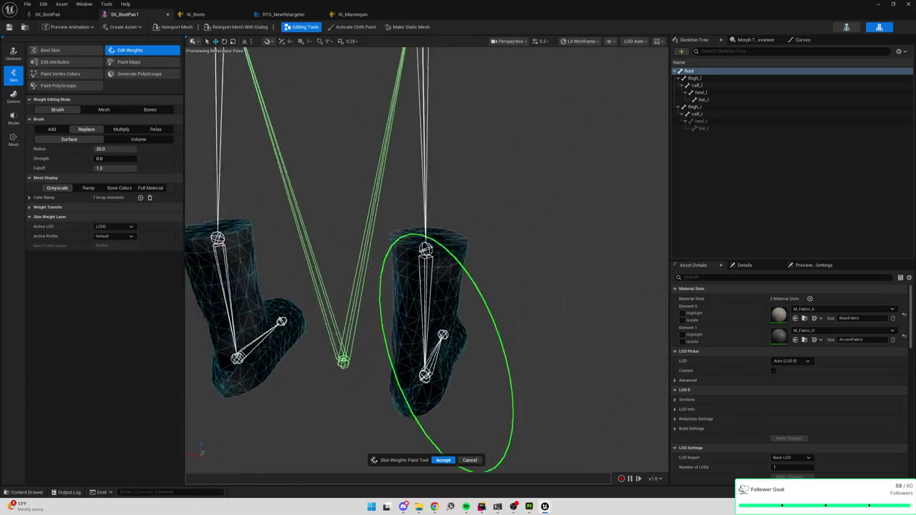
scroll(437, 293, down, 2)
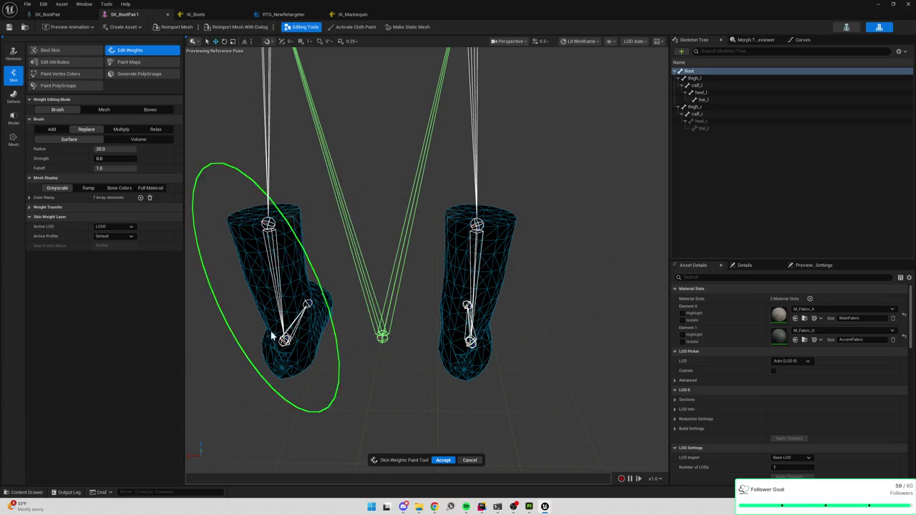
mouse_move(278, 304)
mouse_down()
mouse_move(323, 331)
mouse_move(264, 320)
mouse_move(409, 362)
mouse_move(417, 378)
mouse_up()
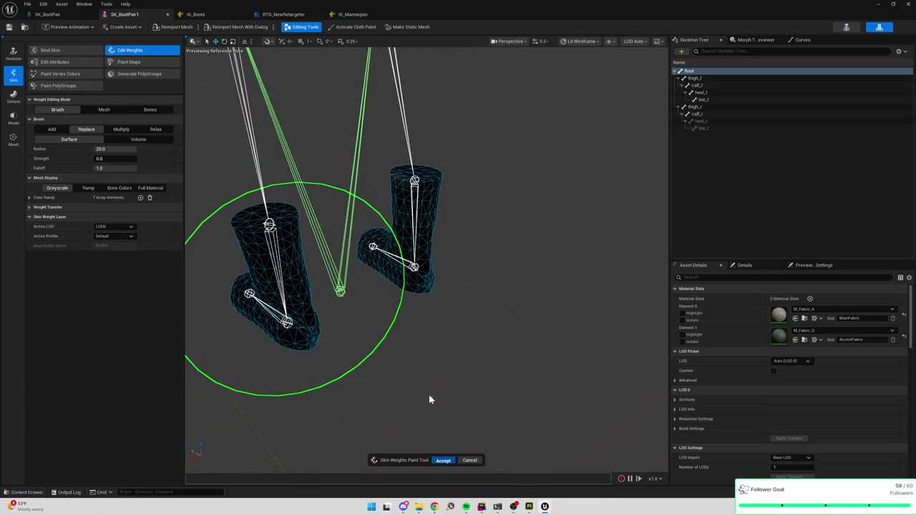
key(Return)
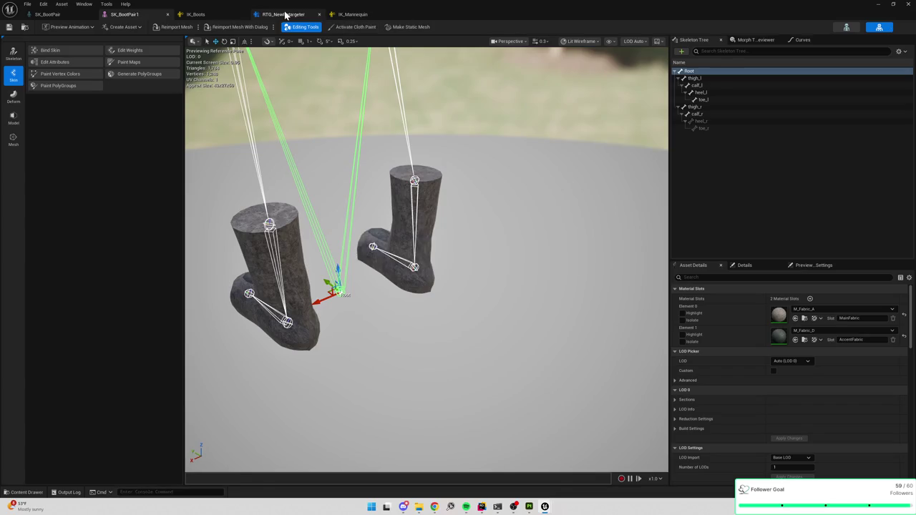
click(285, 14)
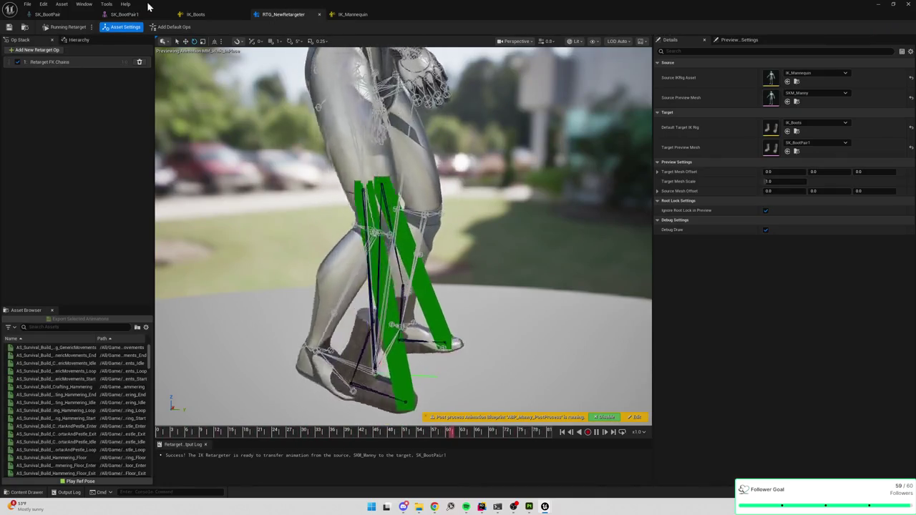
Raise the SK_BootPair1 Root bone about 90 units above the boots in Edit Skeleton and accept.
click(119, 14)
key(f)
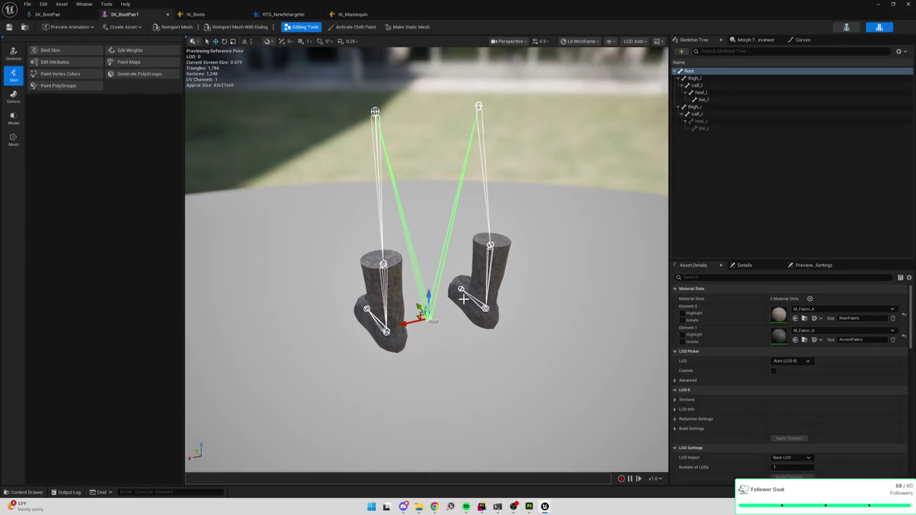
click(118, 51)
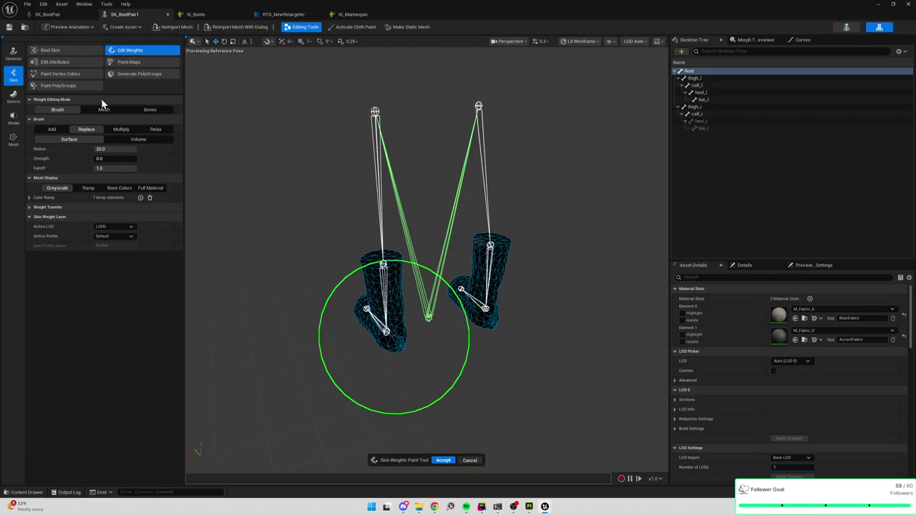
click(17, 55)
click(74, 51)
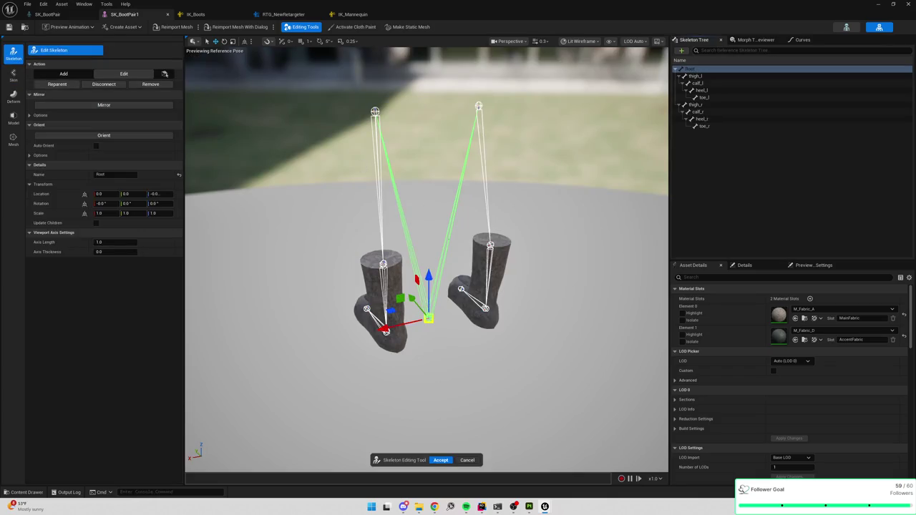
drag(430, 280, 426, 127)
mouse_move(430, 47)
mouse_down()
mouse_move(430, 21)
mouse_move(440, 93)
mouse_up()
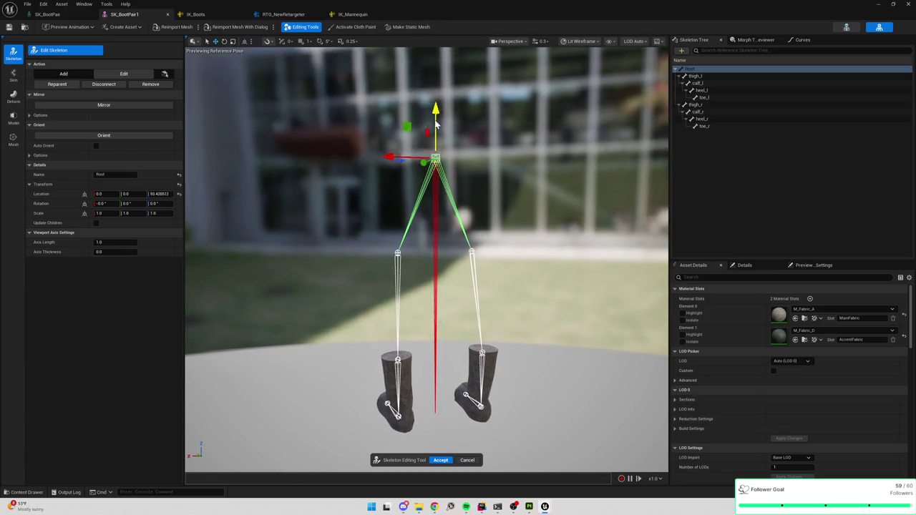
click(441, 461)
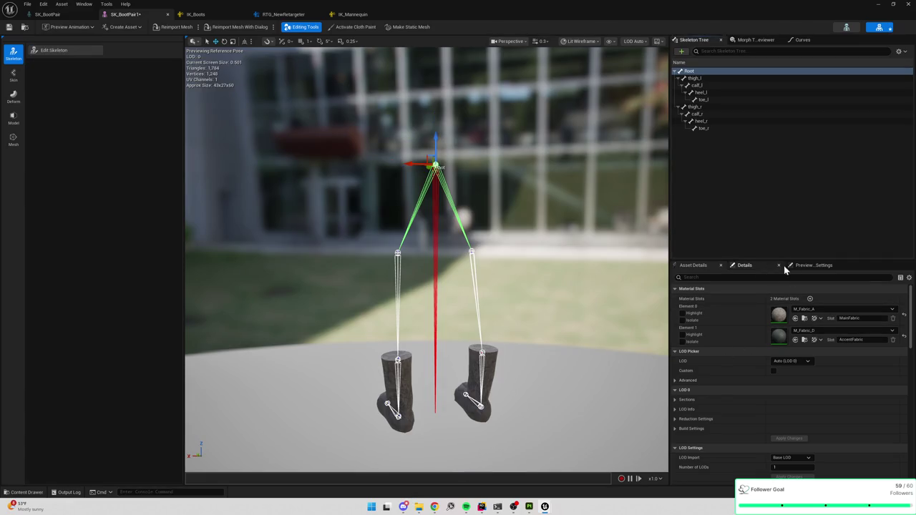
click(204, 15)
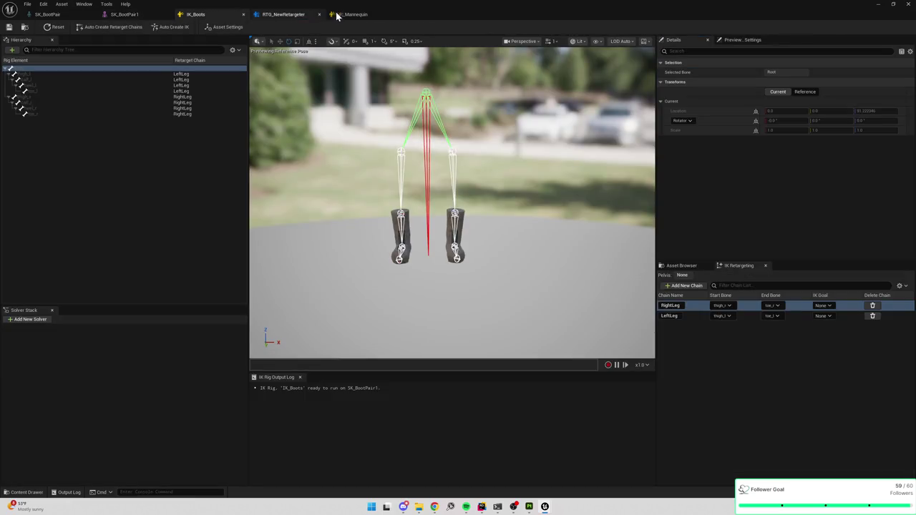
Flip through the open IK_Mannequin, retargeter, IK_Boots and mesh tabs, ending on the retargeter.
click(343, 15)
click(289, 15)
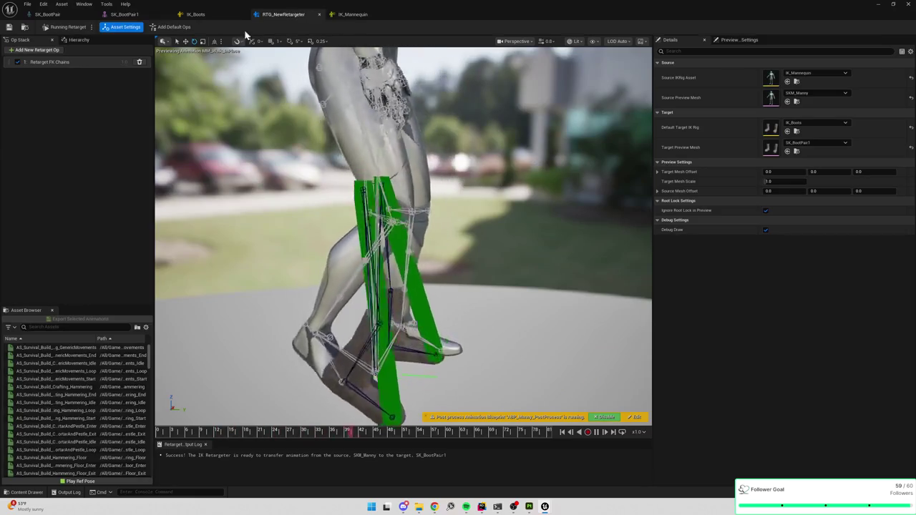
click(207, 15)
click(130, 15)
click(287, 15)
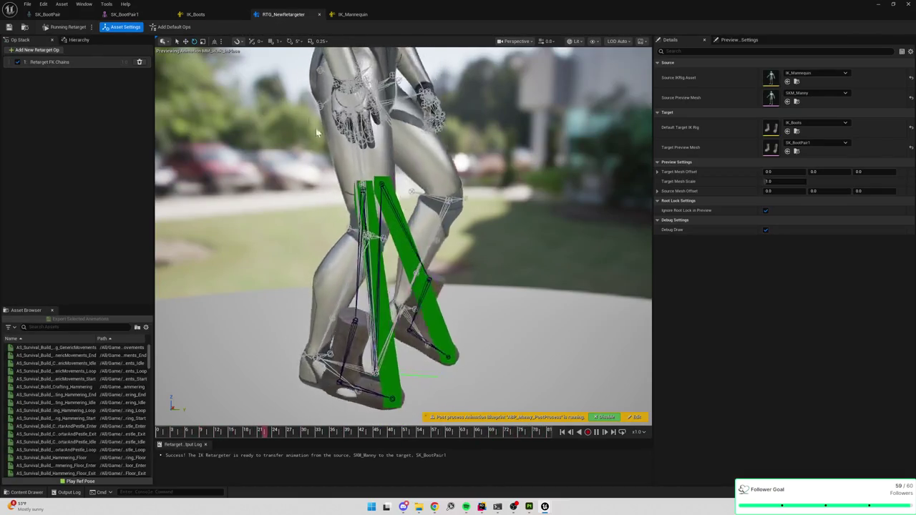
Set Root as the retarget pelvis in the IK_Boots hierarchy, then return to the walk preview.
click(216, 15)
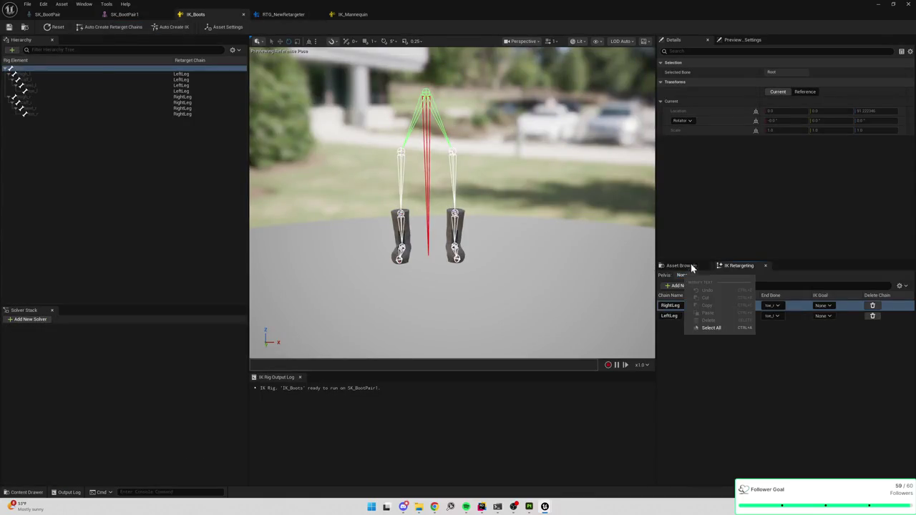
right_click(15, 71)
click(55, 182)
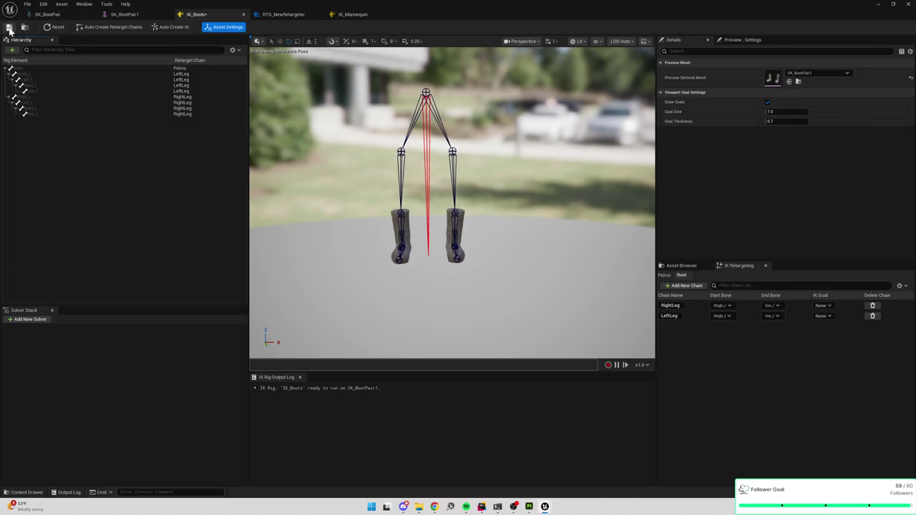
click(122, 15)
click(281, 16)
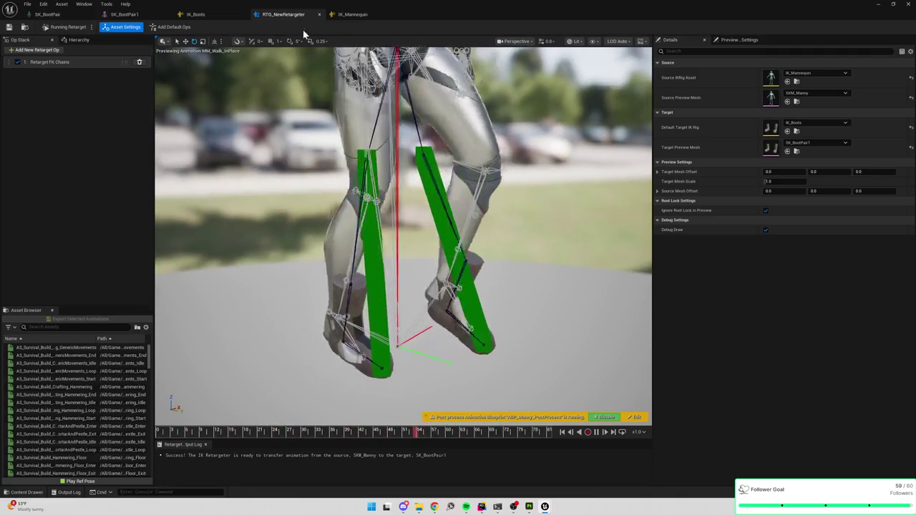
Orbit around the IK_Mannequin rig to compare its leg chains.
click(351, 15)
scroll(427, 234, down, 5)
scroll(520, 254, up, 4)
mouse_move(520, 253)
mouse_down()
mouse_move(472, 222)
mouse_move(479, 209)
mouse_up()
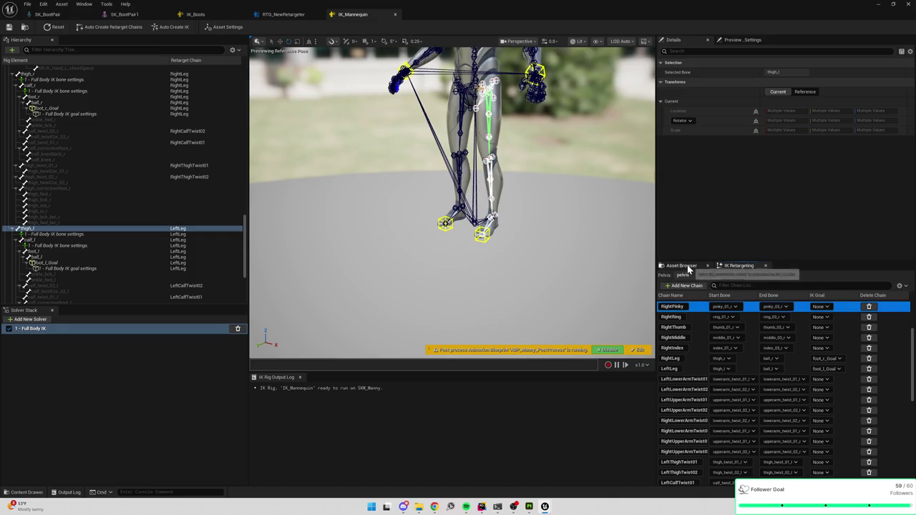
click(281, 14)
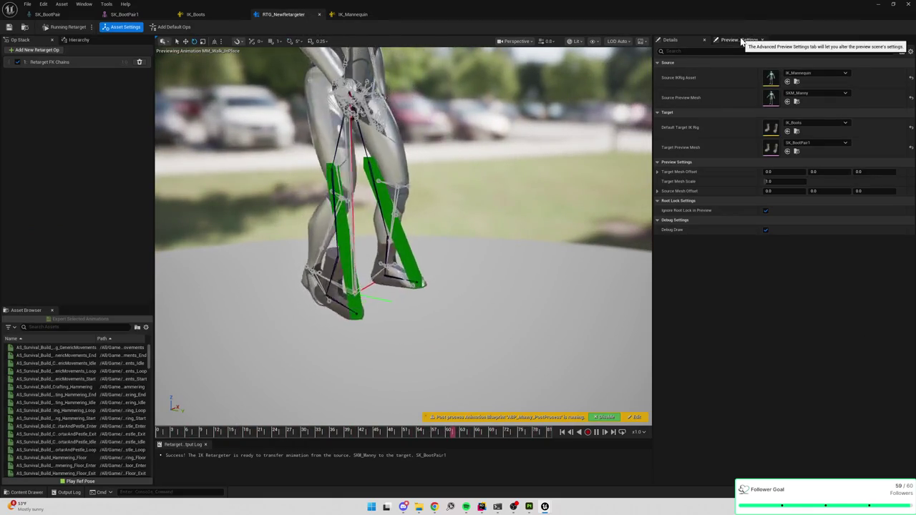
Review the LeftLeg and RightLeg FK chain settings, toggling the chain debug lines.
click(52, 63)
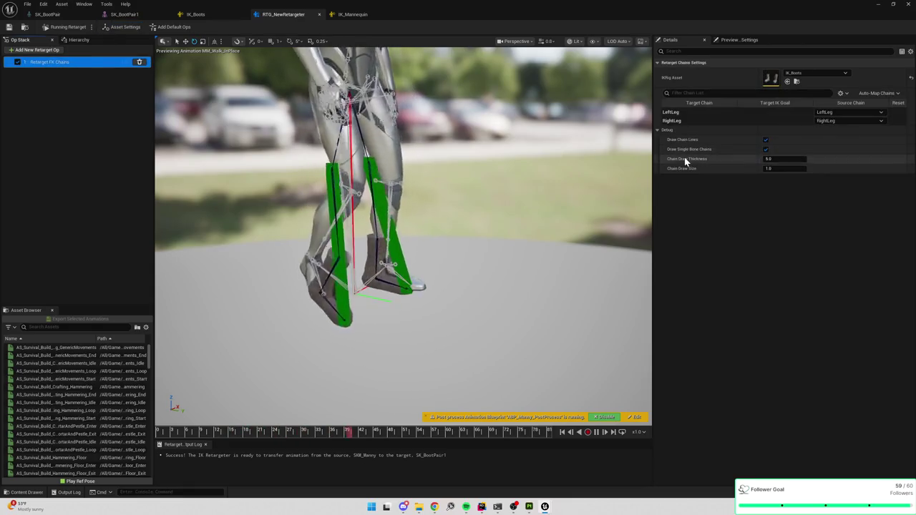
click(686, 113)
click(677, 121)
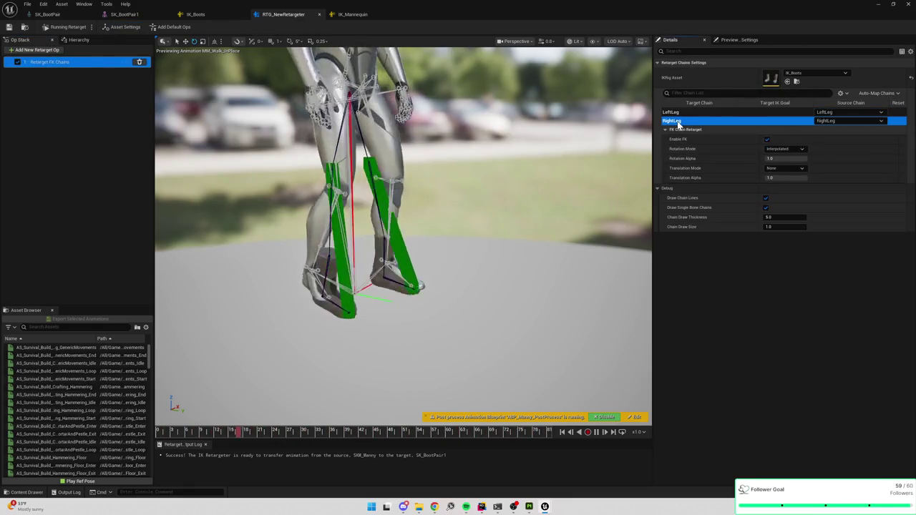
click(766, 198)
click(766, 198)
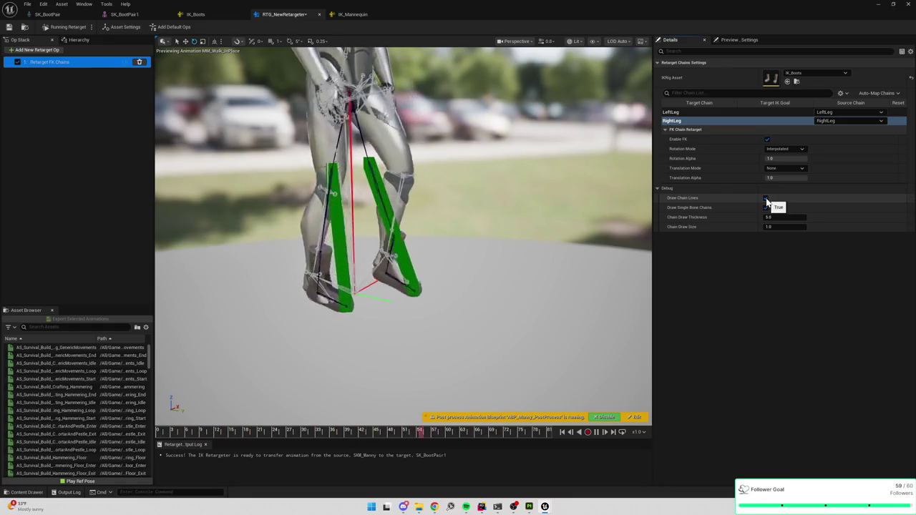
click(676, 113)
click(675, 121)
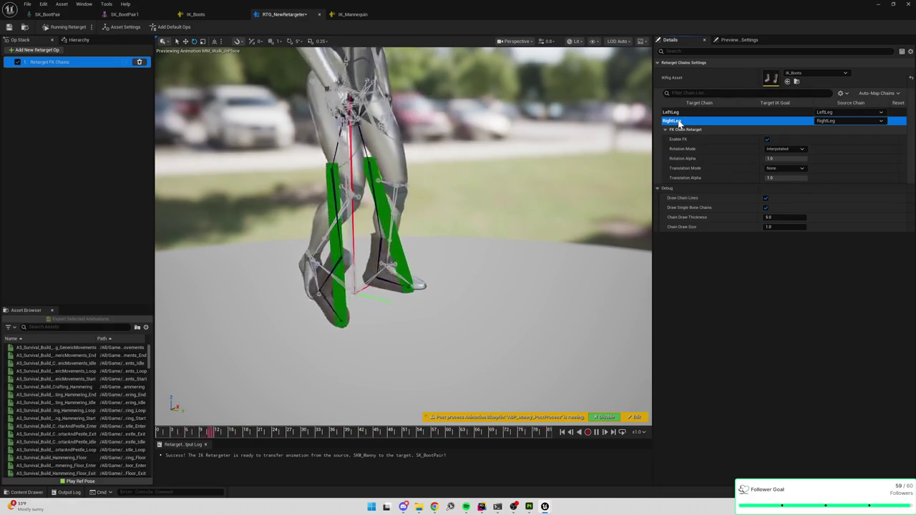
click(712, 184)
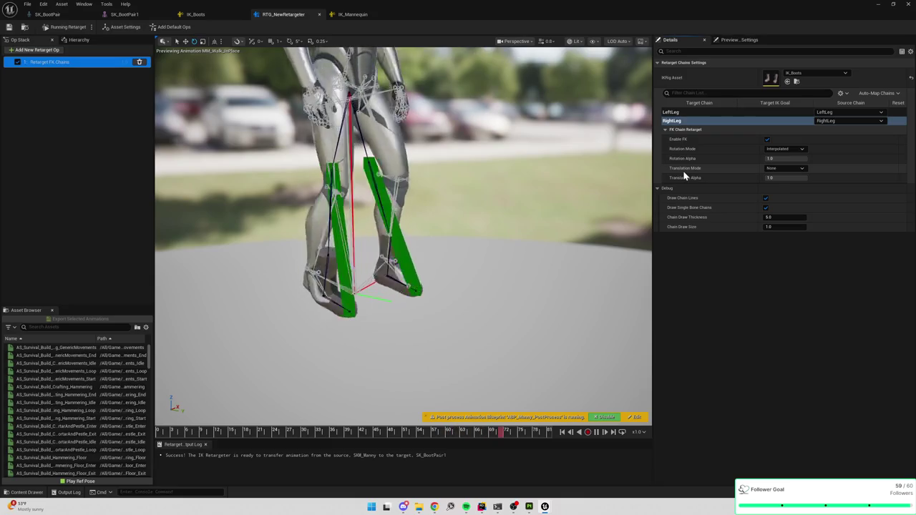
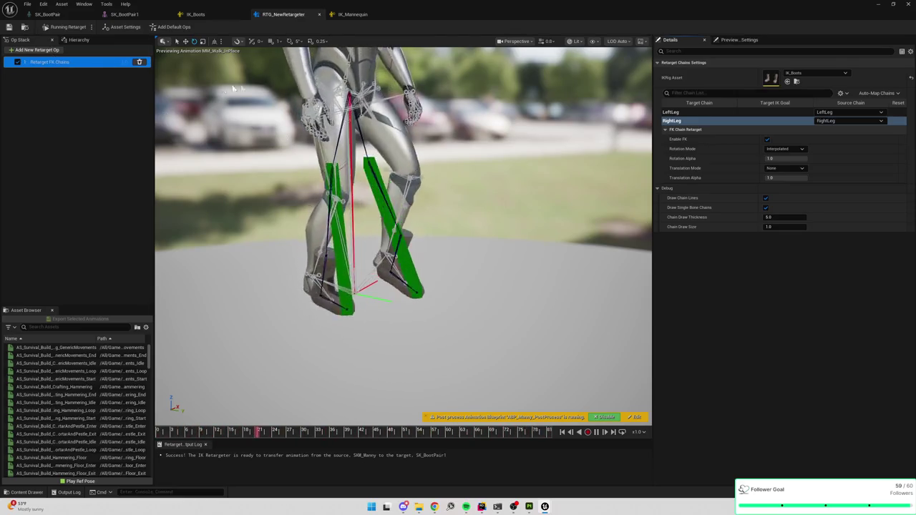
Orbit the retargeter viewport to view the walking character from the front.
mouse_move(447, 193)
mouse_down()
mouse_move(372, 194)
mouse_move(447, 193)
mouse_up()
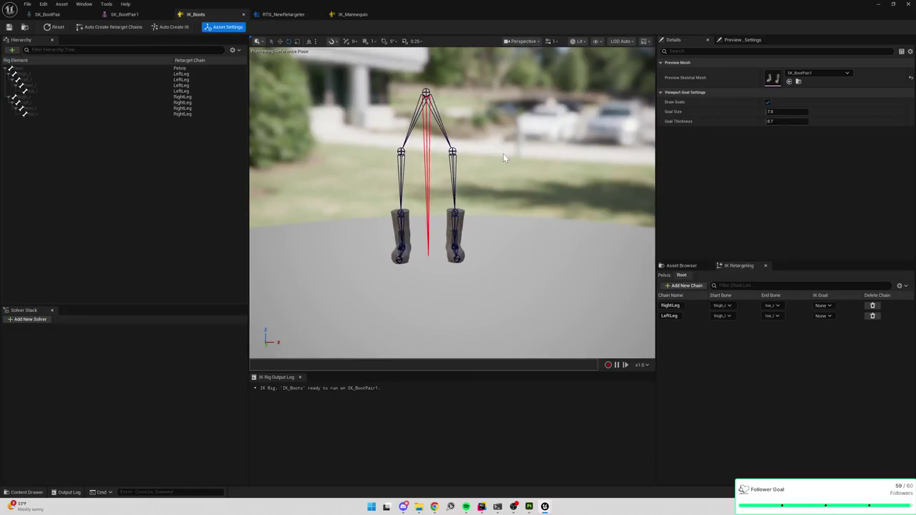
Preview the IK_Boots rig on SK_Mannequin.
mouse_move(520, 146)
mouse_down()
mouse_move(521, 129)
mouse_move(522, 150)
mouse_up()
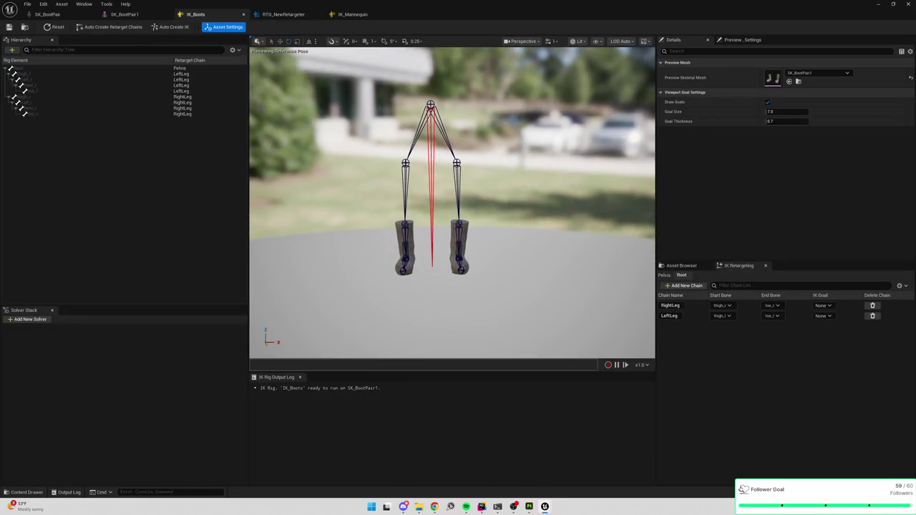
click(832, 74)
text(m)
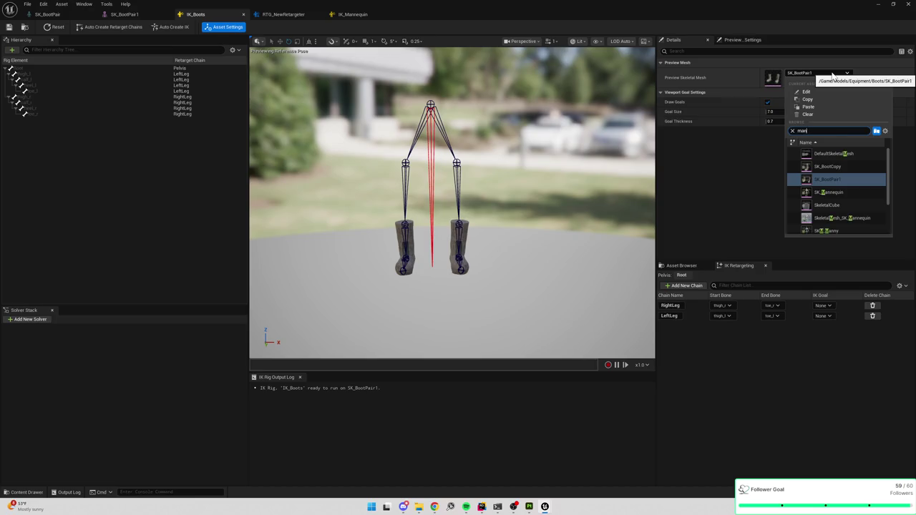
text(ann)
click(828, 154)
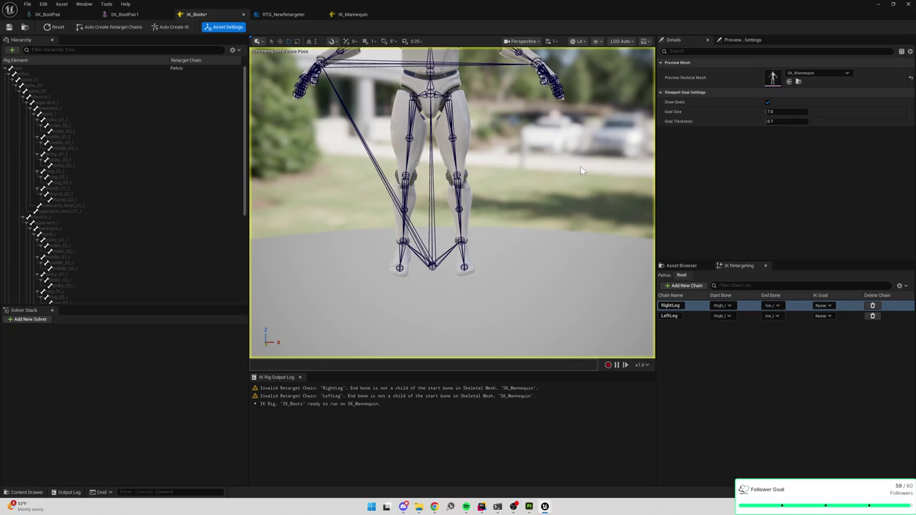
Restore SK_BootPair1 as the IK_Boots preview mesh and bring up its mesh editor.
click(830, 74)
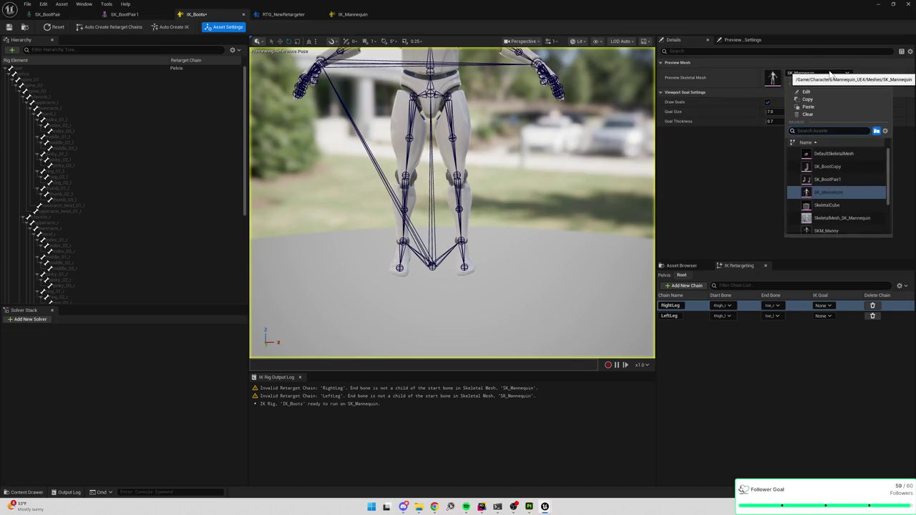
text(boot)
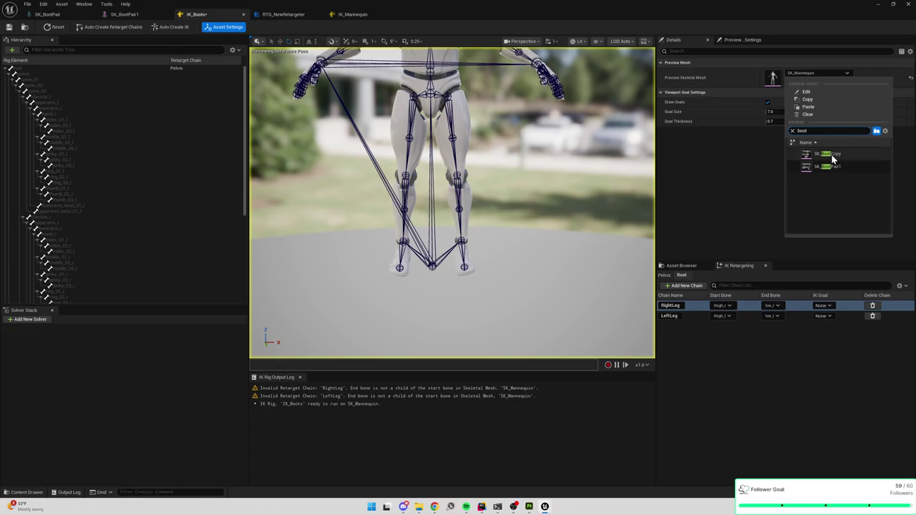
click(828, 166)
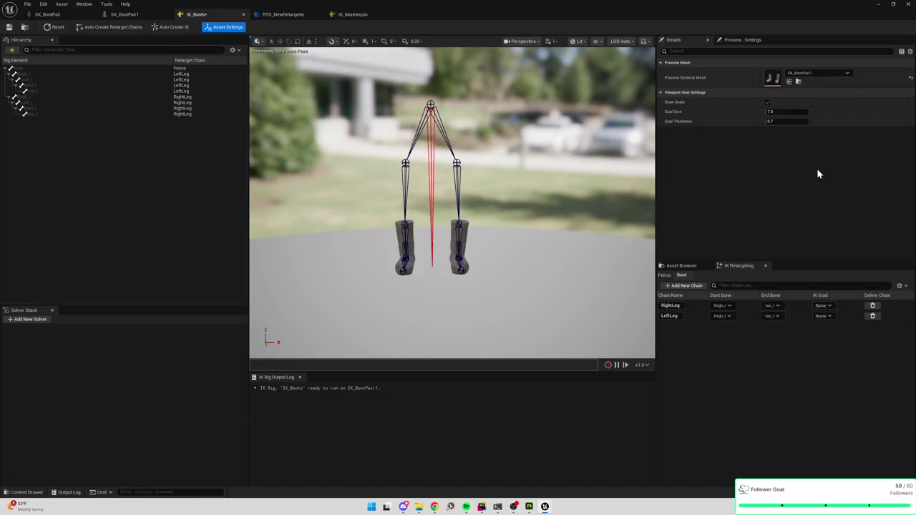
drag(309, 114, 279, 164)
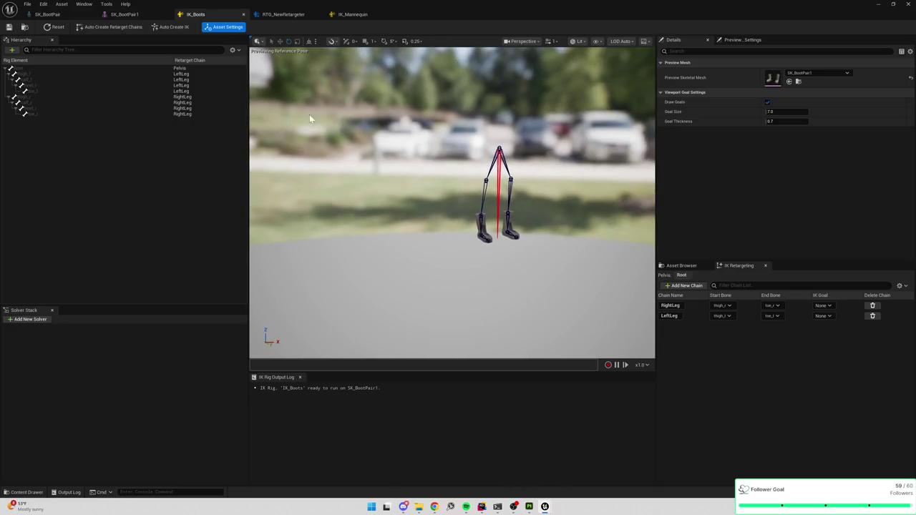
click(128, 16)
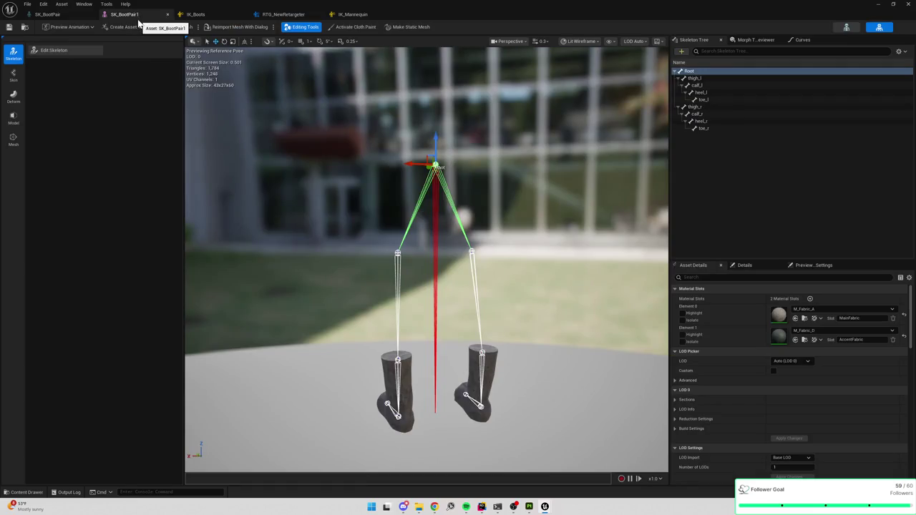
Check the boot mesh's preview scene settings and the Root bone's transform values.
mouse_move(339, 172)
mouse_down()
mouse_move(372, 150)
mouse_move(401, 164)
mouse_move(368, 190)
mouse_move(581, 260)
mouse_up()
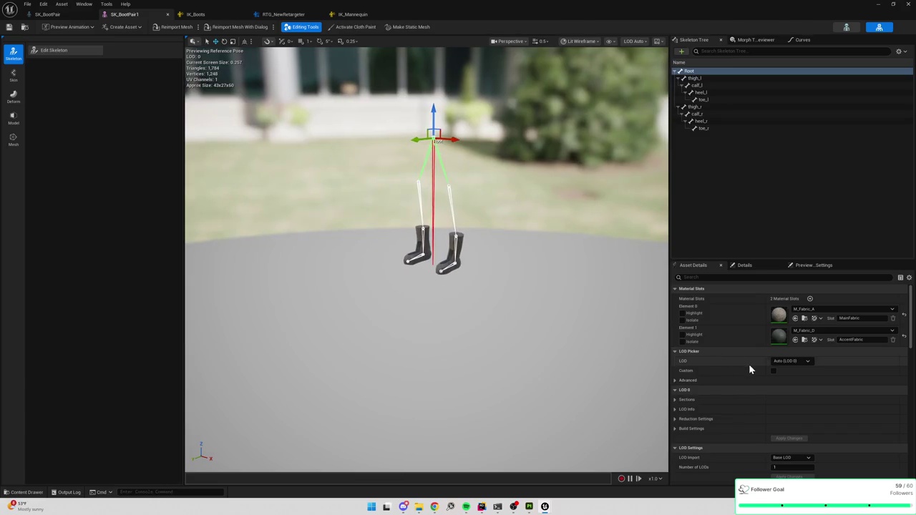
click(818, 267)
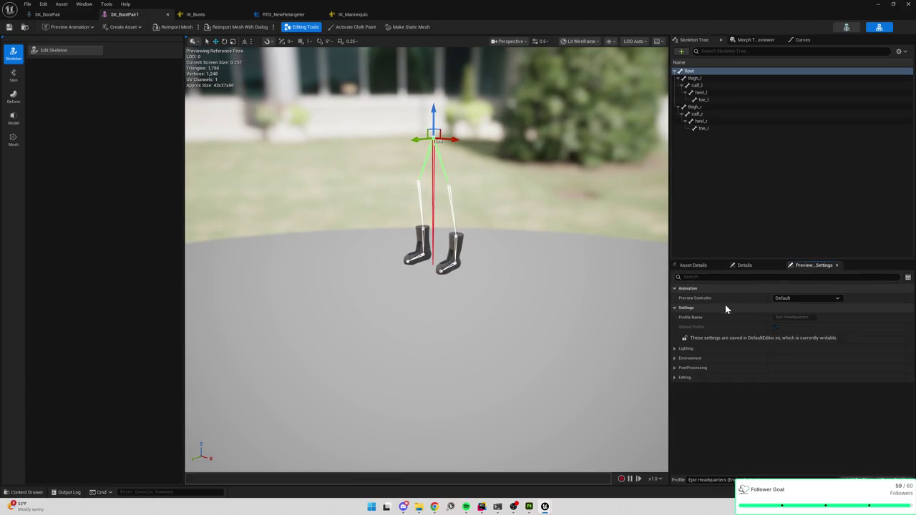
click(744, 266)
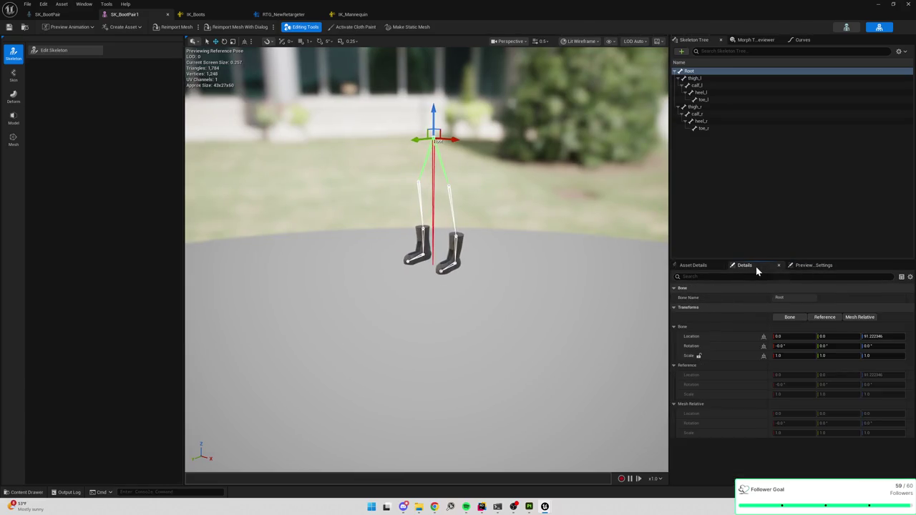
click(696, 267)
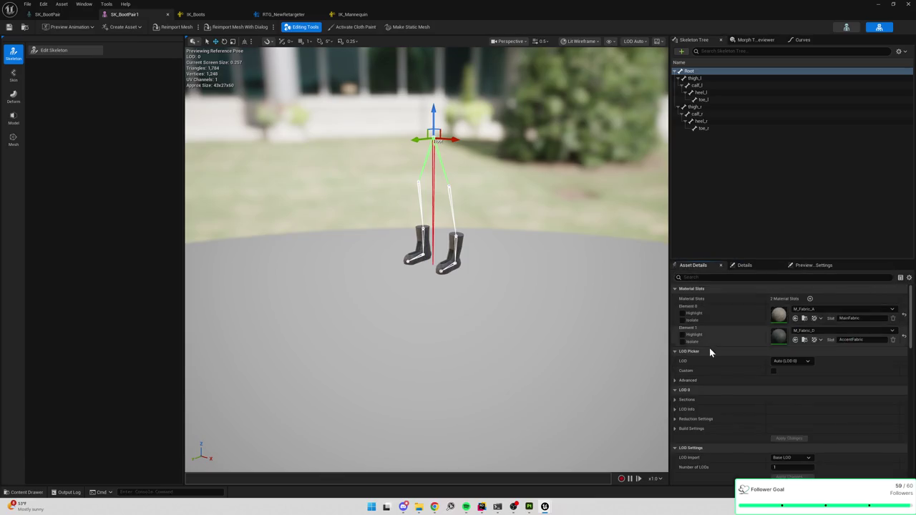
Scroll through SK_BootPair1's Asset Details, then view the full IK_Mannequin rig.
scroll(713, 345, down, 5)
scroll(718, 340, down, 3)
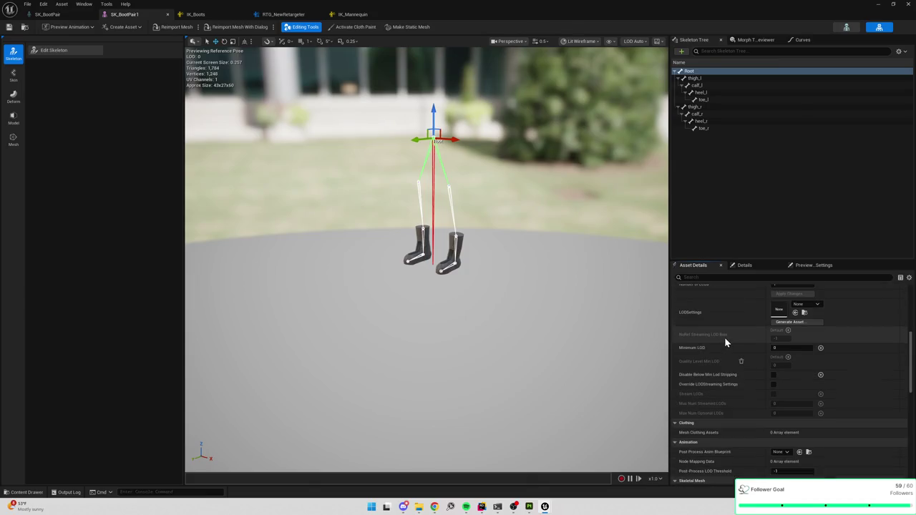
scroll(726, 335, down, 10)
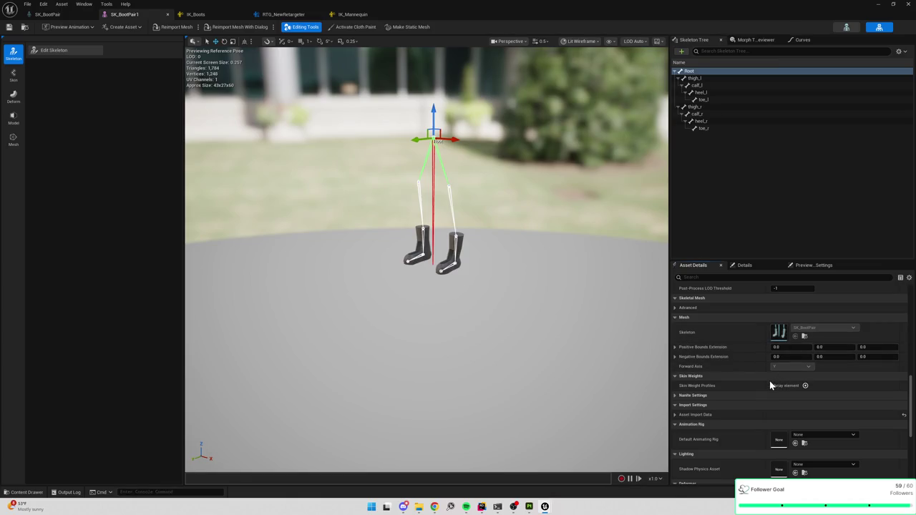
scroll(734, 369, down, 10)
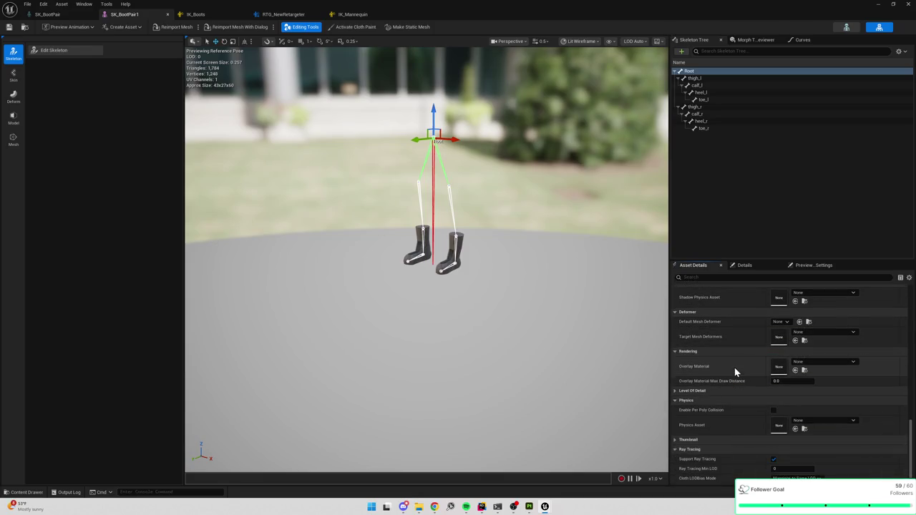
scroll(735, 367, up, 9)
scroll(741, 373, up, 8)
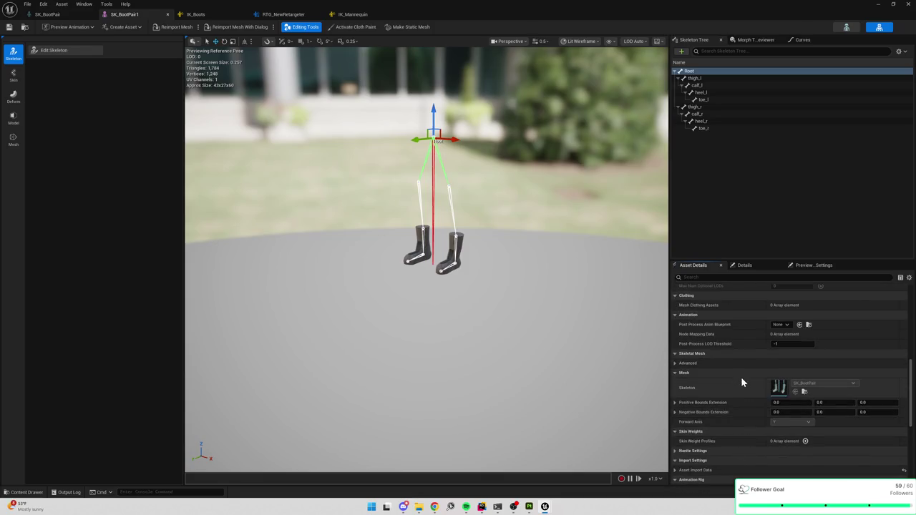
scroll(742, 373, up, 9)
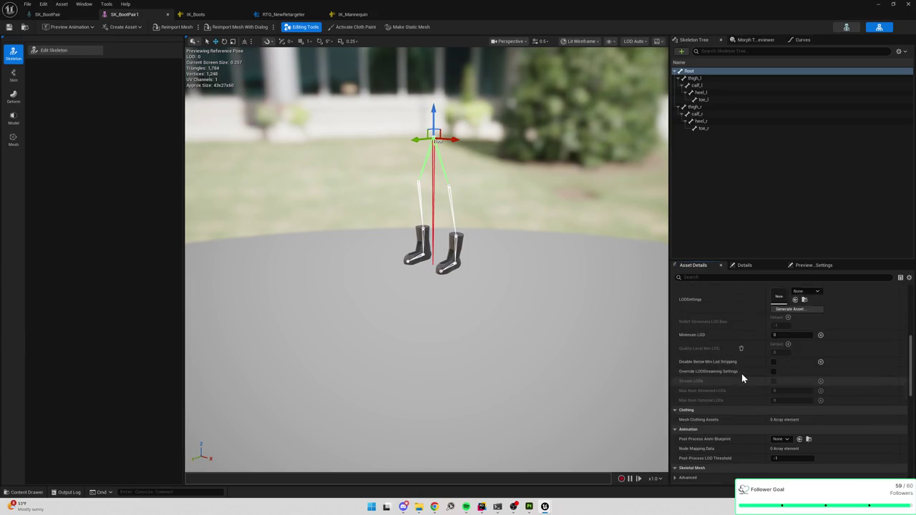
scroll(740, 373, up, 5)
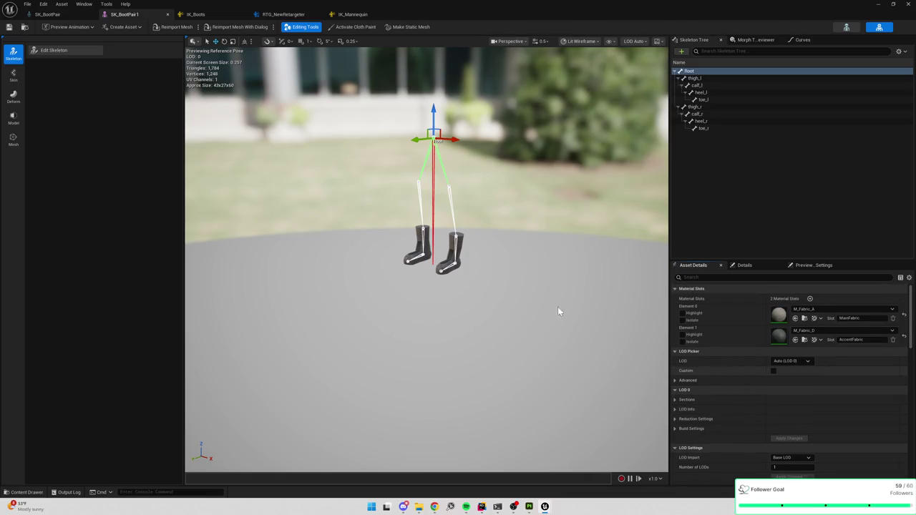
click(355, 15)
drag(475, 149, 565, 183)
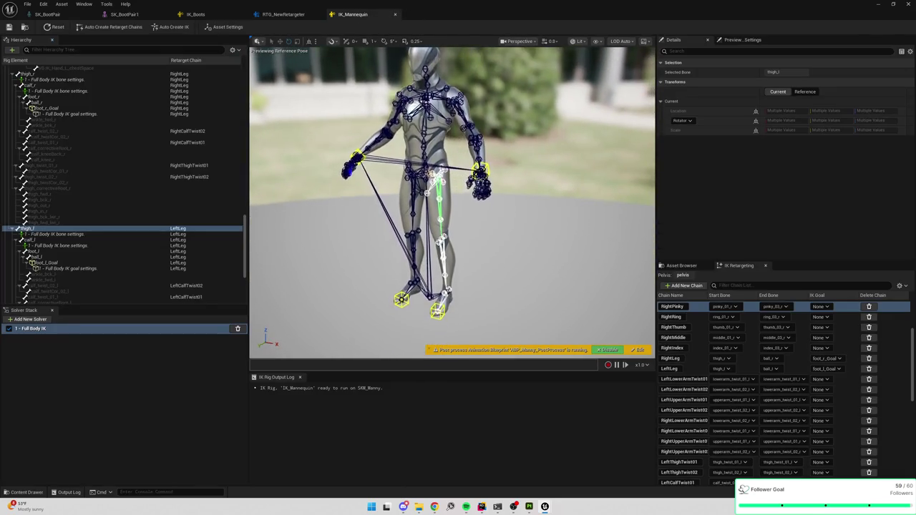
Preview the full retargeted character, then raise SK_BootPair1's root bone along Z.
click(290, 14)
mouse_move(485, 179)
mouse_down()
mouse_move(485, 208)
mouse_move(482, 150)
mouse_move(427, 141)
mouse_up()
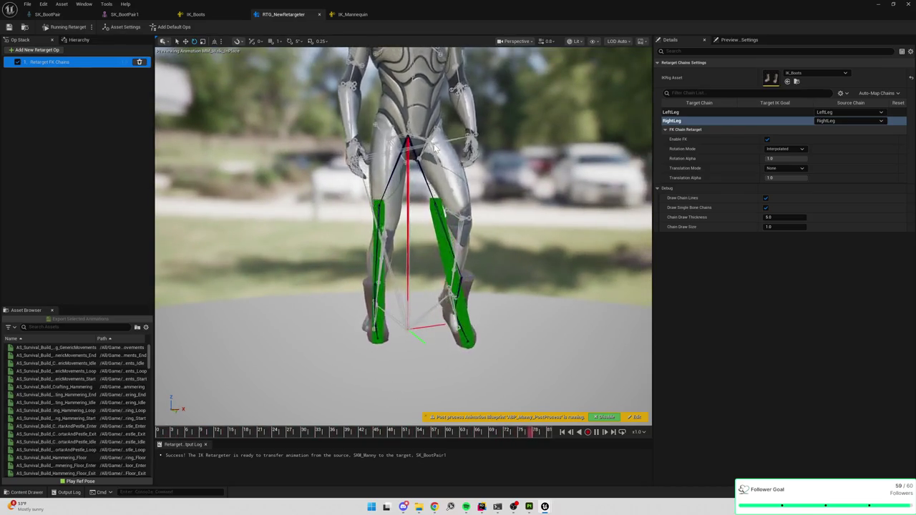
click(136, 14)
drag(435, 112, 439, 93)
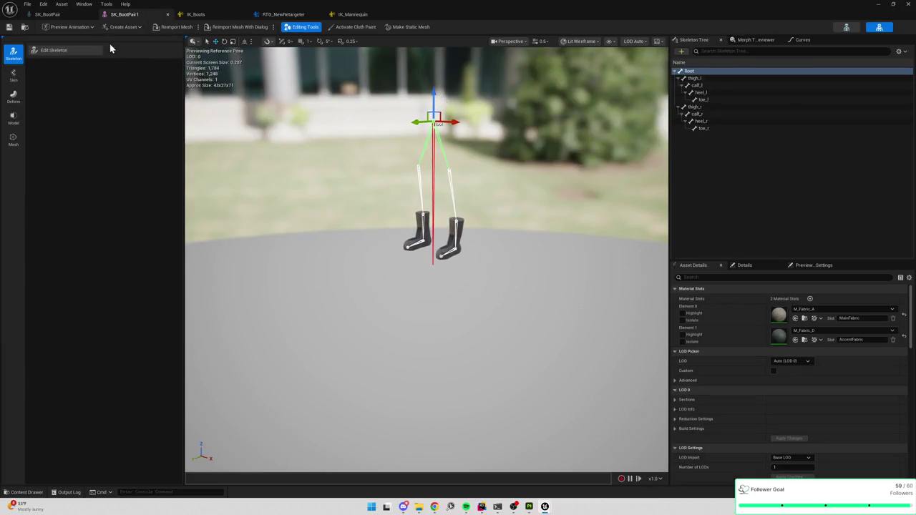
In skeleton editing mode, raise the root bone to Z 102.97 and both thigh bones.
key(ctrl+z)
click(64, 51)
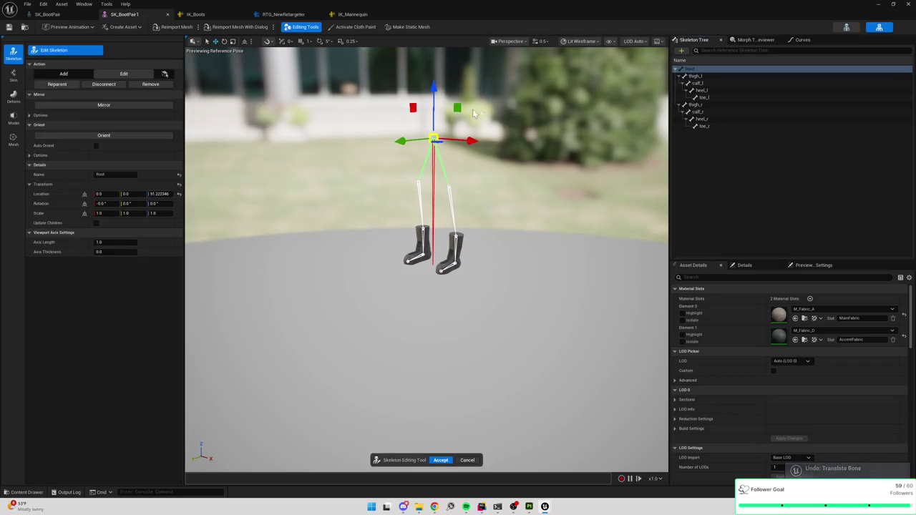
drag(442, 88, 441, 70)
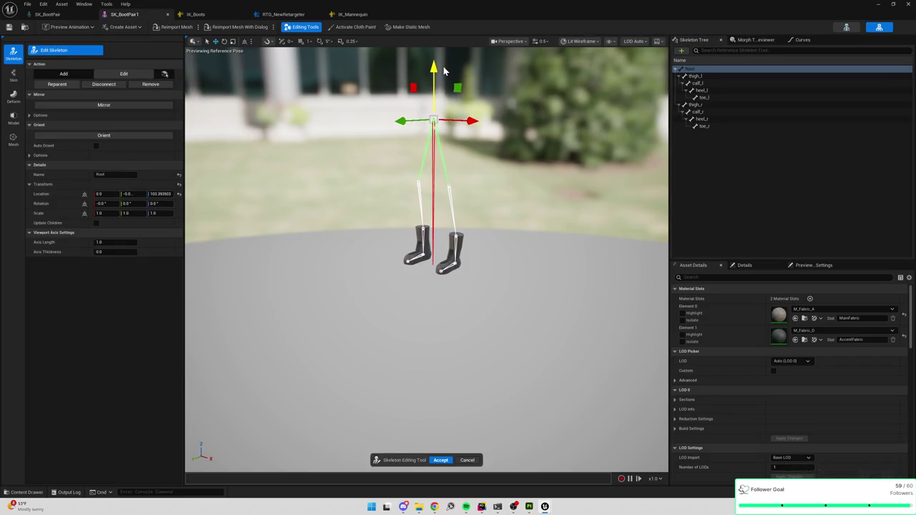
click(698, 77)
ctrl+click(697, 107)
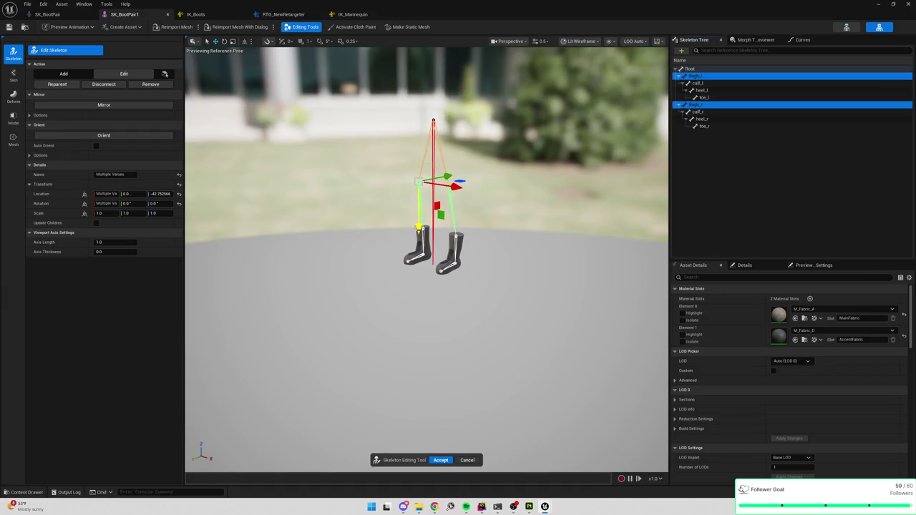
drag(419, 226, 430, 192)
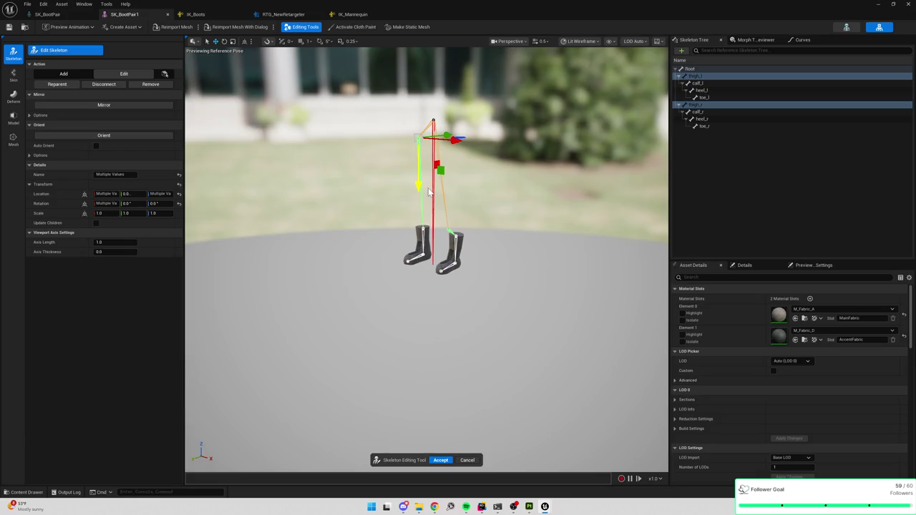
Retry raising both thigh bones together, undoing each attempt.
drag(487, 206, 487, 207)
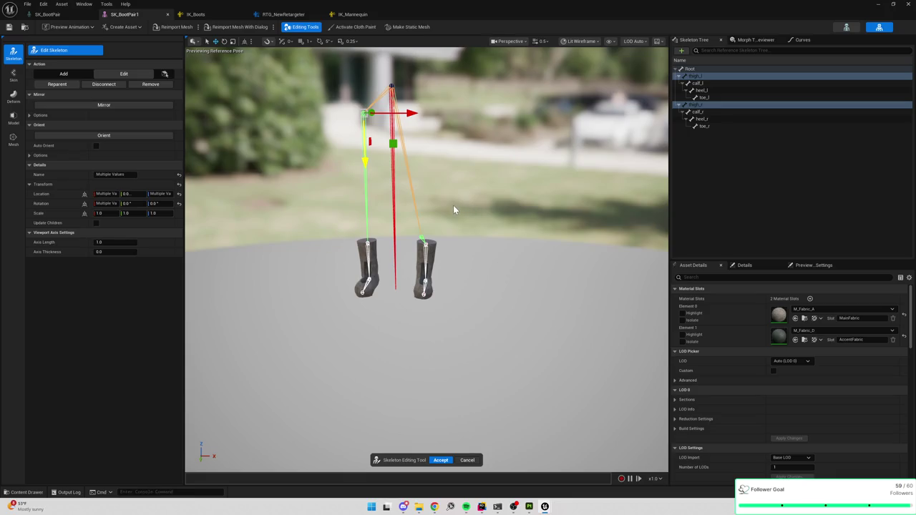
key(ctrl+z)
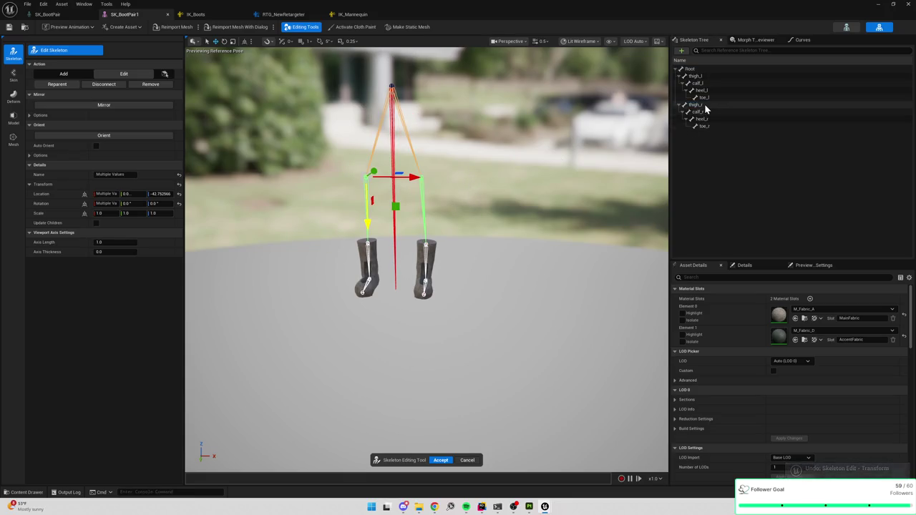
click(704, 104)
ctrl+click(693, 76)
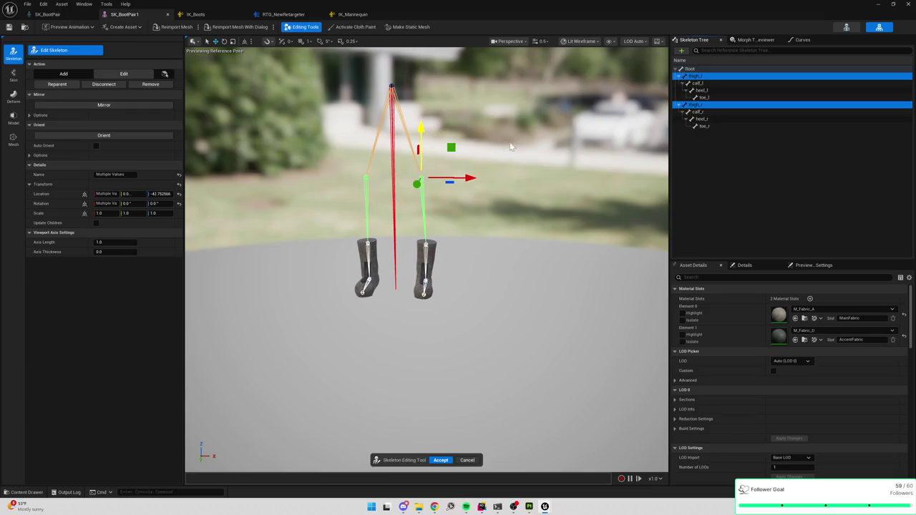
drag(423, 134, 428, 106)
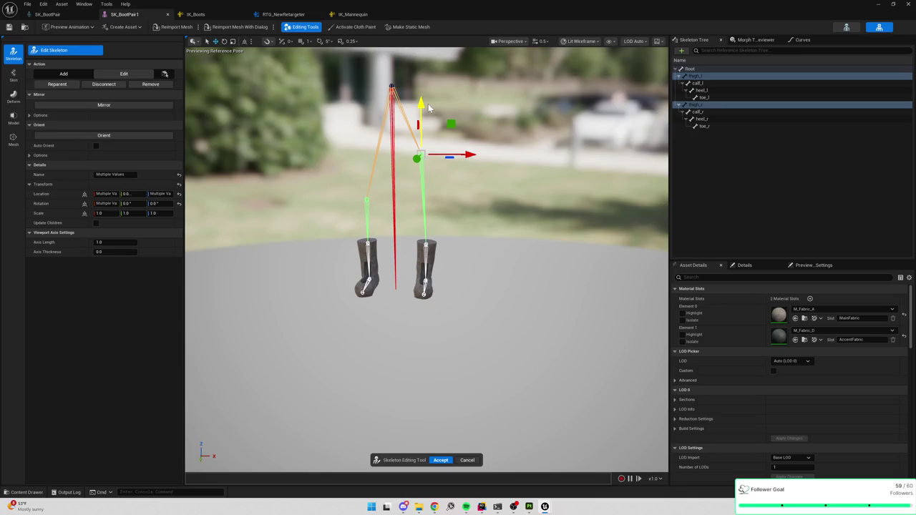
key(ctrl+z)
key(ctrl+z)
key(ctrl+z)
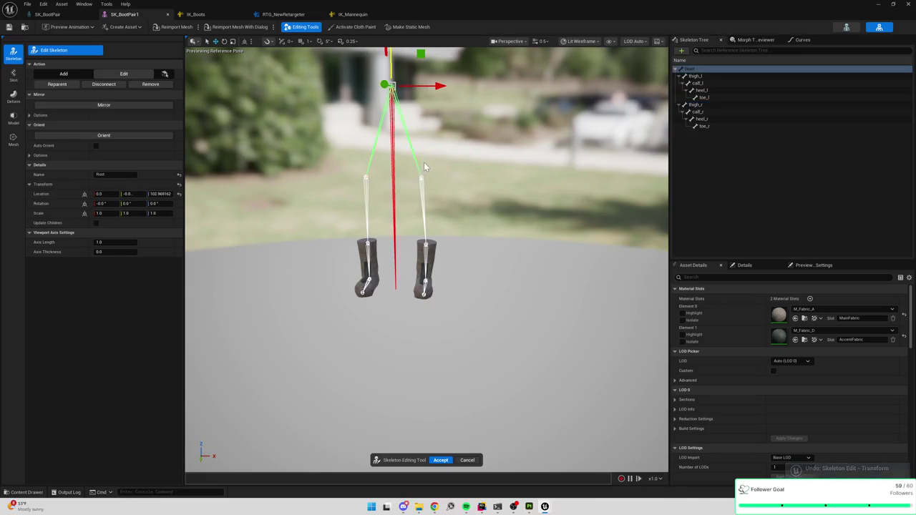
Raise the thigh_l joint and move calf_l up to Z -52.09.
click(424, 162)
drag(428, 134, 439, 53)
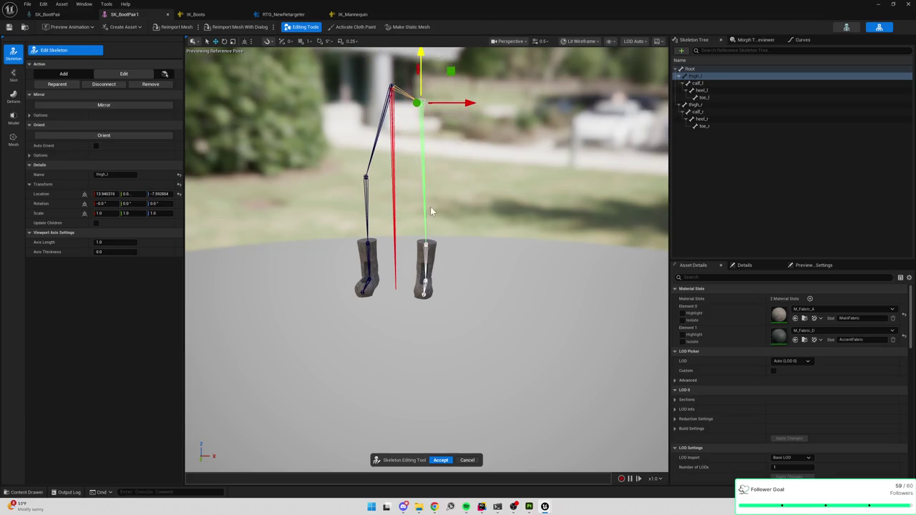
click(425, 245)
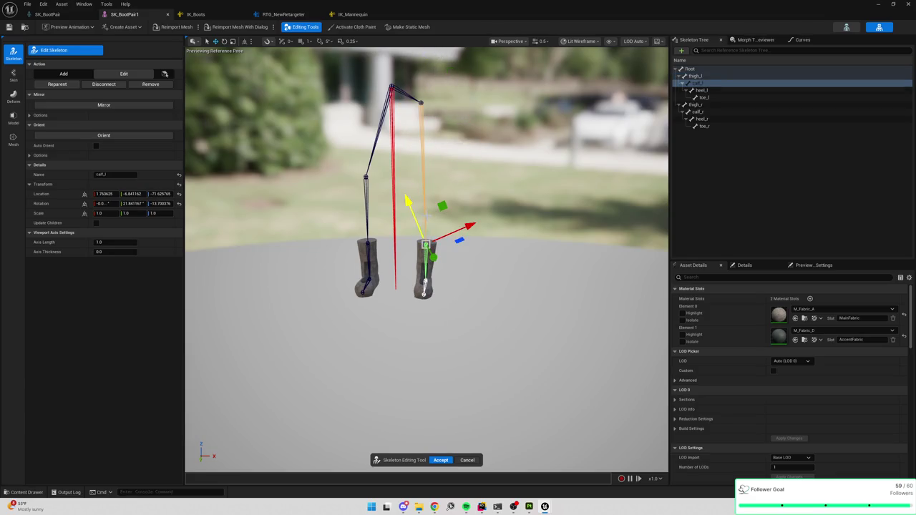
drag(425, 215, 426, 179)
drag(472, 213, 478, 209)
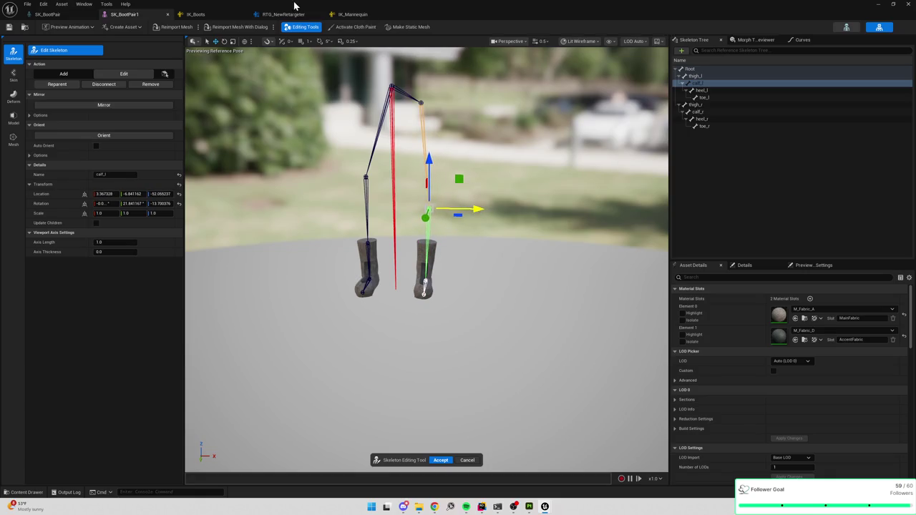
click(293, 14)
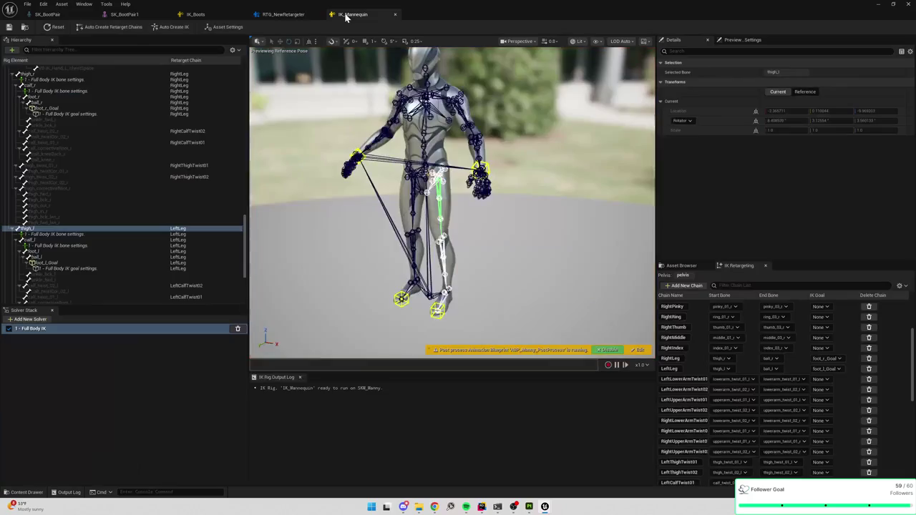
In IK_Mannequin, select the mannequin's left knee joint and orbit around its legs.
click(349, 15)
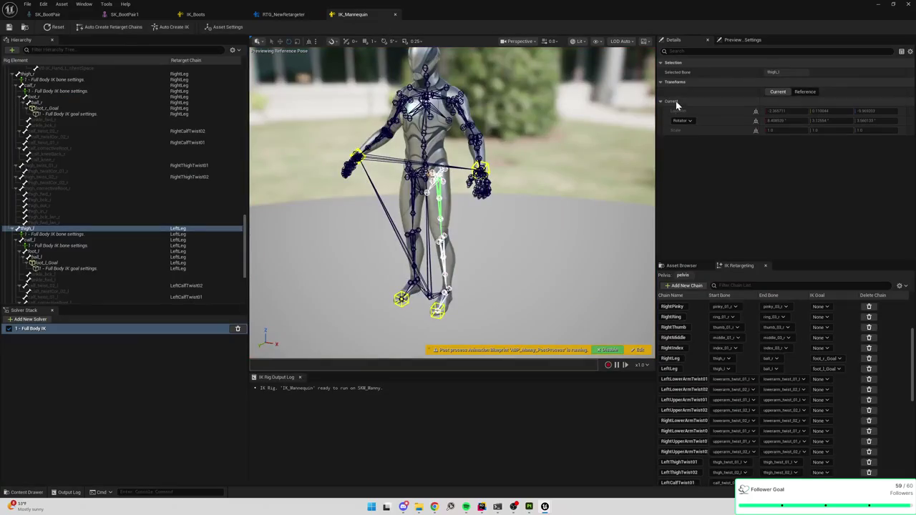
click(743, 39)
scroll(558, 164, up, 3)
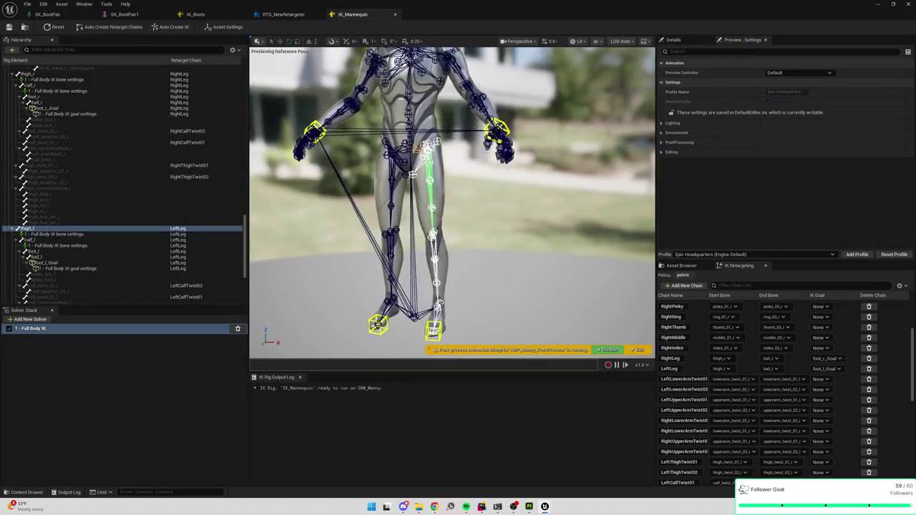
scroll(486, 160, up, 5)
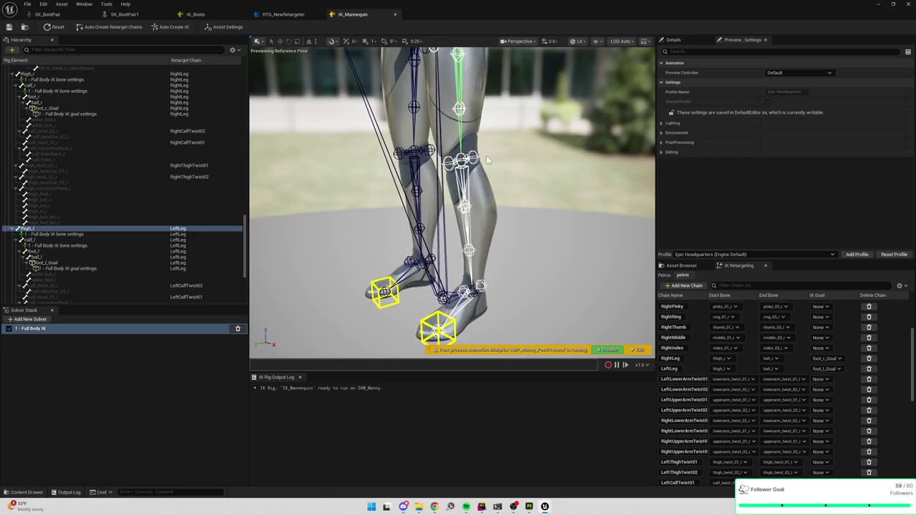
click(462, 159)
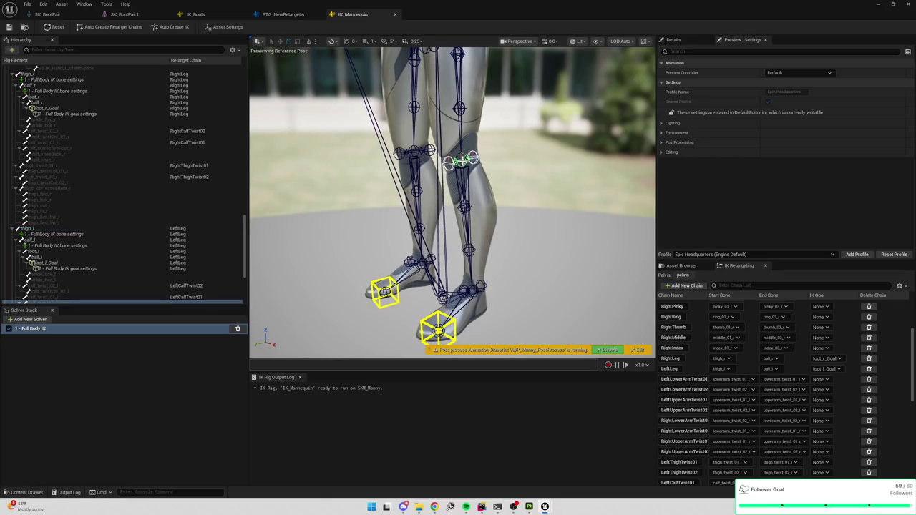
drag(462, 159, 472, 157)
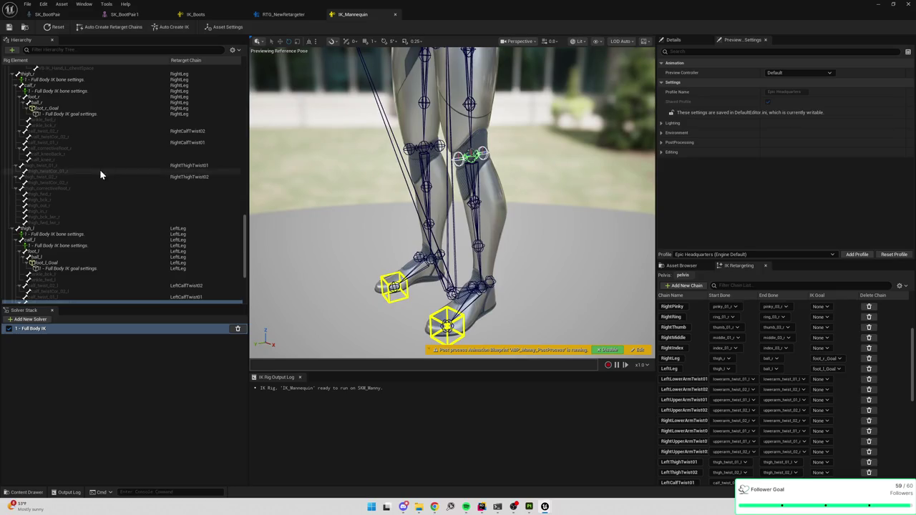
scroll(102, 171, down, 3)
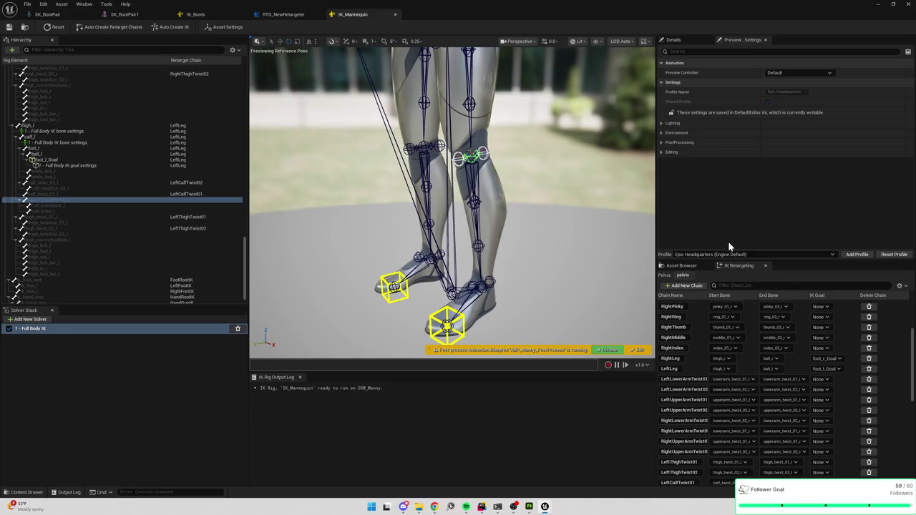
Inspect the LeftLeg chain and the thigh_l, calf_l and foot_l bones.
click(683, 365)
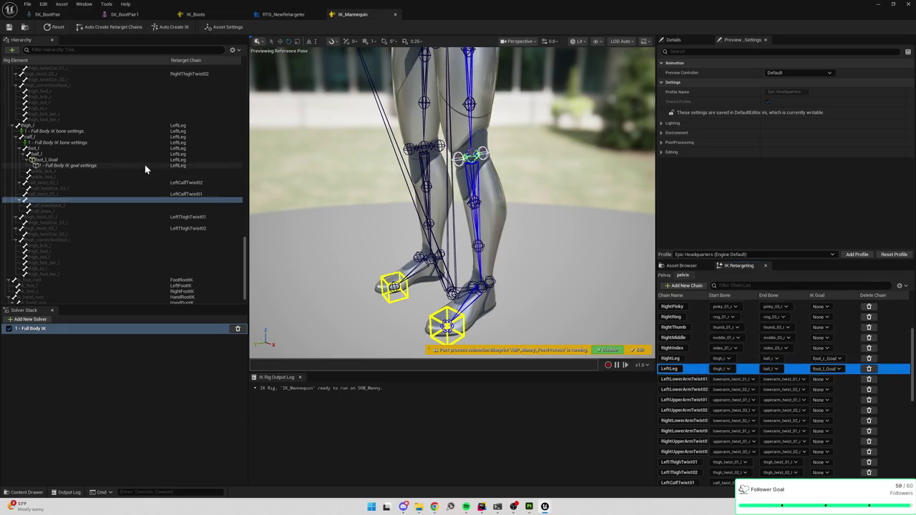
click(79, 127)
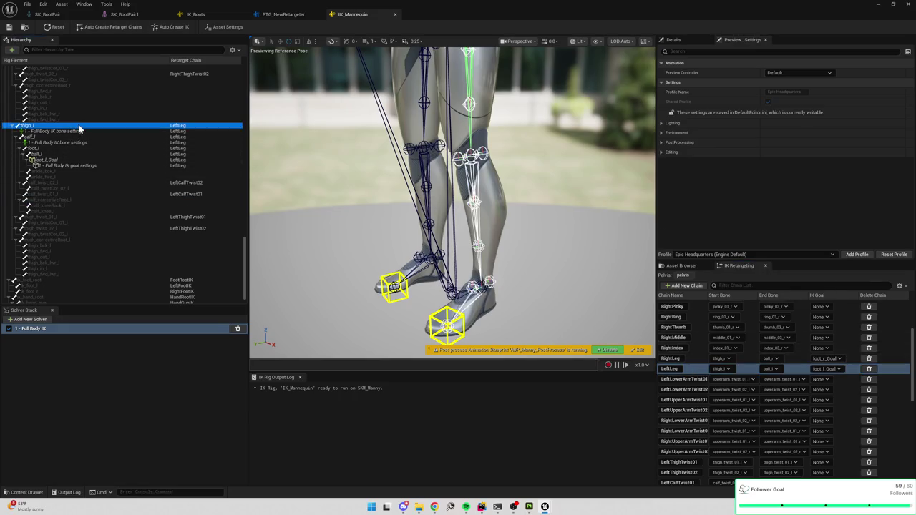
click(65, 139)
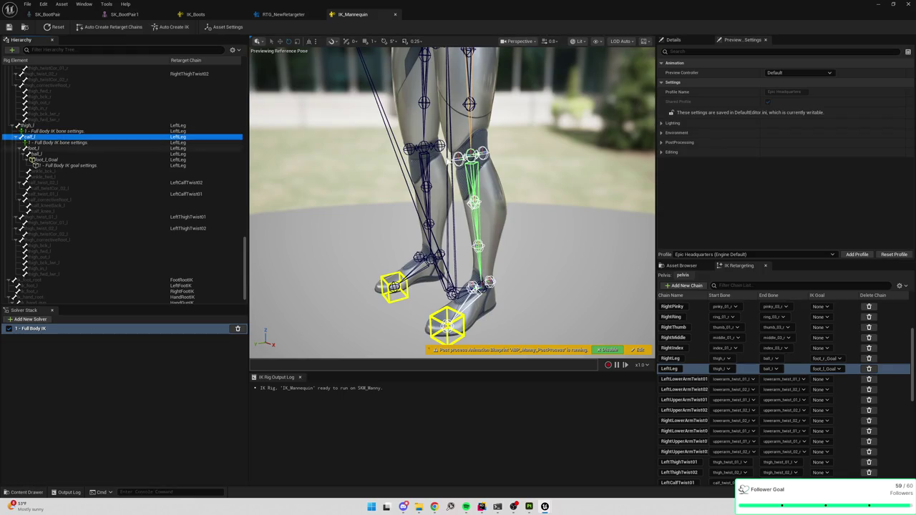
click(591, 167)
click(38, 138)
scroll(543, 192, down, 5)
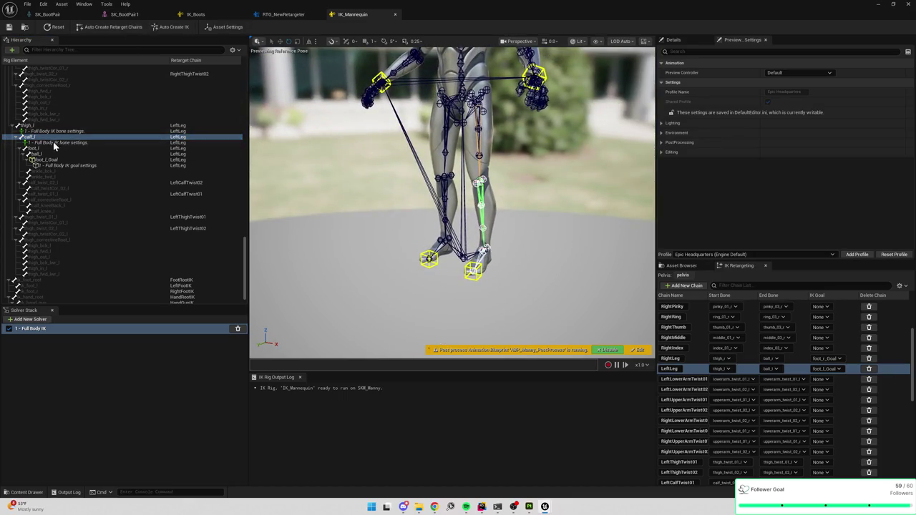
click(40, 154)
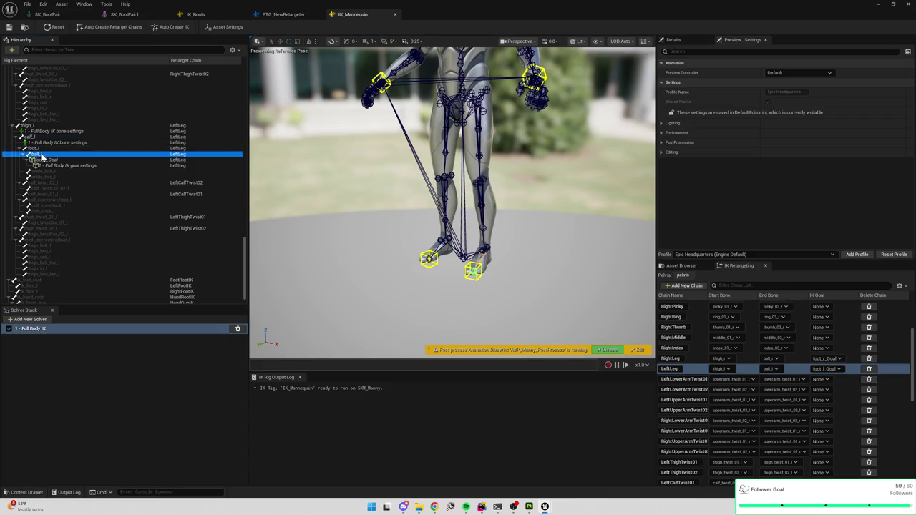
click(42, 149)
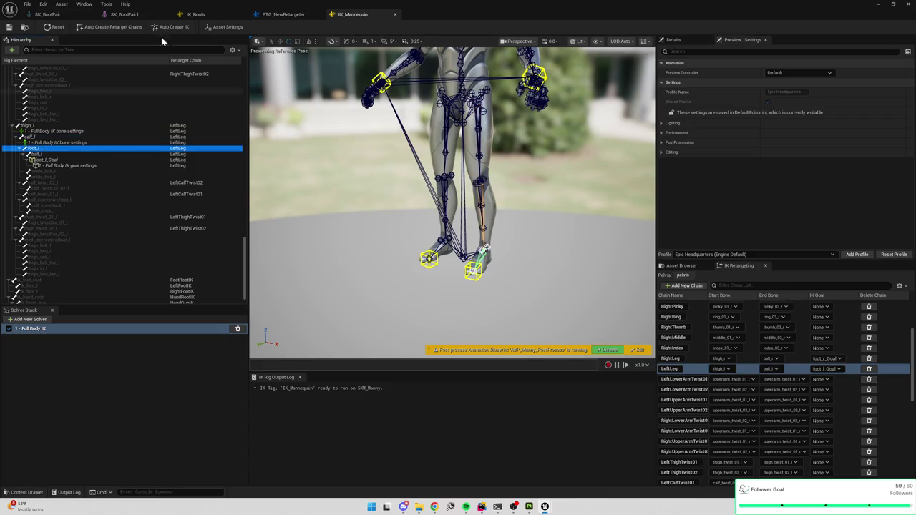
click(54, 15)
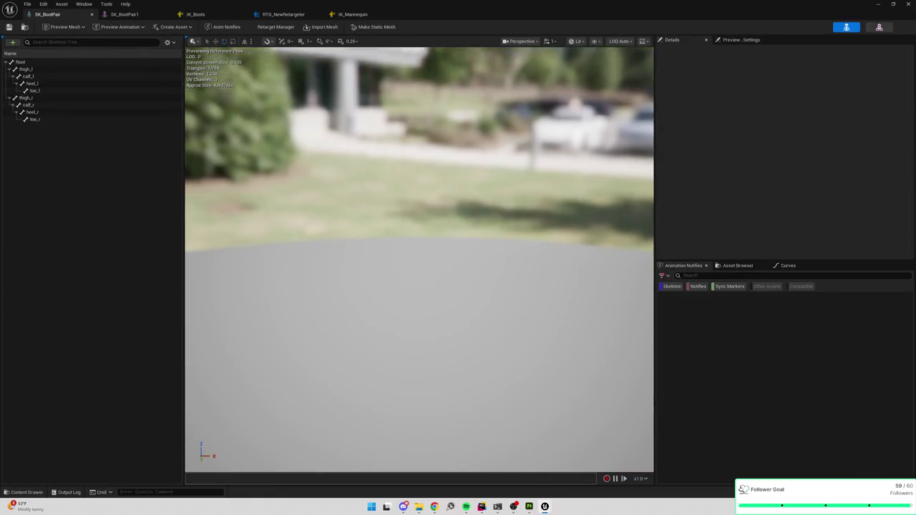
Reposition SK_BootPair1's calf_l and thigh_l joints and accept the skeleton edits.
click(448, 157)
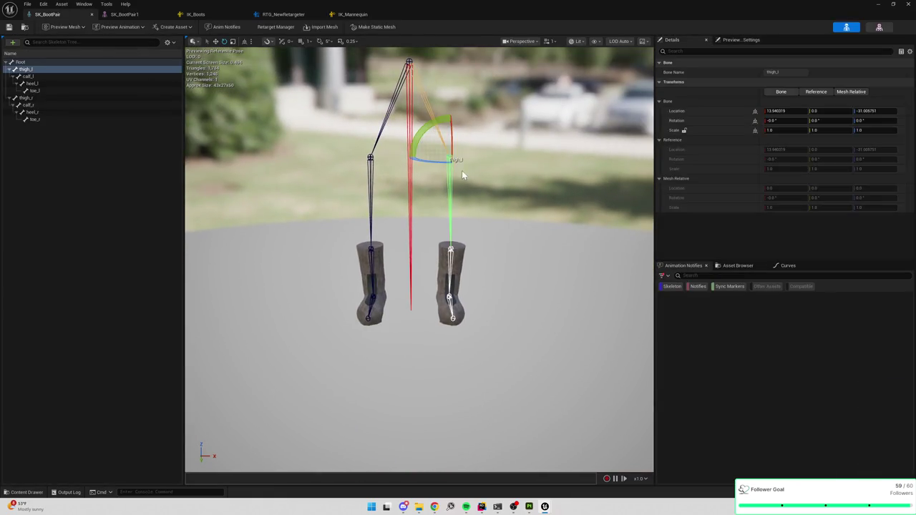
drag(450, 132, 451, 141)
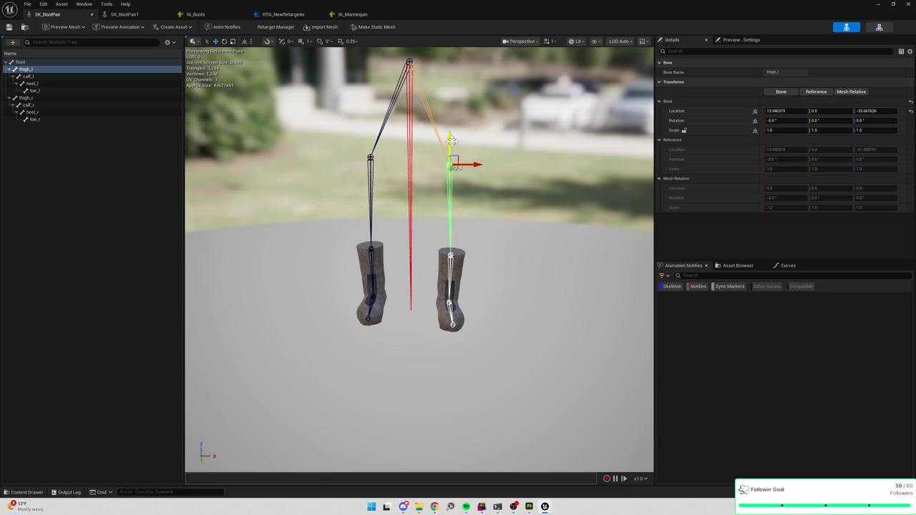
key(ctrl+z)
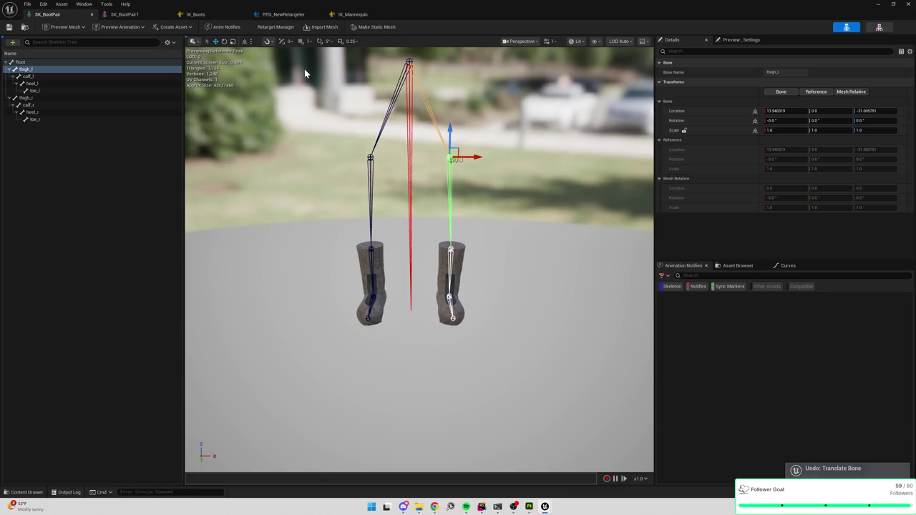
click(128, 16)
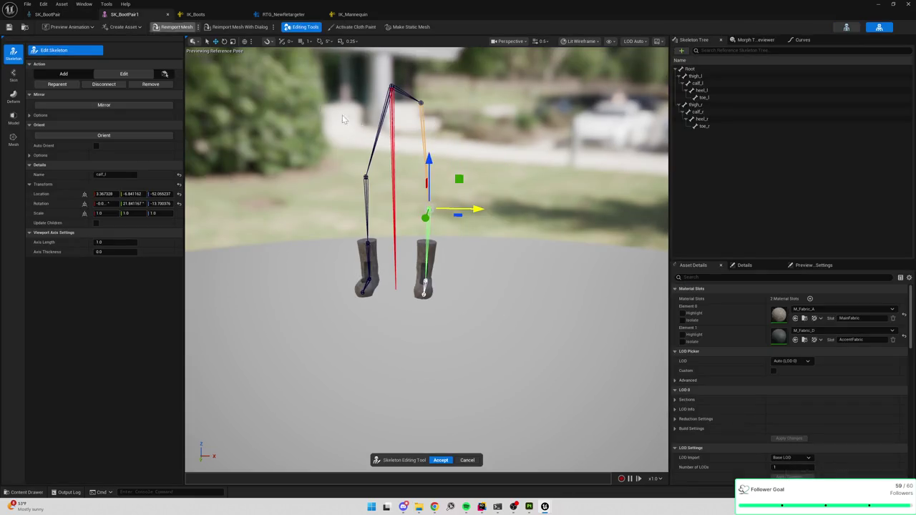
drag(476, 212, 480, 213)
drag(433, 168, 436, 151)
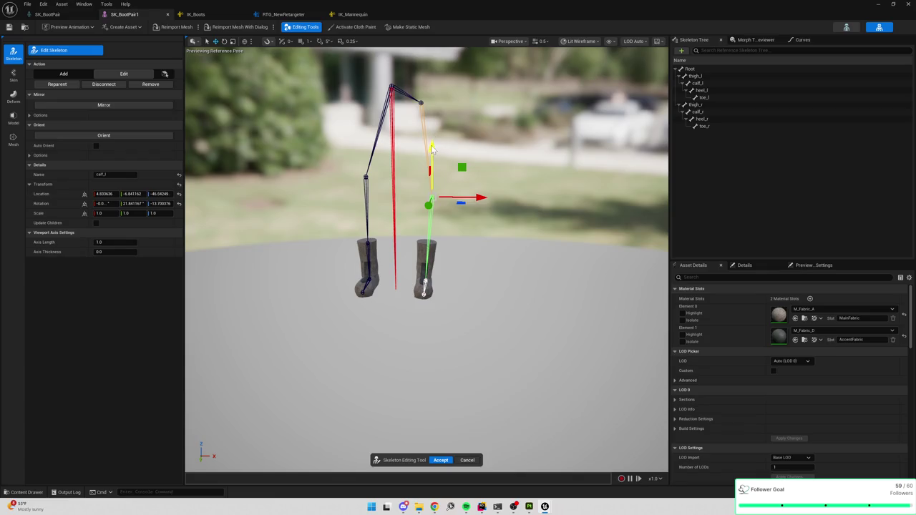
click(421, 103)
drag(472, 106, 462, 106)
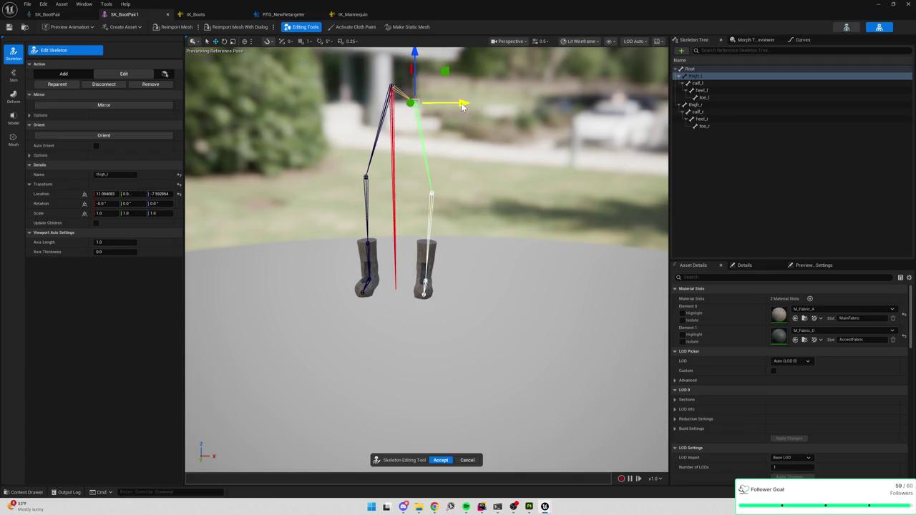
click(440, 462)
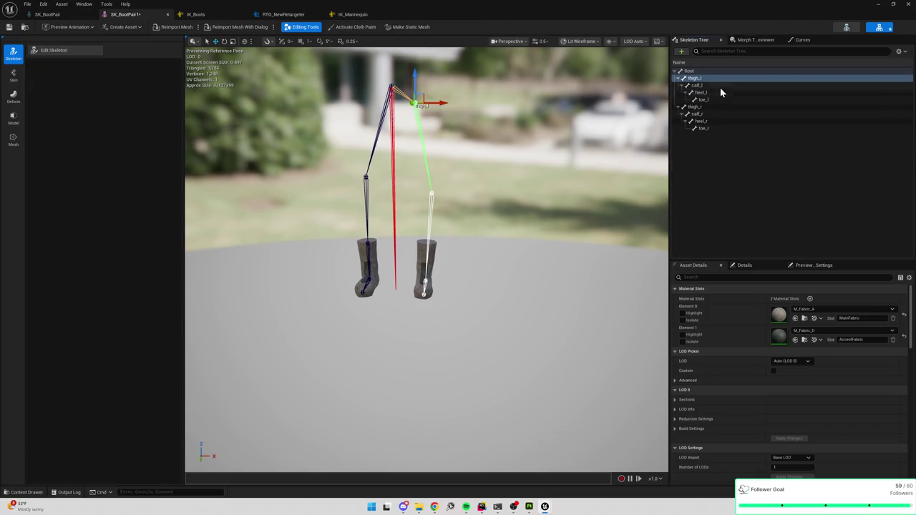
Mirror the thigh_l through toe_l bones onto the right leg and accept.
shift+click(708, 99)
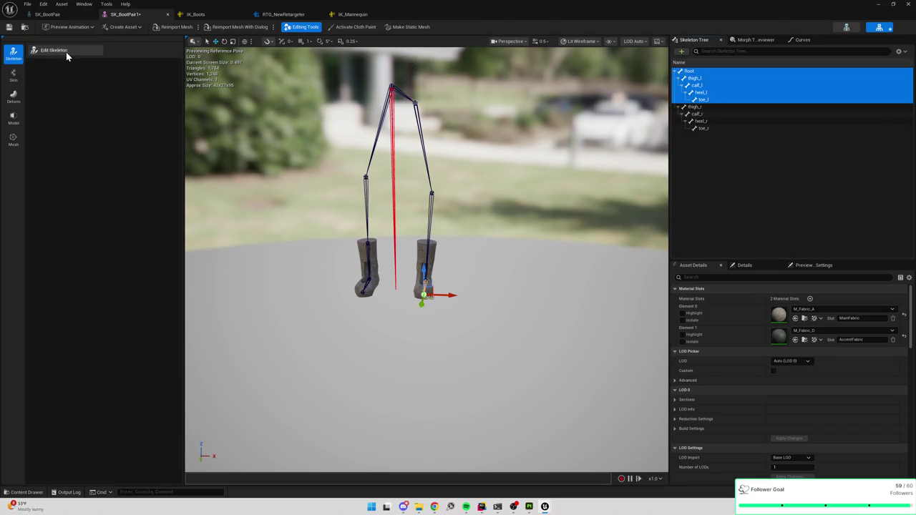
click(64, 51)
click(696, 76)
shift+click(705, 98)
click(126, 103)
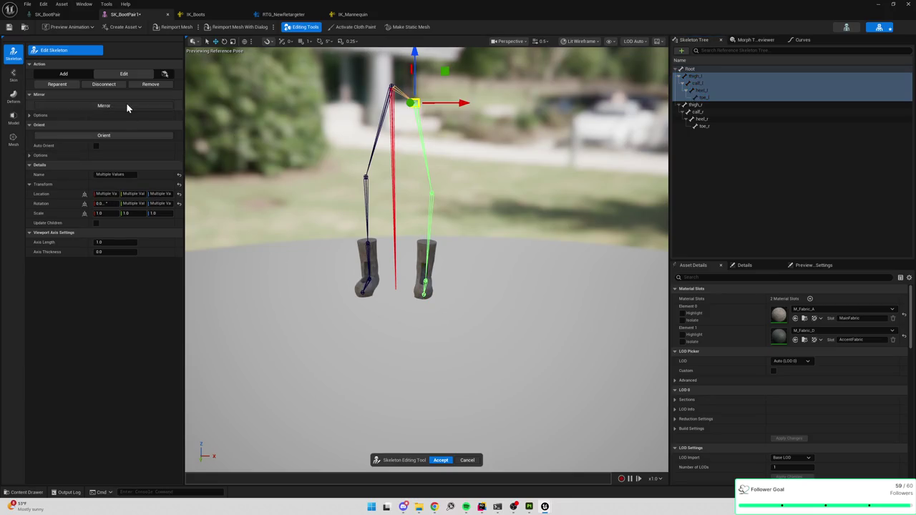
click(440, 460)
click(203, 15)
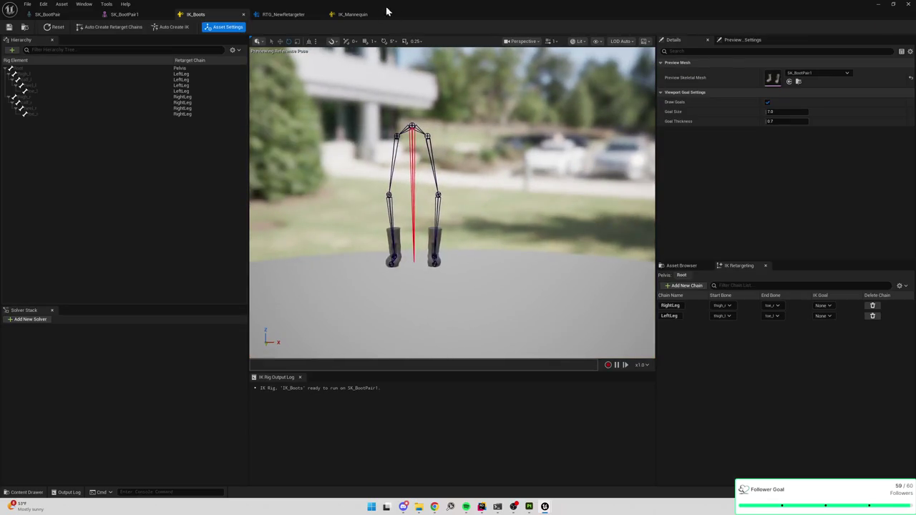
Cycle through IK_Mannequin, the retargeter and IK_Boots, returning to SK_BootPair1.
click(352, 14)
click(303, 15)
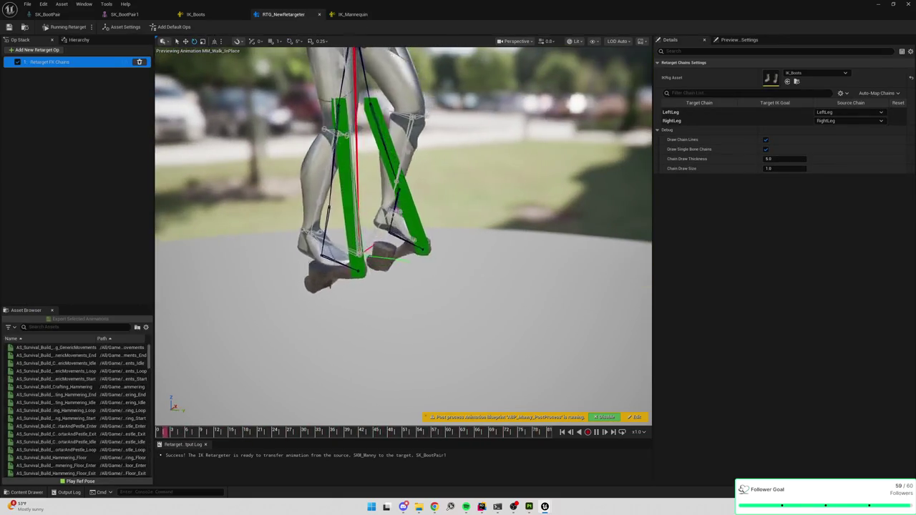
click(204, 15)
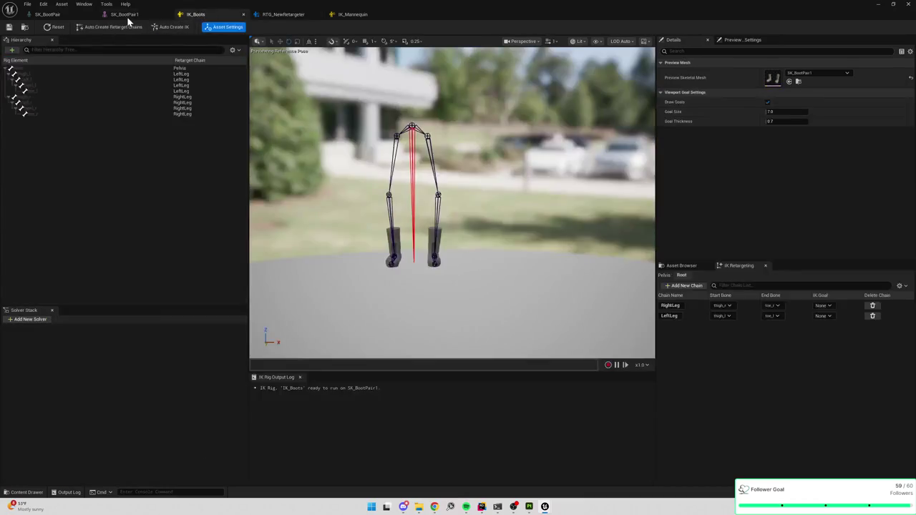
click(126, 15)
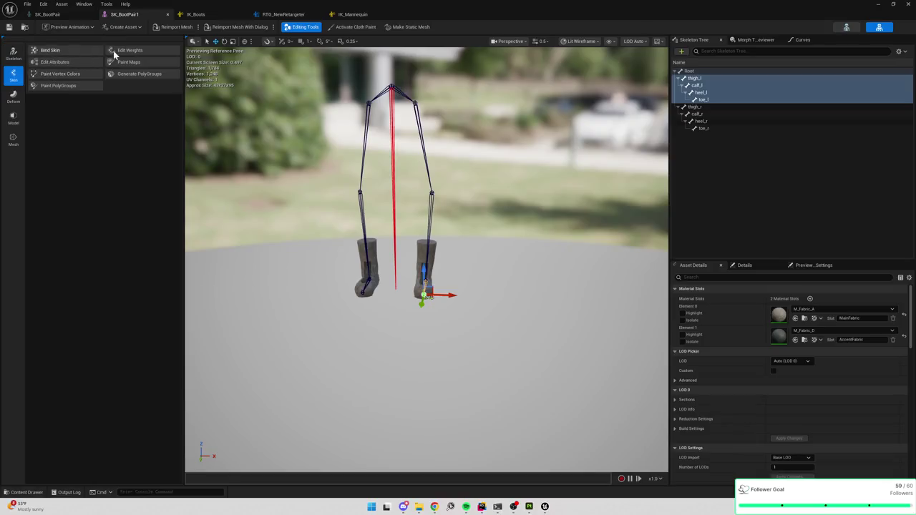
In Edit Weights, compare the skin weights of calf_l, heel_l and toe_l.
click(132, 52)
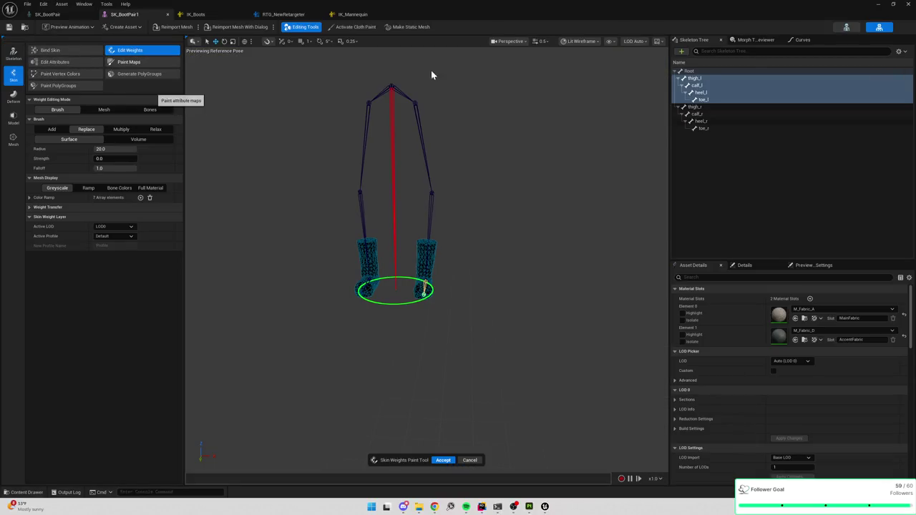
click(705, 101)
key(Up)
key(Up)
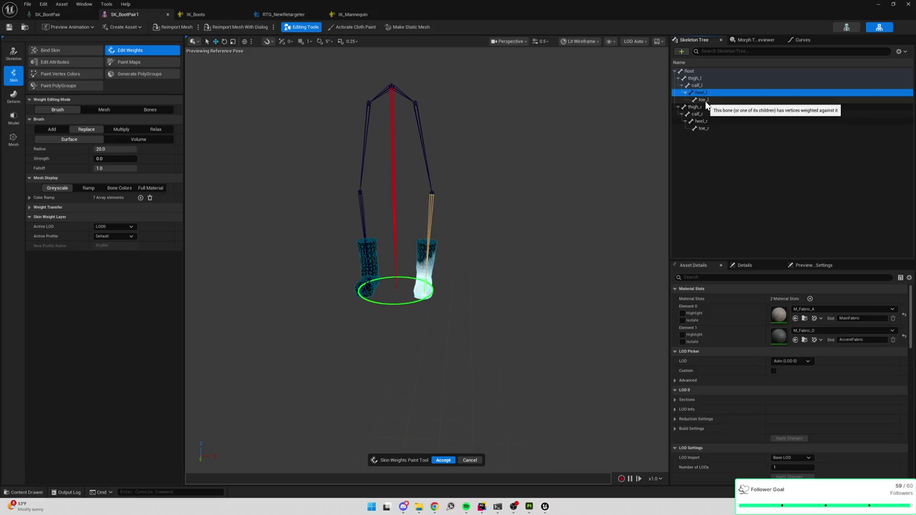
key(Down)
key(Down)
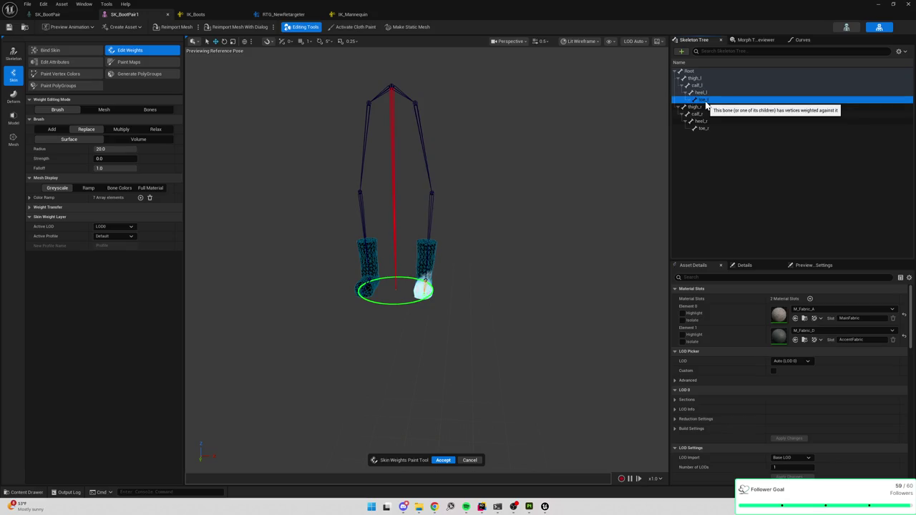
key(Up)
key(Up)
key(Down)
key(Down)
key(Up)
key(Up)
key(Down)
key(Down)
key(Down)
key(Up)
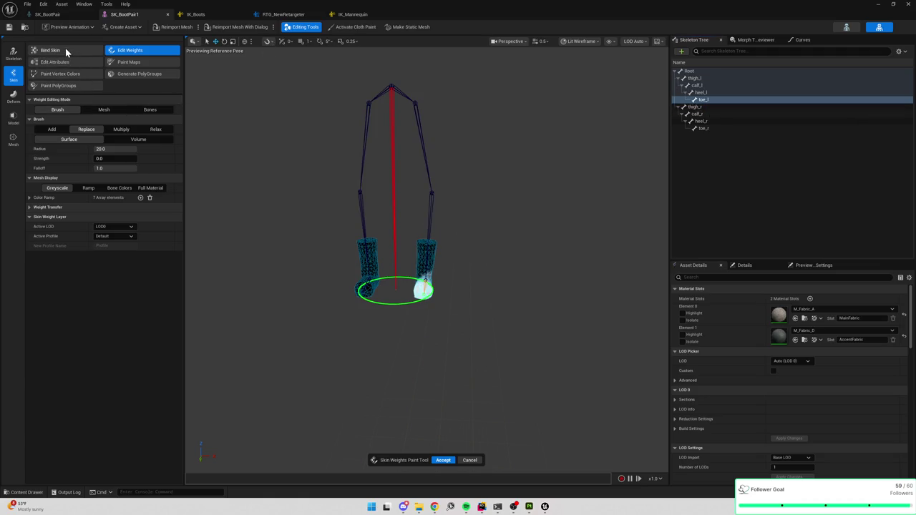
click(65, 50)
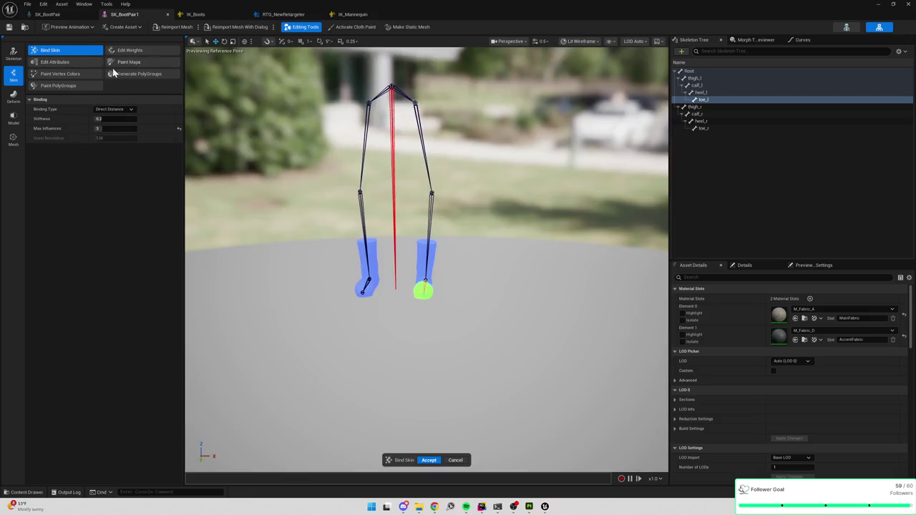
Set Max Influences to 2 and review the Root, thigh_l and calf_l weights.
click(102, 128)
text(2)
key(Return)
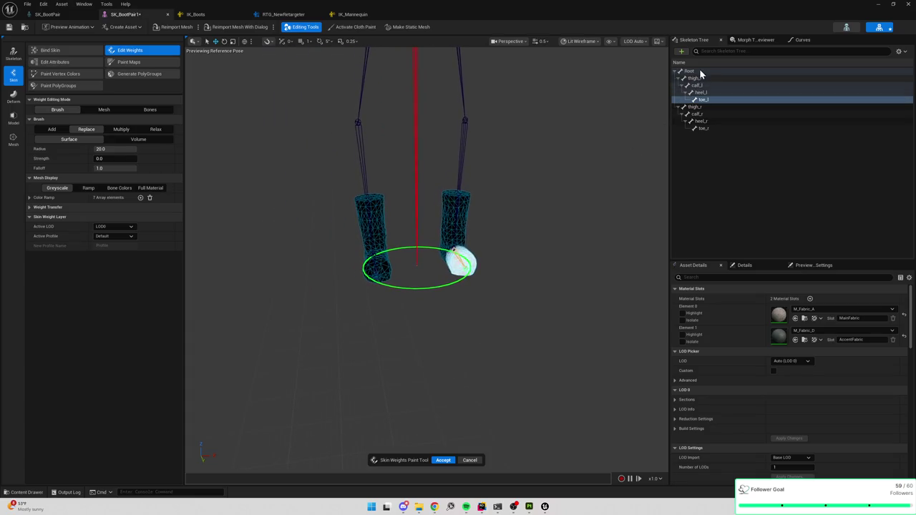
click(700, 70)
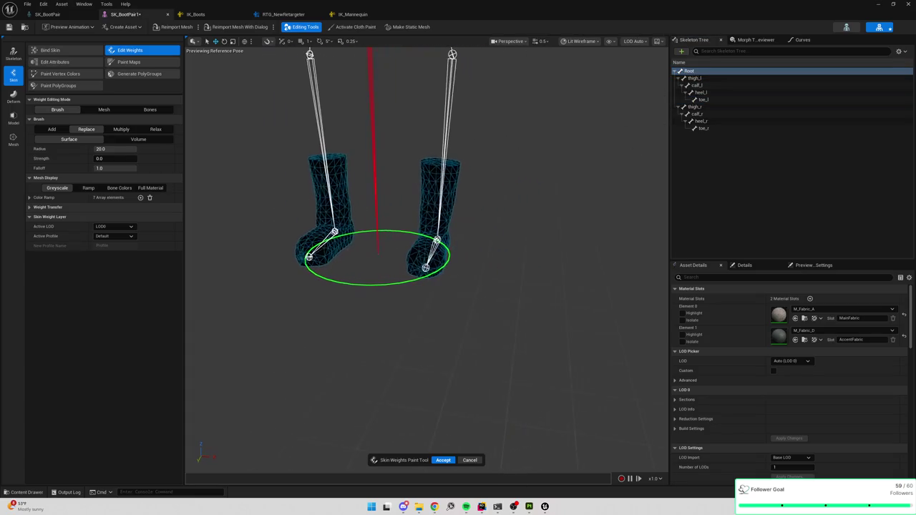
click(718, 80)
key(Down)
key(Down)
key(Down)
key(Up)
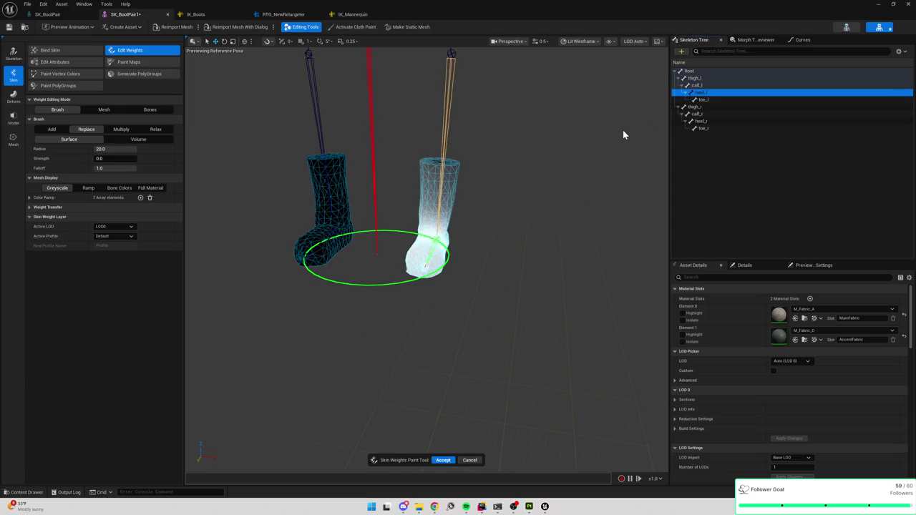
key(Up)
Apply the skin binding, rebind with Max Influences raised, and check heel_l and calf_l weights.
click(71, 49)
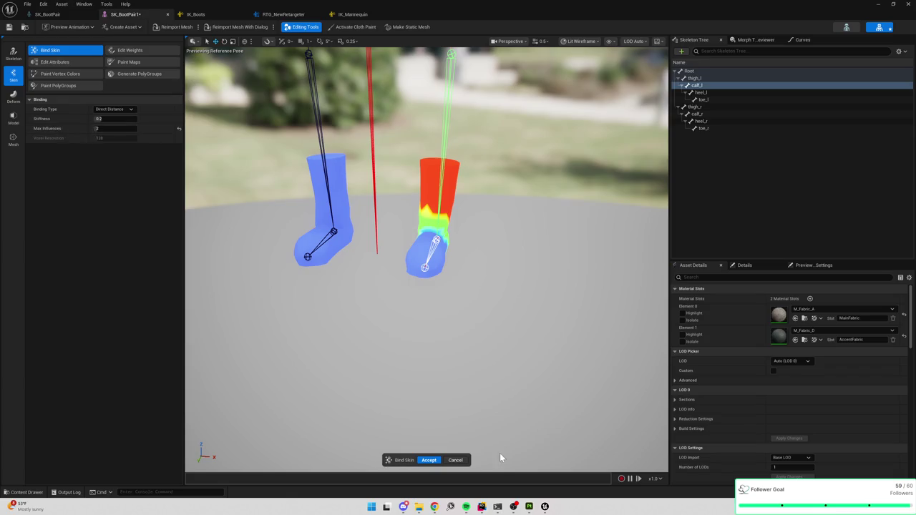
click(424, 461)
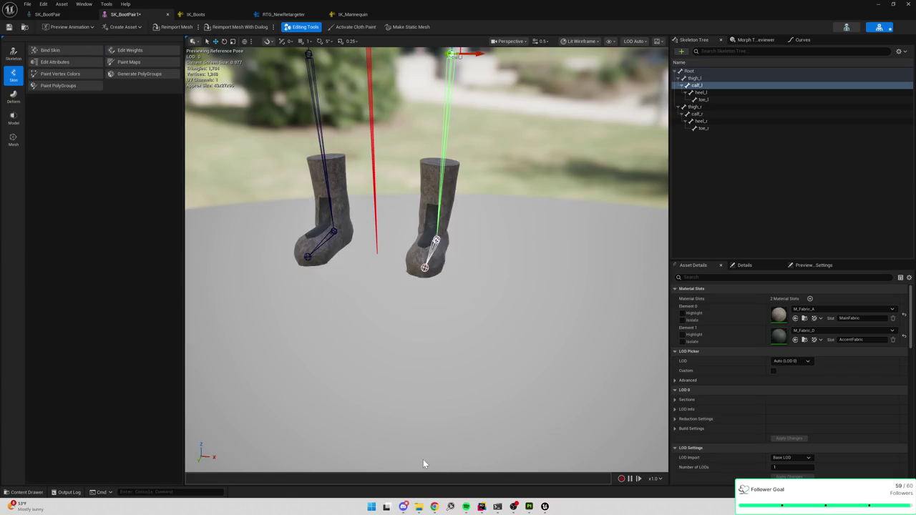
click(60, 51)
drag(102, 127, 104, 127)
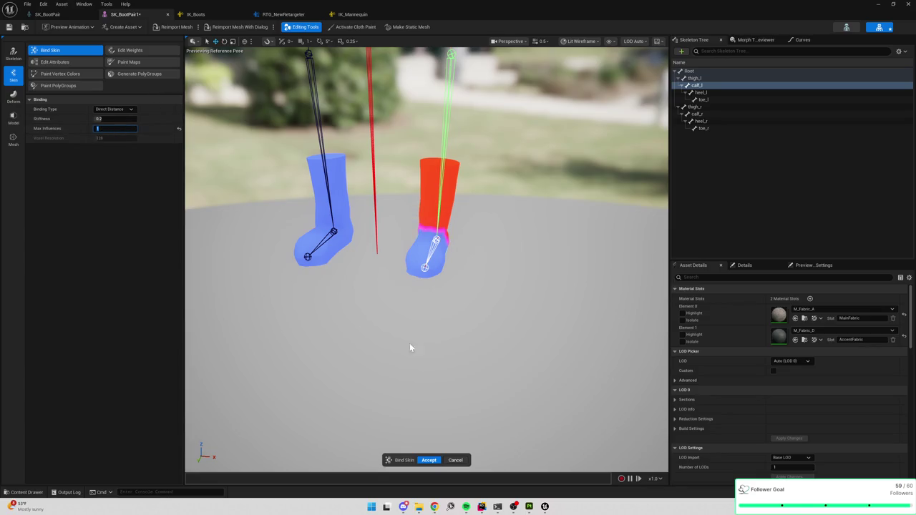
click(429, 460)
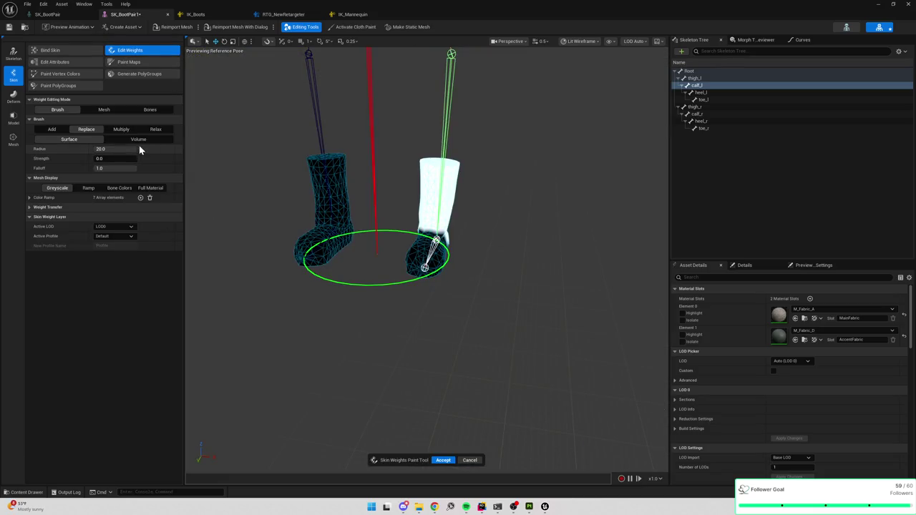
click(704, 93)
click(705, 100)
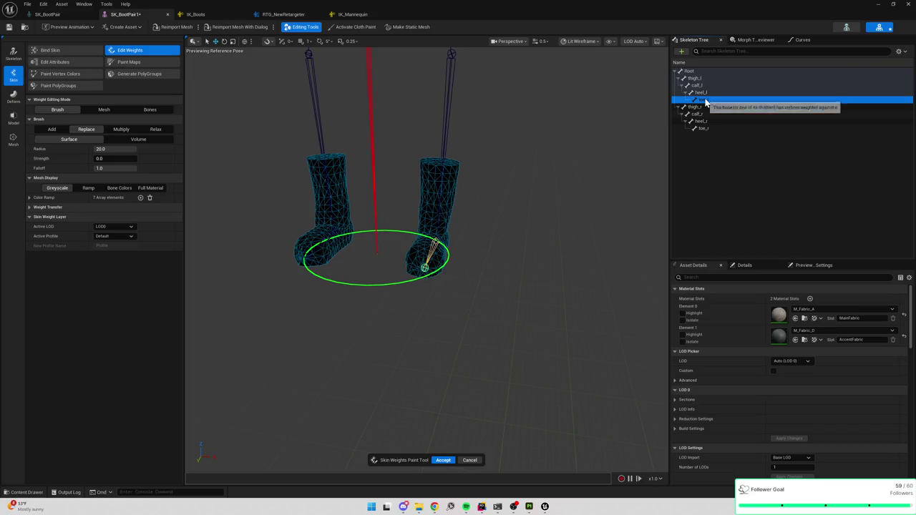
click(707, 92)
click(707, 86)
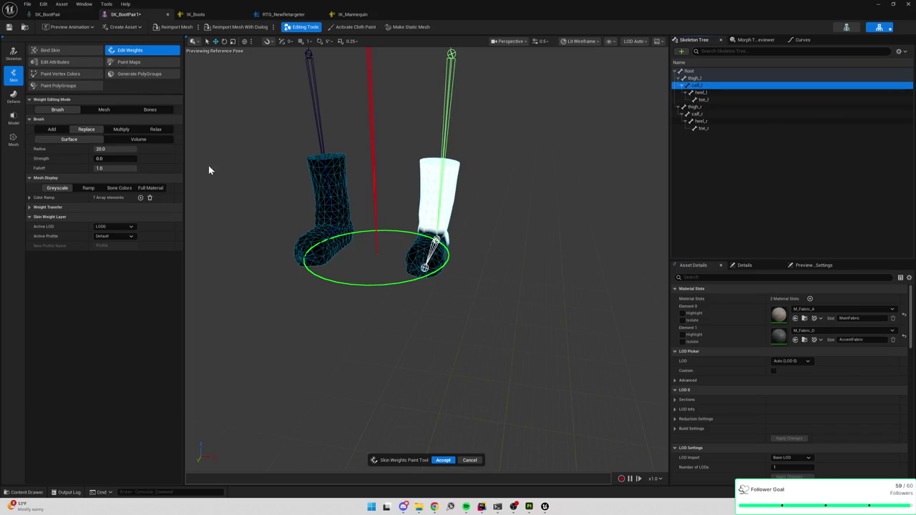
Rebind the skin with Max Influences 3, then expand Weight Transfer in Edit Weights.
click(63, 50)
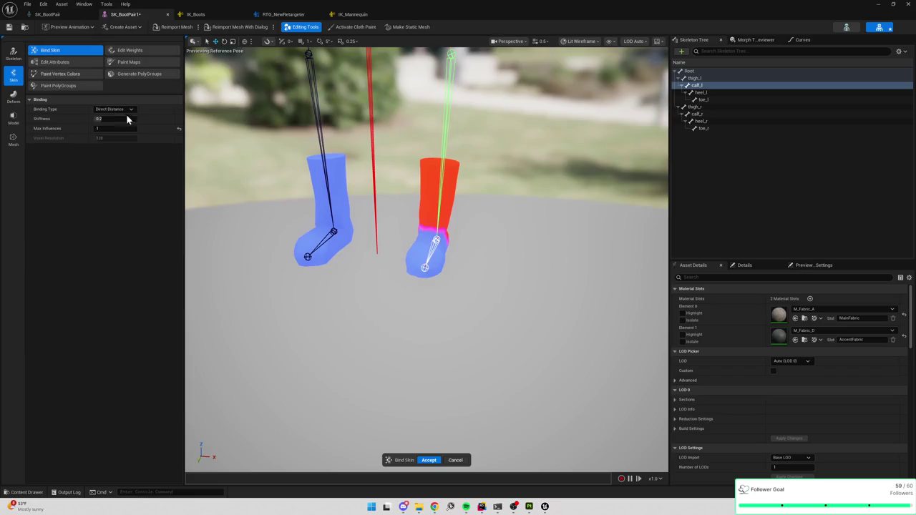
click(115, 128)
text(3)
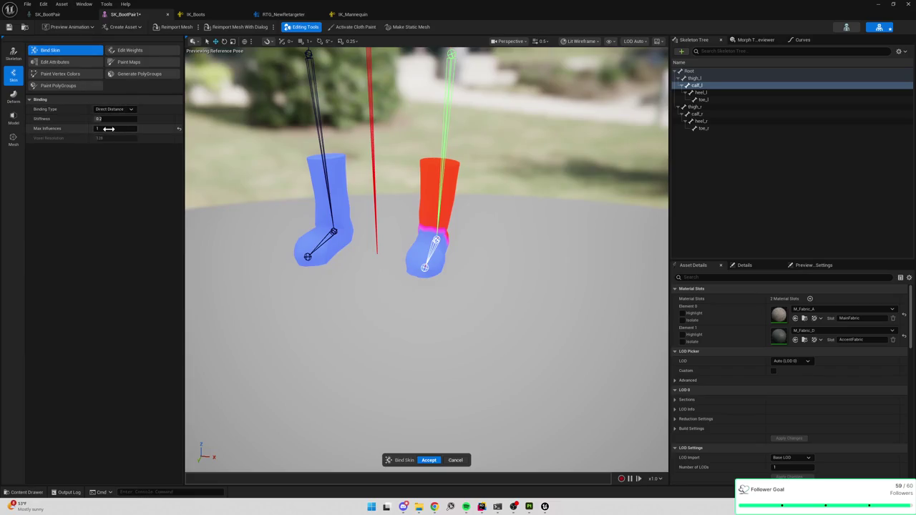
key(Return)
click(428, 460)
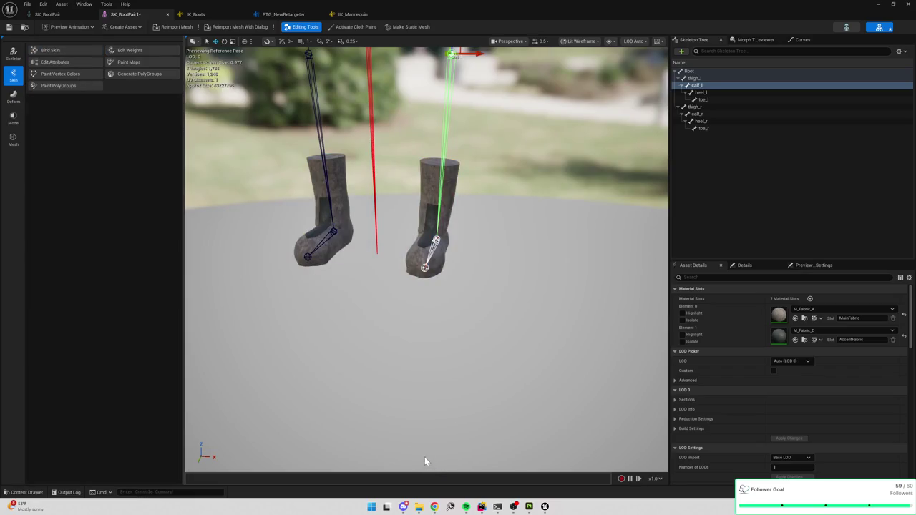
click(128, 51)
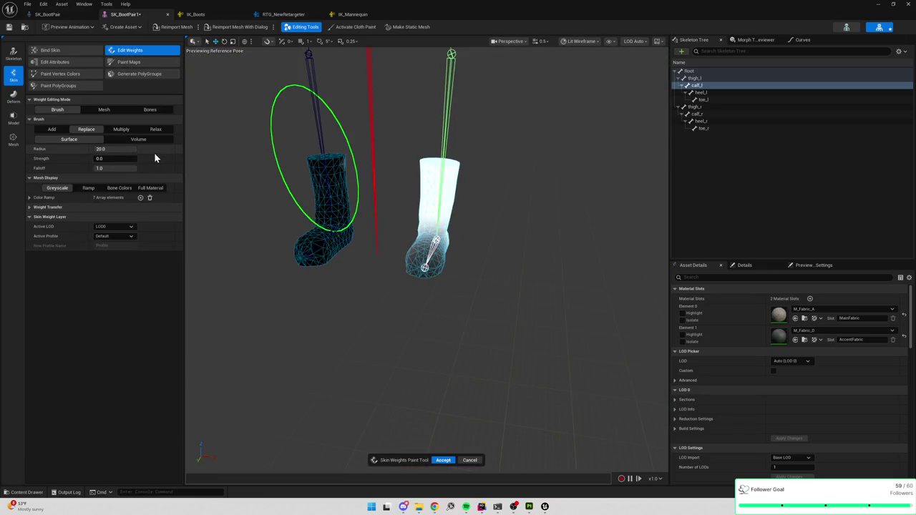
click(29, 206)
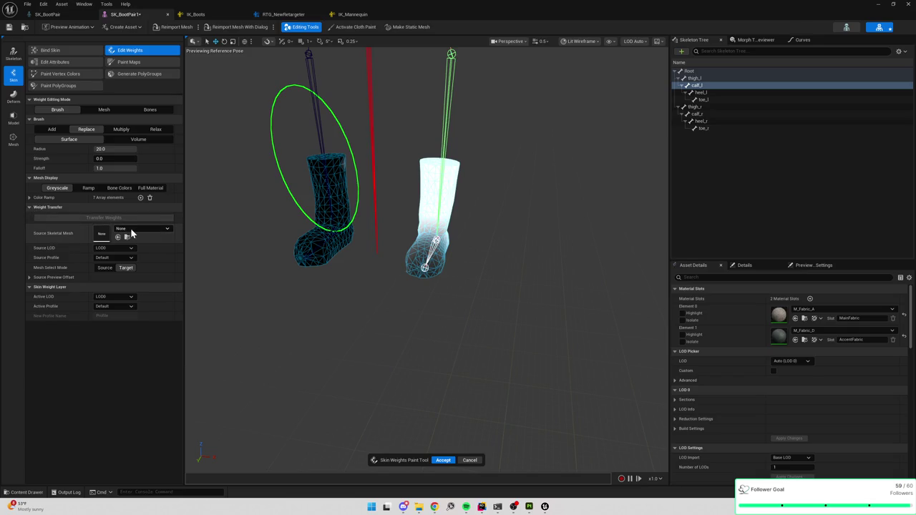
Transfer weights from source mesh SKM_Manny with Mesh Select Mode set to Target.
click(131, 233)
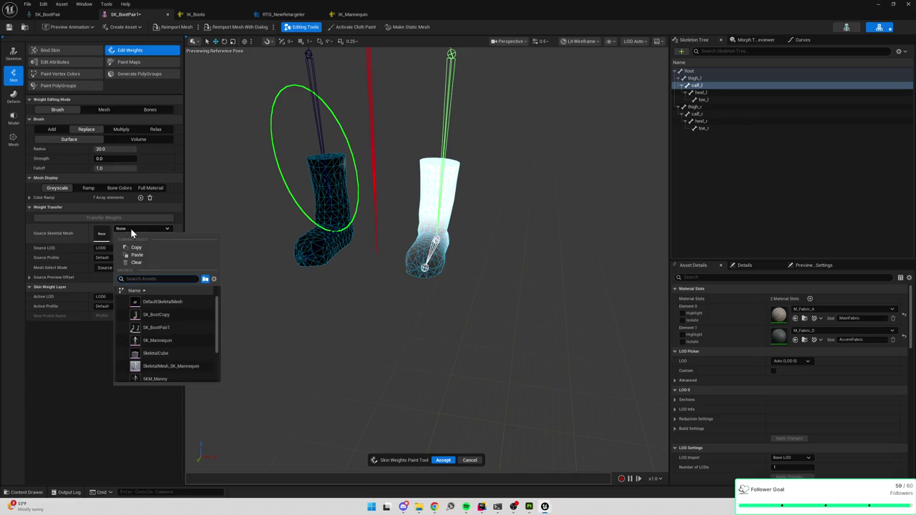
click(138, 235)
click(137, 232)
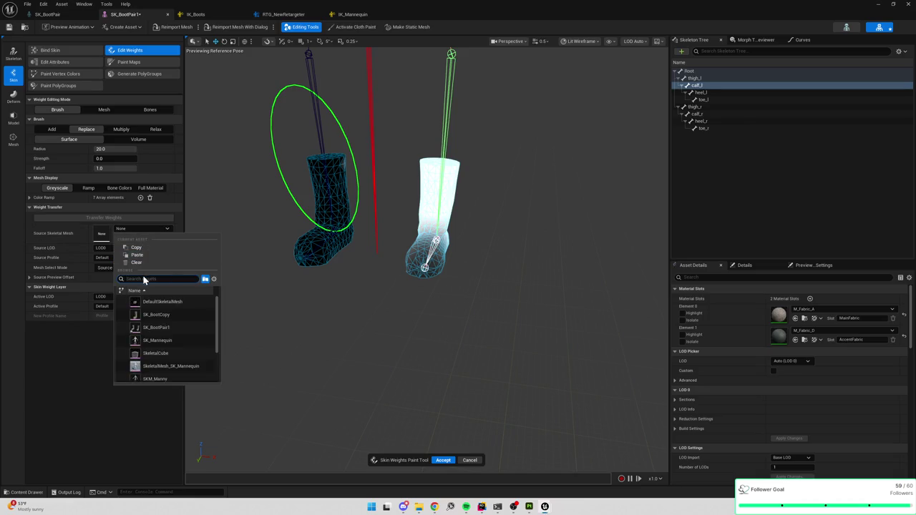
text(mann)
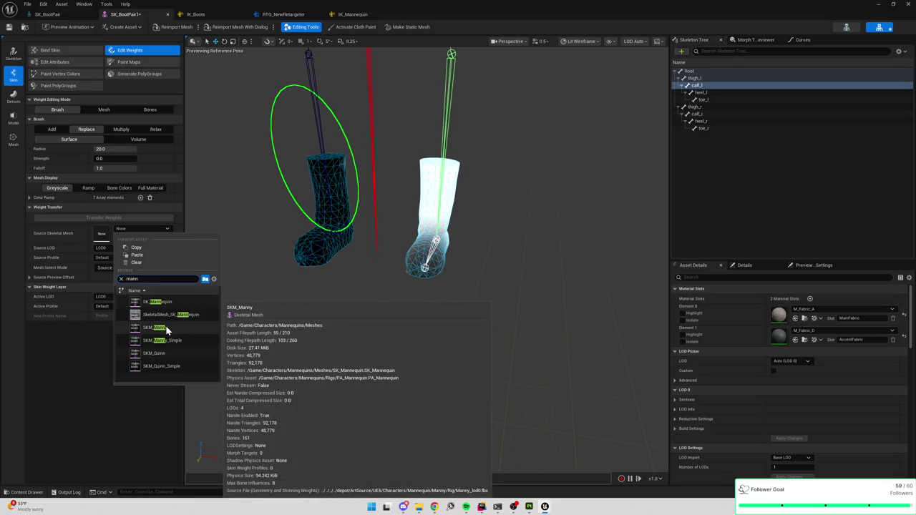
click(159, 328)
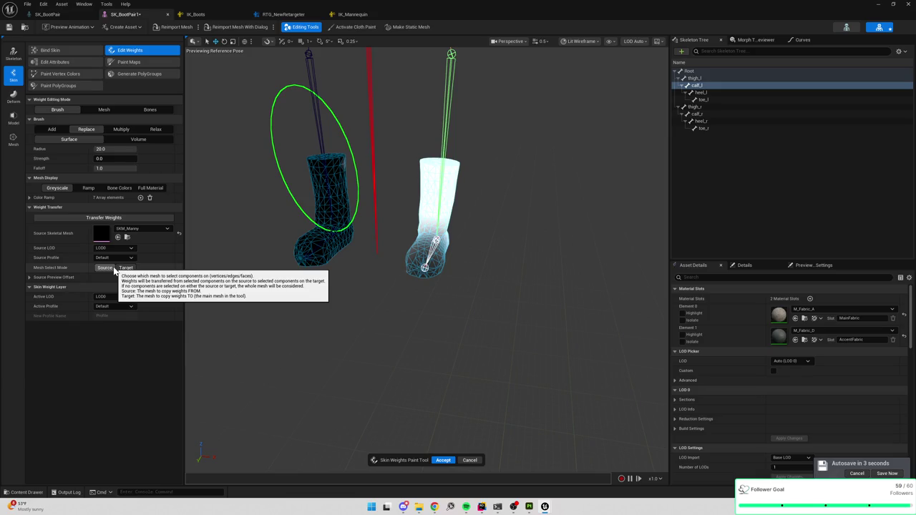
click(126, 268)
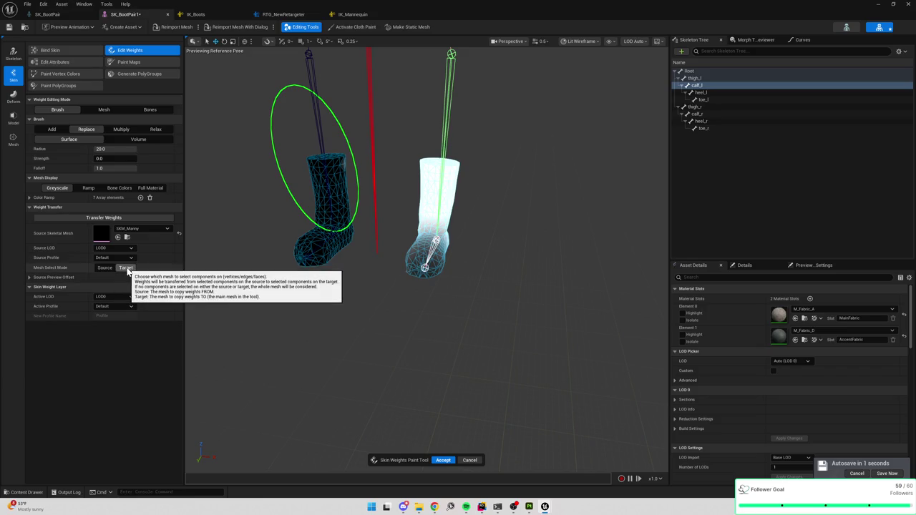
click(139, 217)
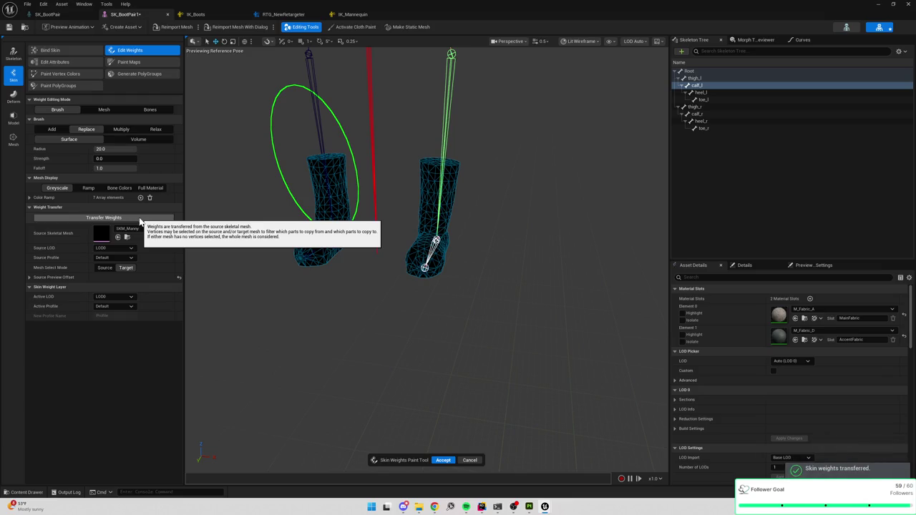
Inspect the toe_l and heel_l transferred weights, then exit weight editing to the Bind Skin settings.
click(708, 100)
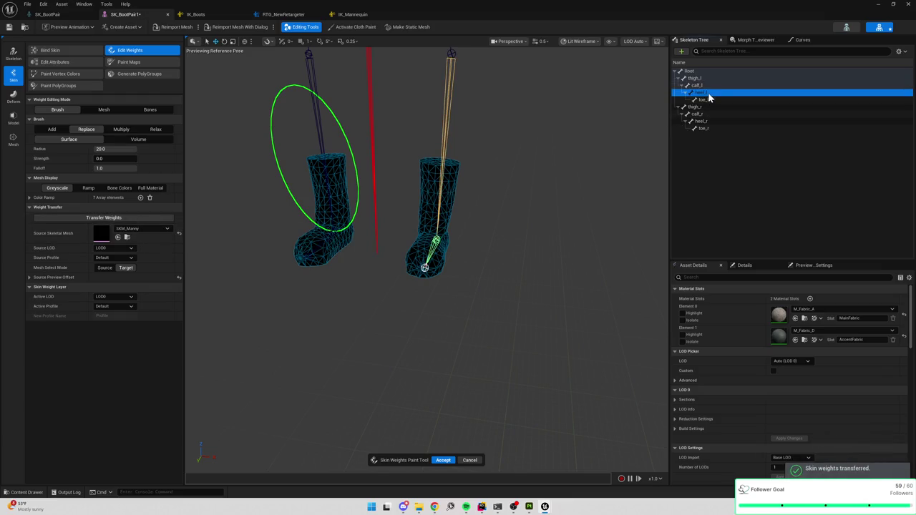
click(709, 92)
key(Escape)
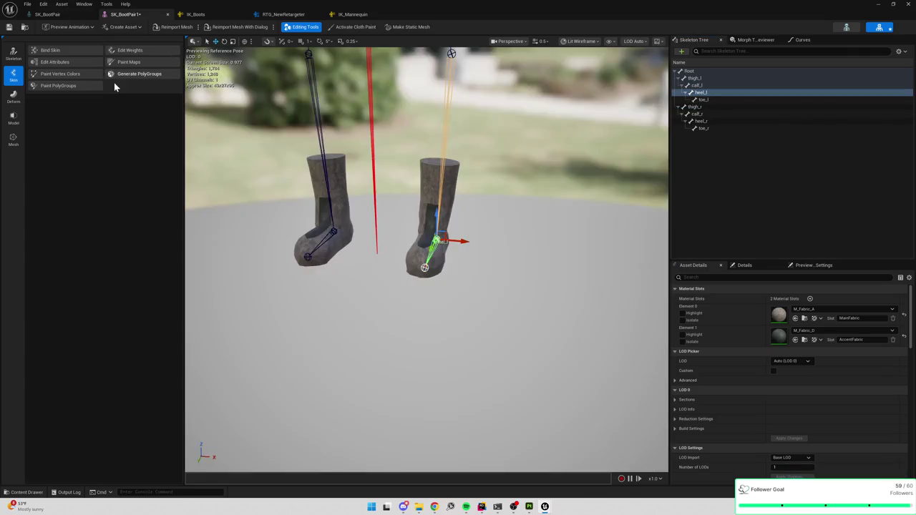
click(79, 51)
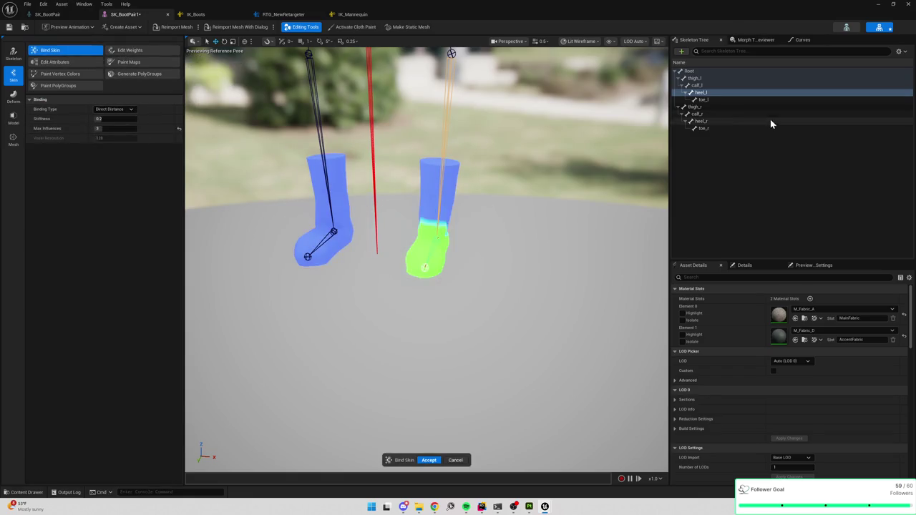
Check the thigh_l and calf_l weights, then set Stiffness to 1.0 and Max Influences to 2.
click(698, 85)
click(705, 79)
click(707, 85)
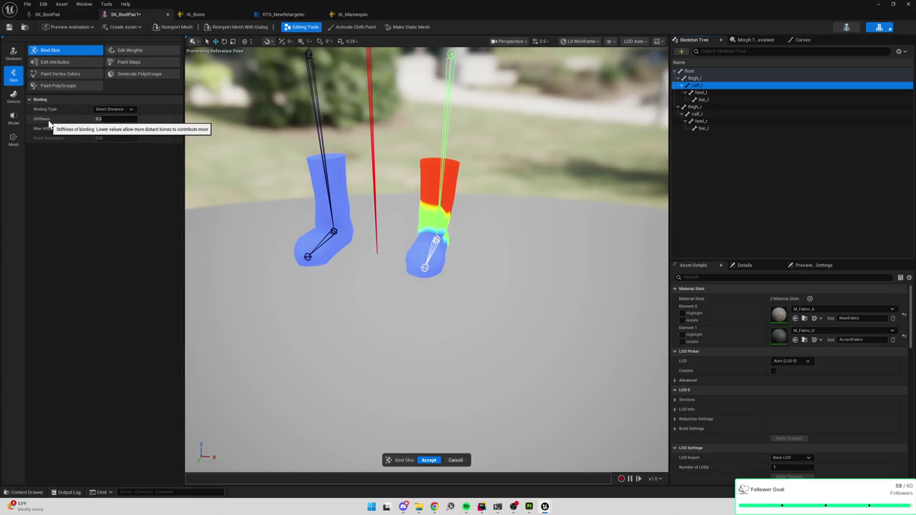
click(104, 119)
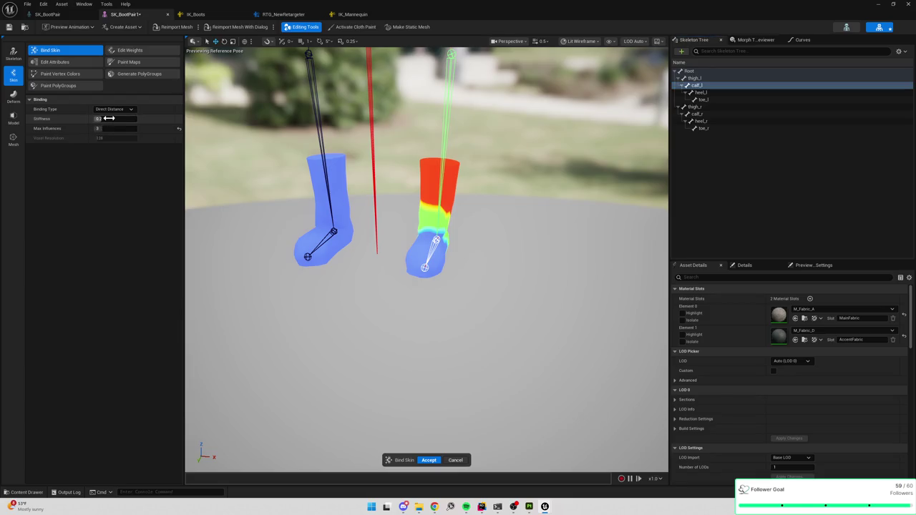
text(0.1)
text(1.0)
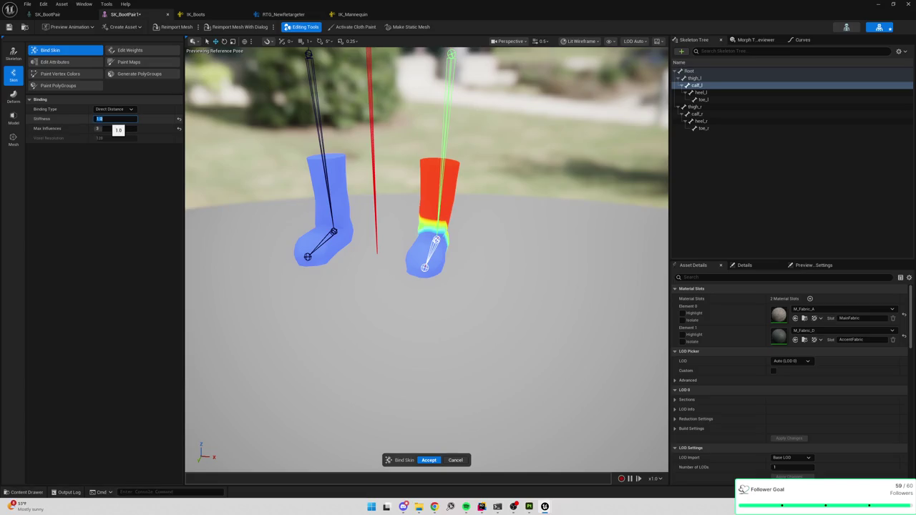
click(113, 130)
text(2)
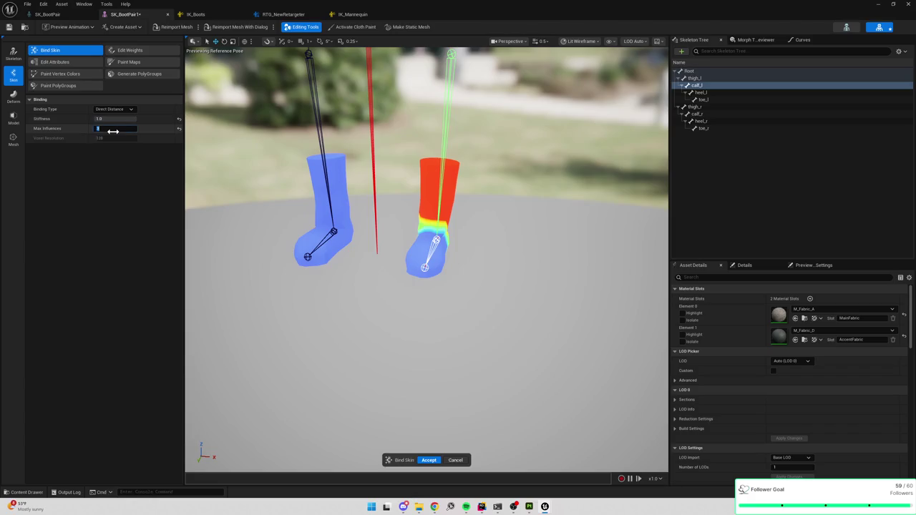
key(Return)
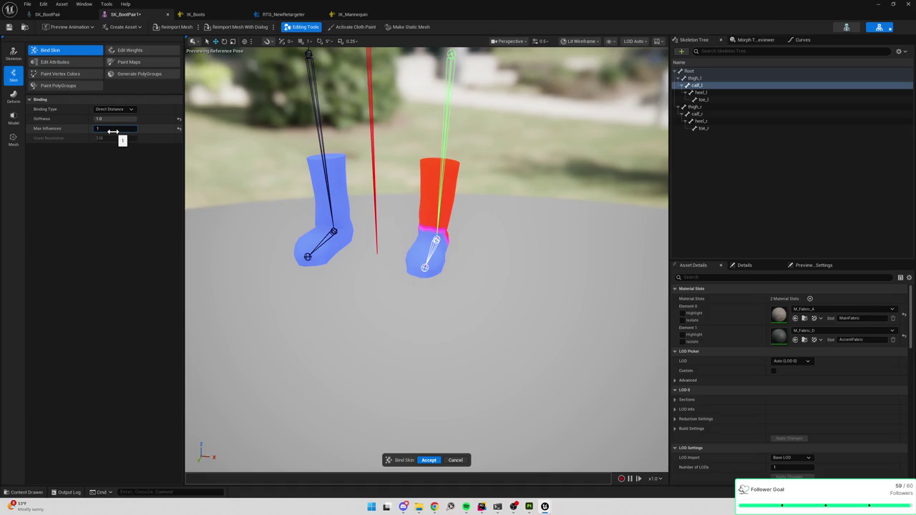
Preview the calf_l, heel_l and toe_l weights, re-enter Max Influences 2, and accept the binding.
mouse_move(430, 322)
mouse_down()
mouse_move(444, 286)
mouse_move(451, 304)
mouse_up()
click(700, 87)
click(700, 92)
click(704, 100)
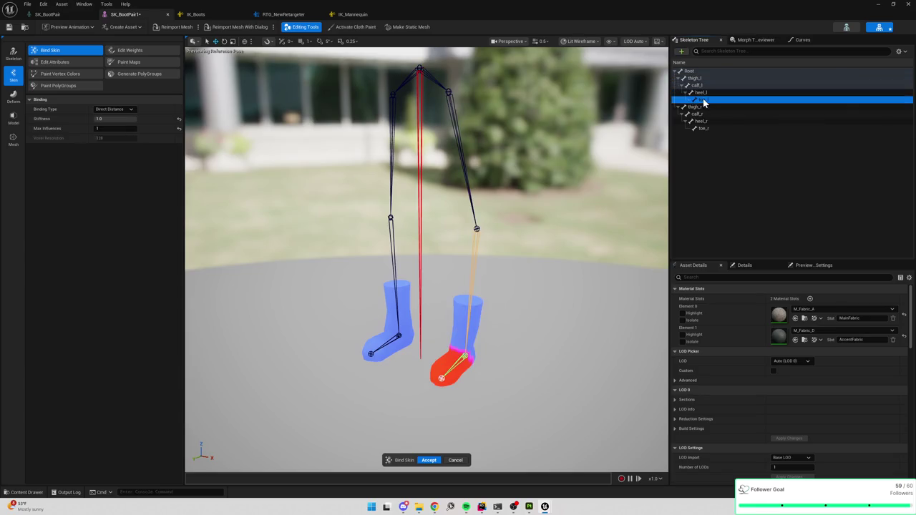
click(702, 93)
click(114, 128)
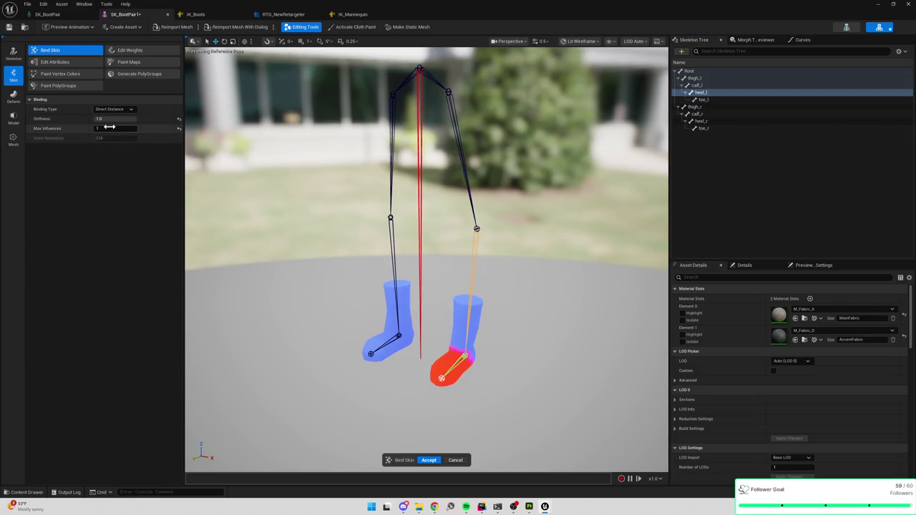
text(2)
key(Return)
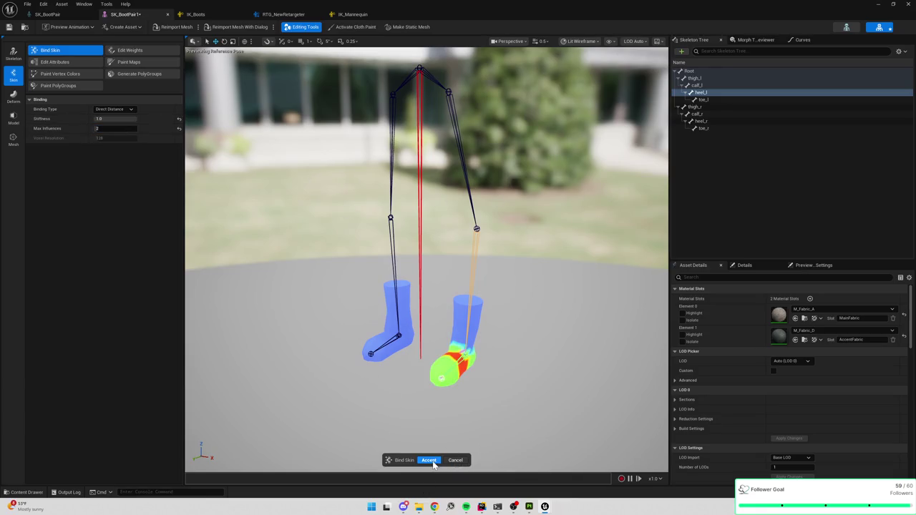
click(429, 460)
click(145, 50)
Select calf_l and paint its weight out of the left boot's sock.
click(702, 87)
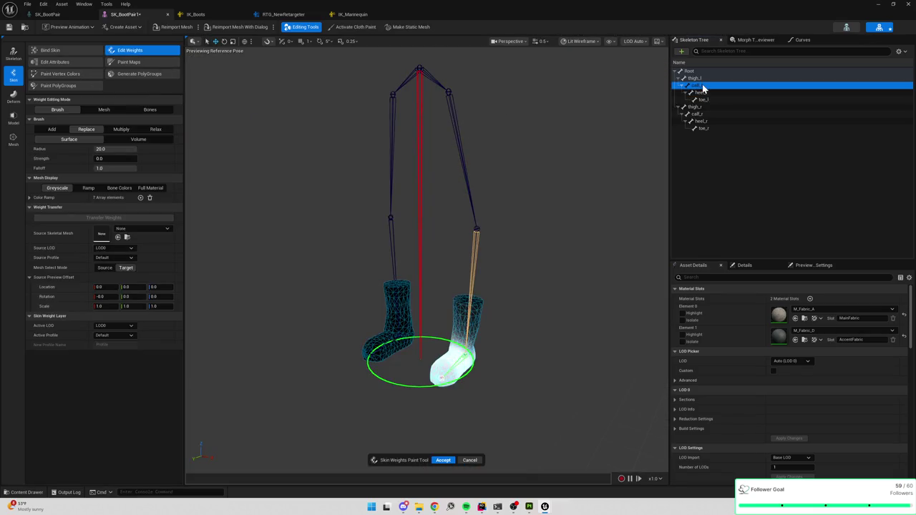
click(698, 78)
click(709, 85)
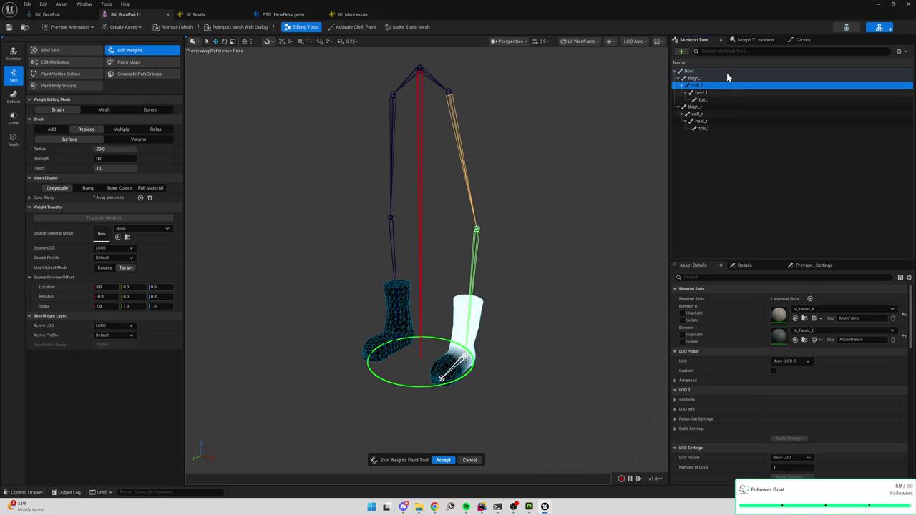
click(694, 79)
click(699, 86)
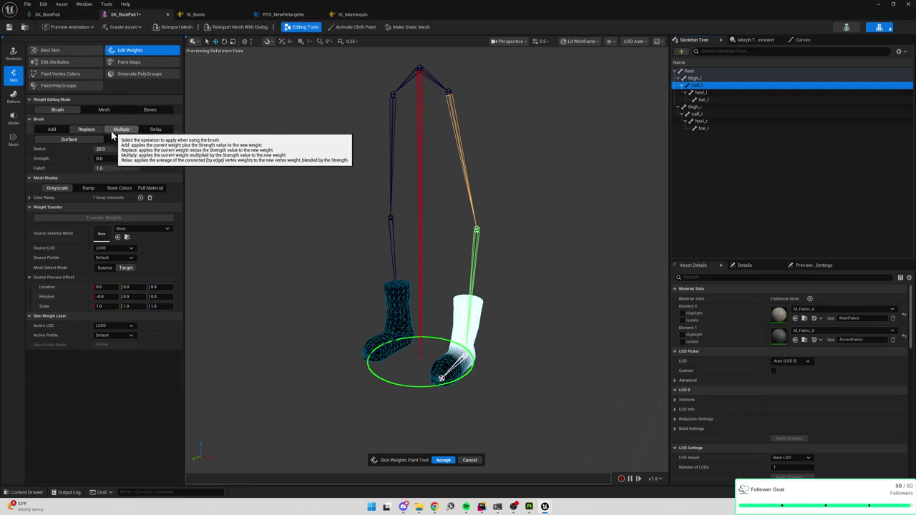
drag(472, 315, 464, 305)
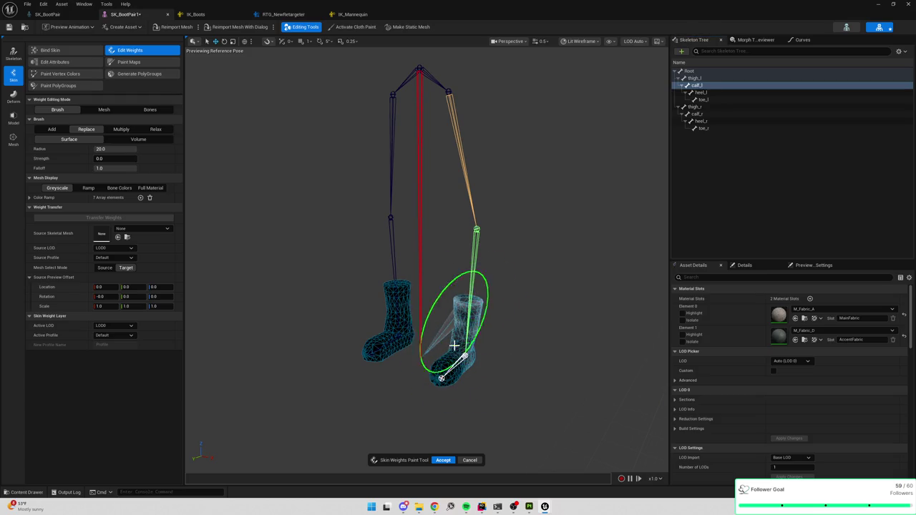
scroll(469, 337, up, 4)
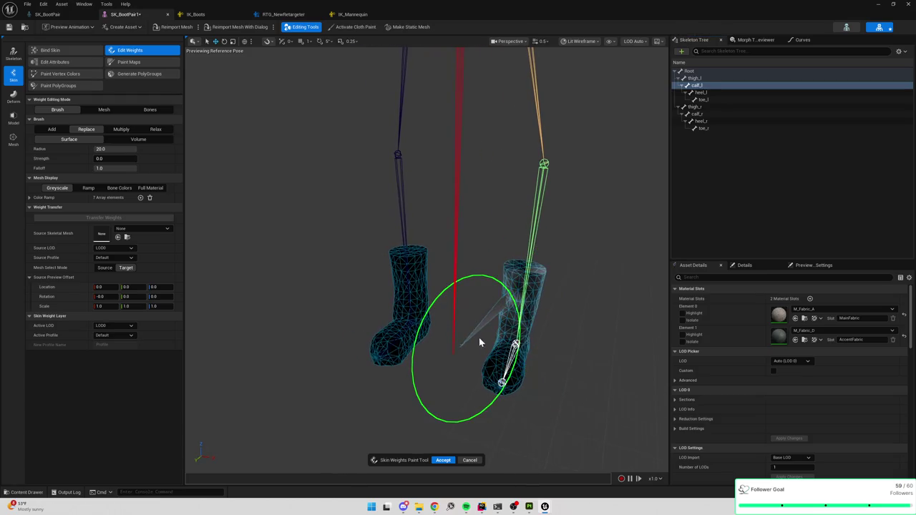
mouse_move(466, 340)
mouse_down()
mouse_move(528, 306)
mouse_move(520, 324)
mouse_move(542, 318)
mouse_move(615, 335)
mouse_move(245, 307)
mouse_move(531, 327)
mouse_up()
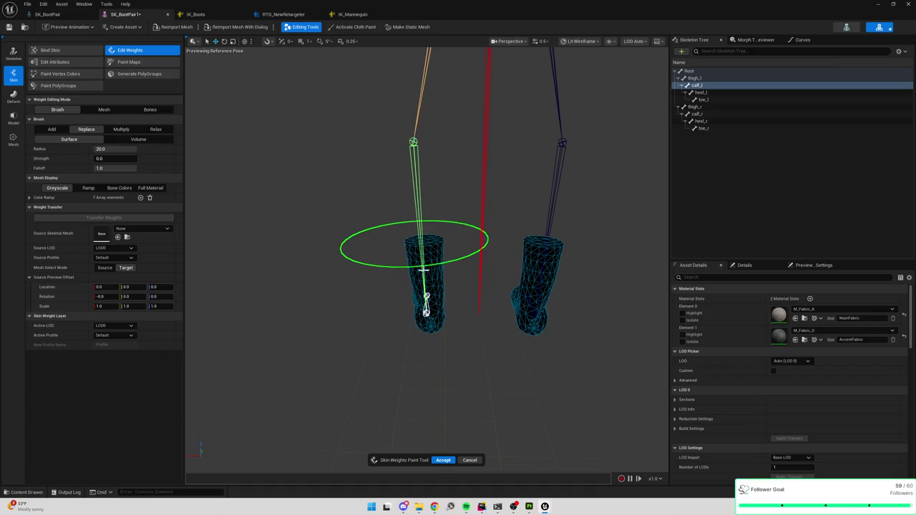
Inspect the toe_l and heel_l weights on both socks, pick heel_l, and set the brush to Add at strength 1.0.
mouse_move(450, 301)
mouse_down()
mouse_move(475, 255)
mouse_move(458, 247)
mouse_move(419, 296)
mouse_move(437, 296)
mouse_move(409, 266)
mouse_move(430, 274)
mouse_move(446, 258)
mouse_up()
click(710, 91)
click(707, 101)
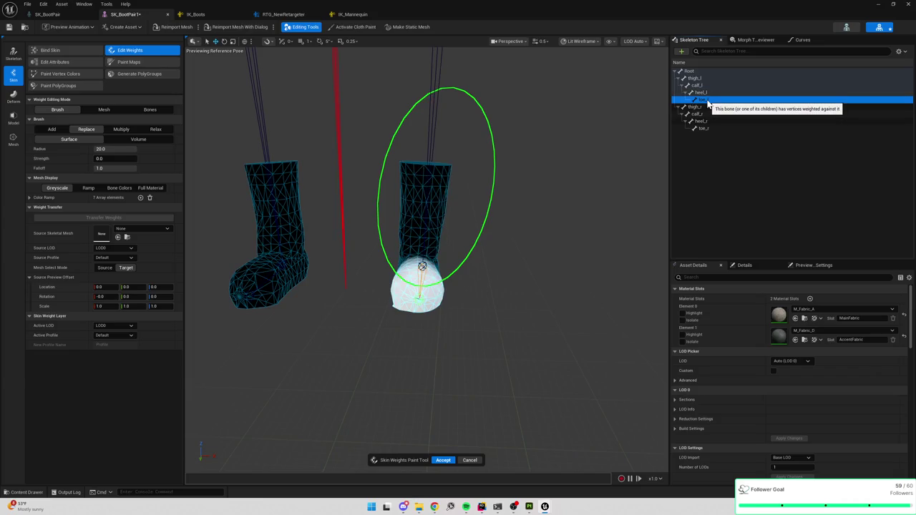
click(708, 94)
mouse_move(640, 118)
mouse_down()
mouse_move(616, 136)
mouse_move(551, 151)
mouse_up()
click(706, 101)
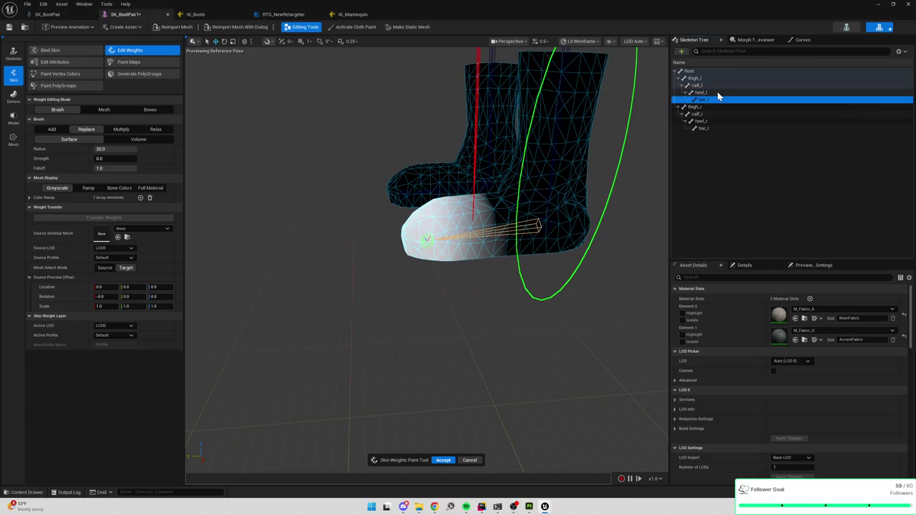
click(718, 93)
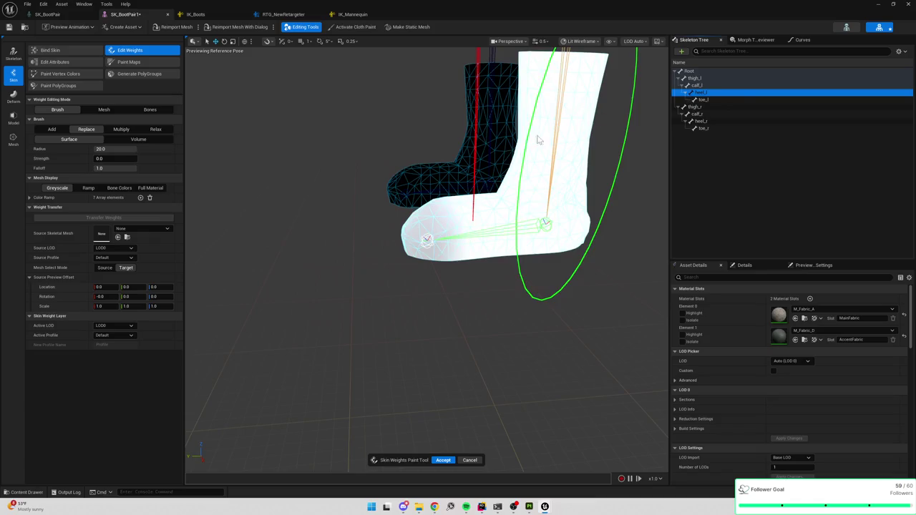
drag(407, 234, 342, 249)
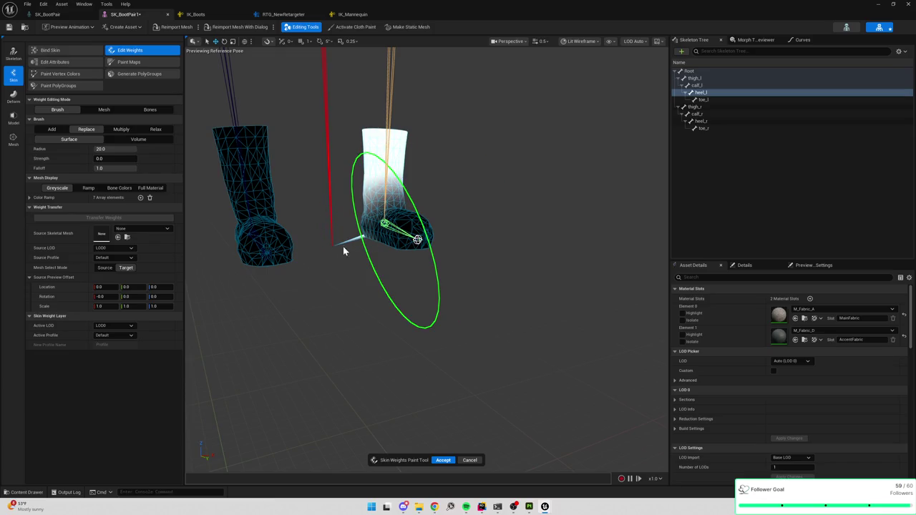
mouse_move(430, 234)
mouse_down()
mouse_move(401, 238)
mouse_move(451, 243)
mouse_up()
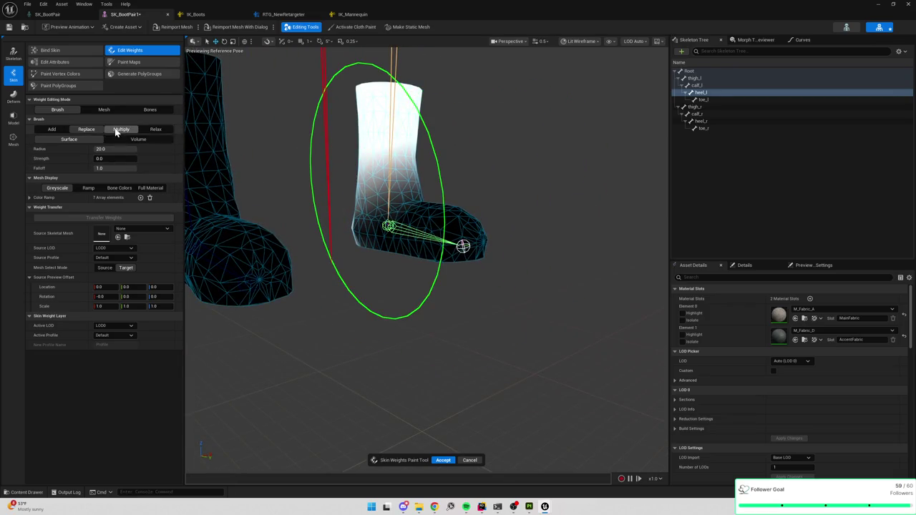
click(52, 129)
Shrink the brush radius and paint heel_l weight over the left boot's heel and ankle.
mouse_move(374, 228)
mouse_down()
mouse_move(402, 197)
mouse_move(485, 162)
mouse_up()
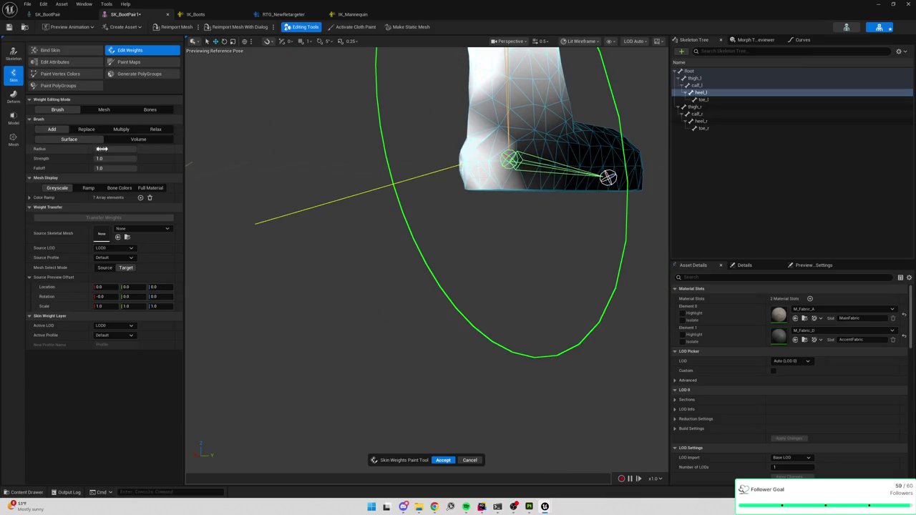
drag(114, 149, 109, 149)
mouse_move(481, 146)
mouse_down()
mouse_move(486, 155)
mouse_move(511, 117)
mouse_move(516, 157)
mouse_move(518, 100)
mouse_move(512, 209)
mouse_move(520, 131)
mouse_move(531, 142)
mouse_move(529, 203)
mouse_move(439, 148)
mouse_move(427, 72)
mouse_move(434, 184)
mouse_move(471, 206)
mouse_move(466, 263)
mouse_move(444, 176)
mouse_move(411, 256)
mouse_move(410, 283)
mouse_move(421, 210)
mouse_move(413, 256)
mouse_move(440, 277)
mouse_move(446, 192)
mouse_move(420, 147)
mouse_move(434, 282)
mouse_move(562, 243)
mouse_move(307, 236)
mouse_move(429, 317)
mouse_move(419, 270)
mouse_move(395, 301)
mouse_move(423, 327)
mouse_move(497, 286)
mouse_move(476, 303)
mouse_move(477, 327)
mouse_up()
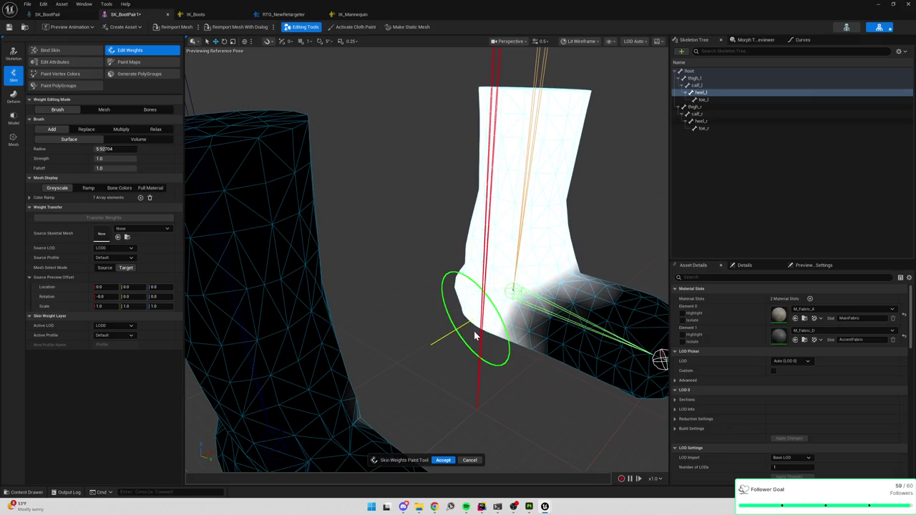
Paint toe_l weight across the left boot's toe, then set Weight Editing Mode to Mesh.
click(703, 100)
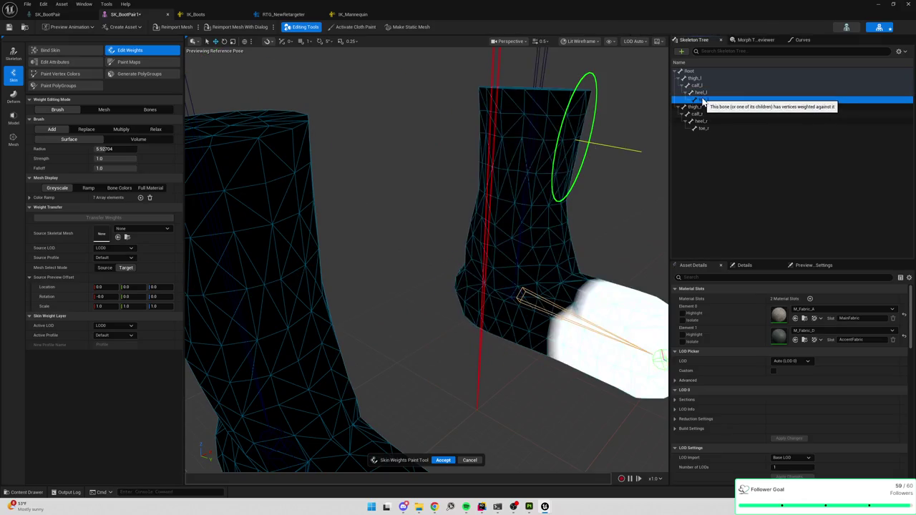
key(f)
mouse_move(523, 282)
mouse_down()
mouse_move(430, 317)
mouse_move(411, 343)
mouse_up()
scroll(501, 327, down, 5)
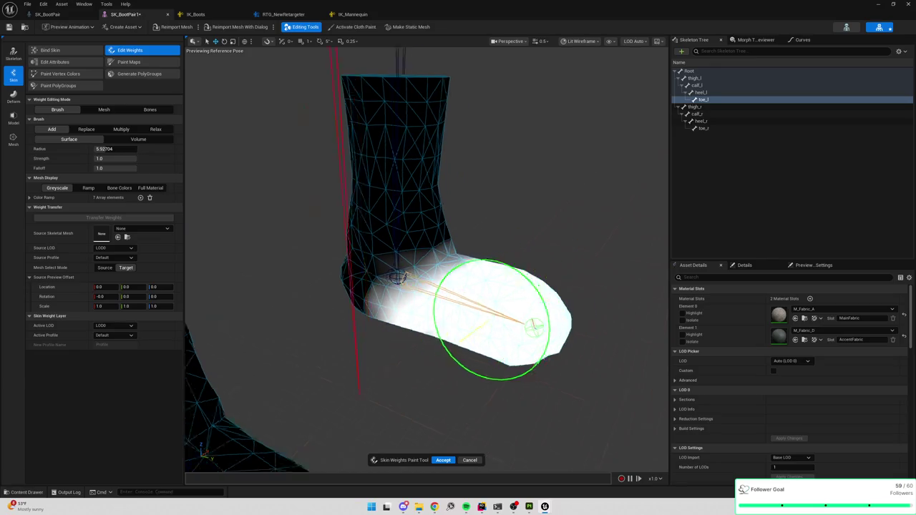
drag(544, 315, 503, 314)
mouse_move(432, 261)
mouse_down()
mouse_move(436, 250)
mouse_move(447, 273)
mouse_up()
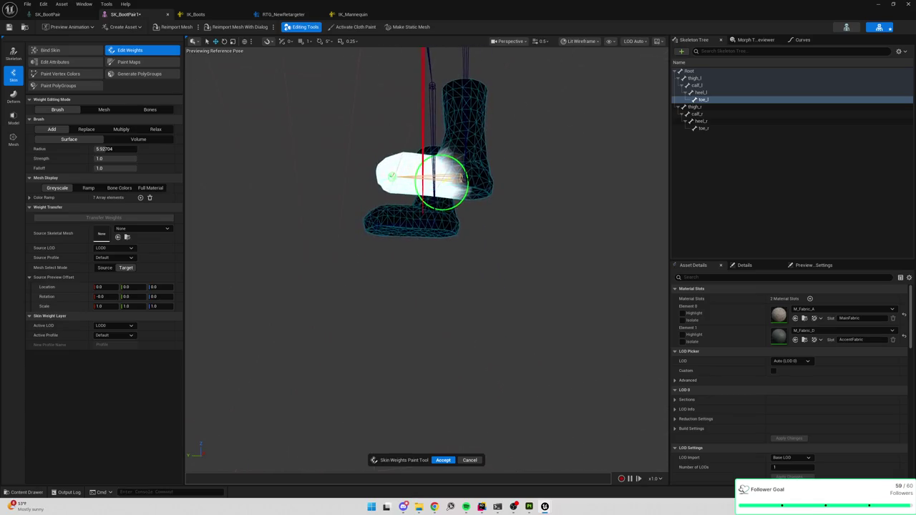
click(704, 101)
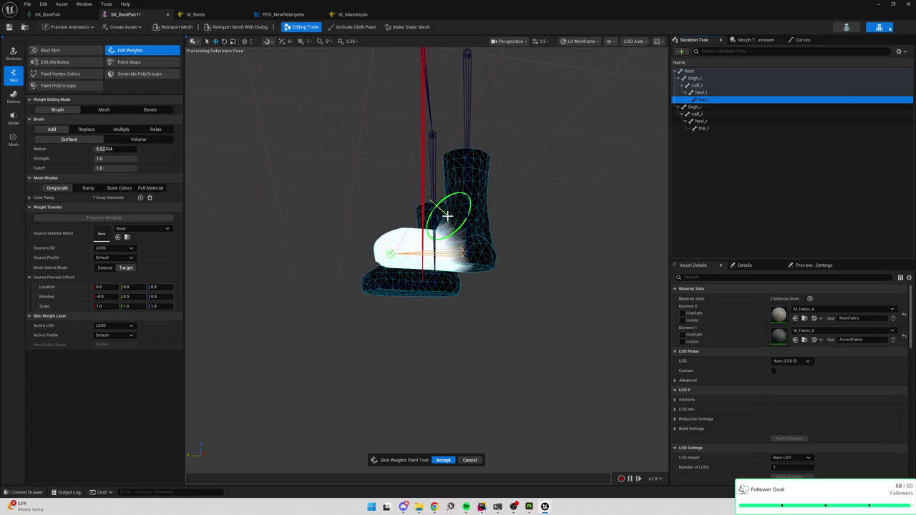
click(703, 106)
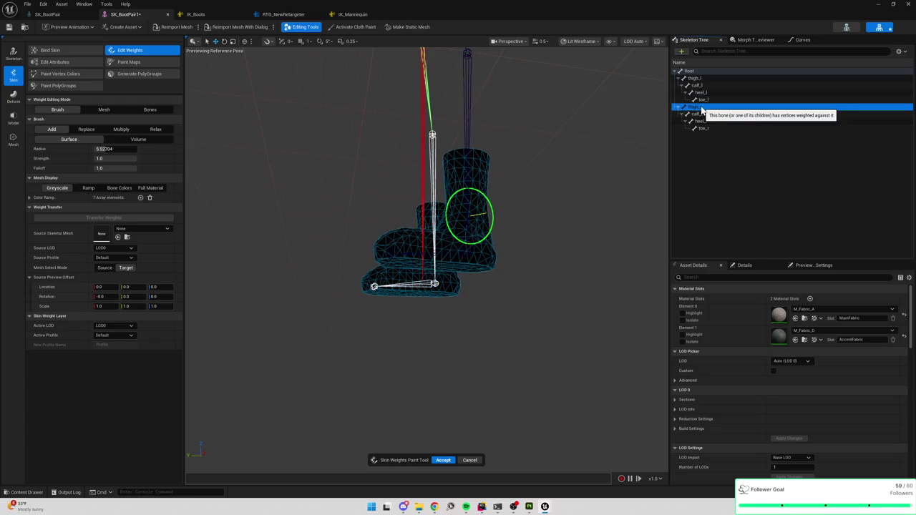
click(705, 101)
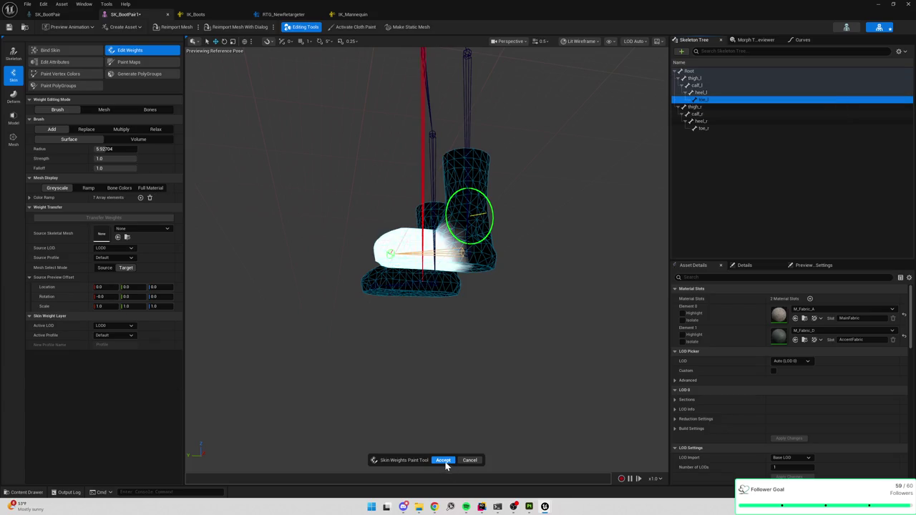
click(100, 110)
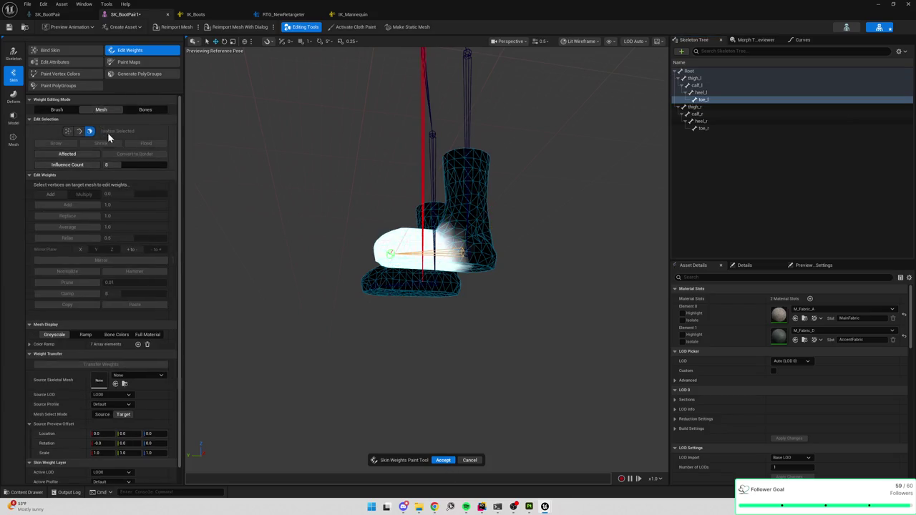
Select the left leg bones and foot vertices, then mirror the foot weights to the other side.
scroll(125, 194, down, 1)
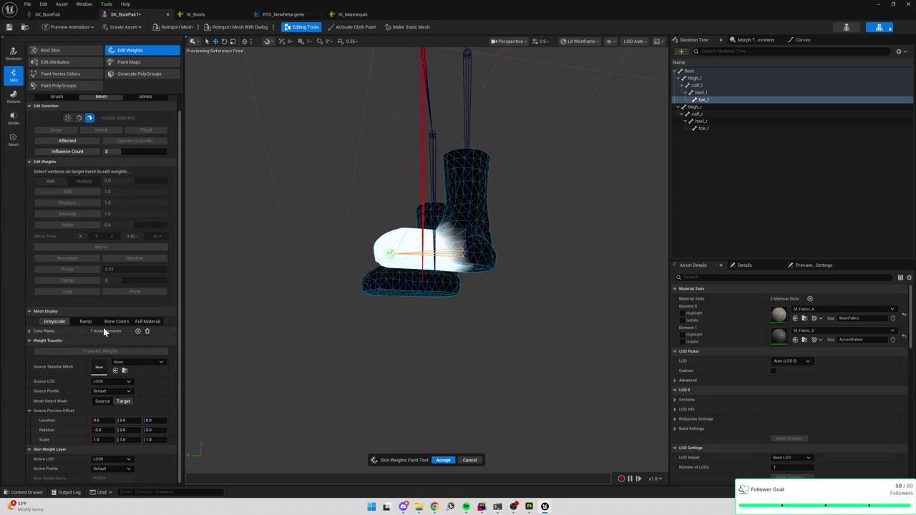
scroll(103, 329, up, 1)
mouse_move(241, 212)
mouse_down()
mouse_move(264, 172)
mouse_move(301, 215)
mouse_up()
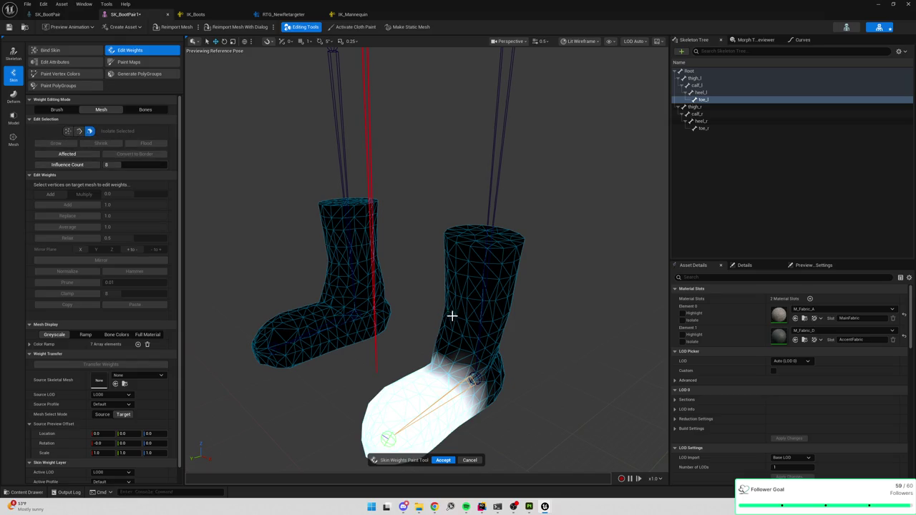
click(136, 110)
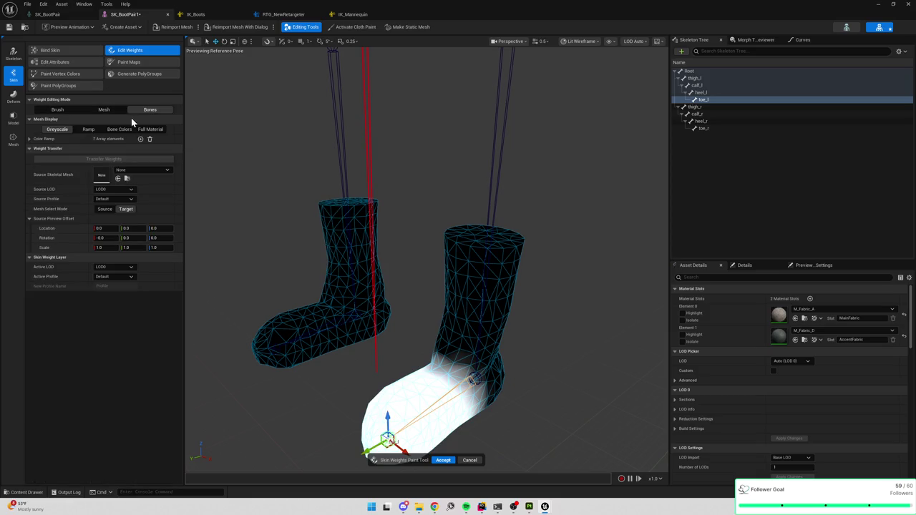
click(110, 109)
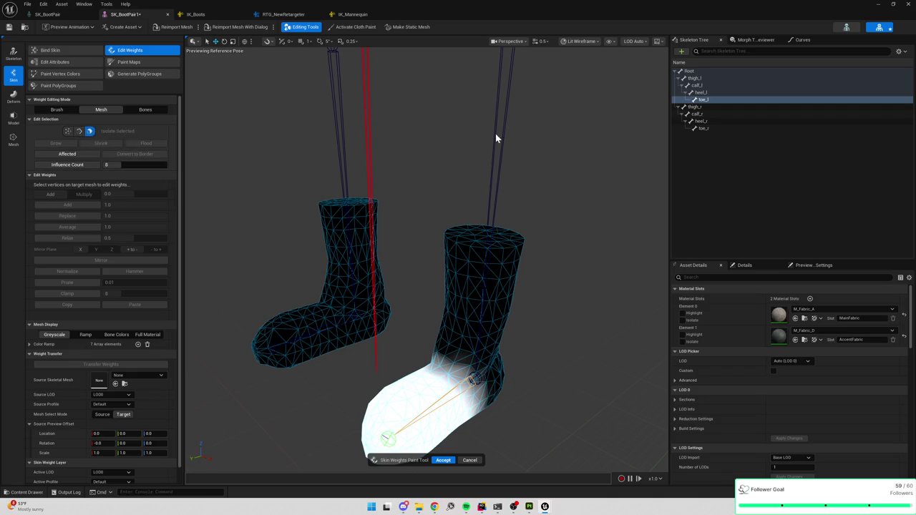
click(708, 93)
click(706, 100)
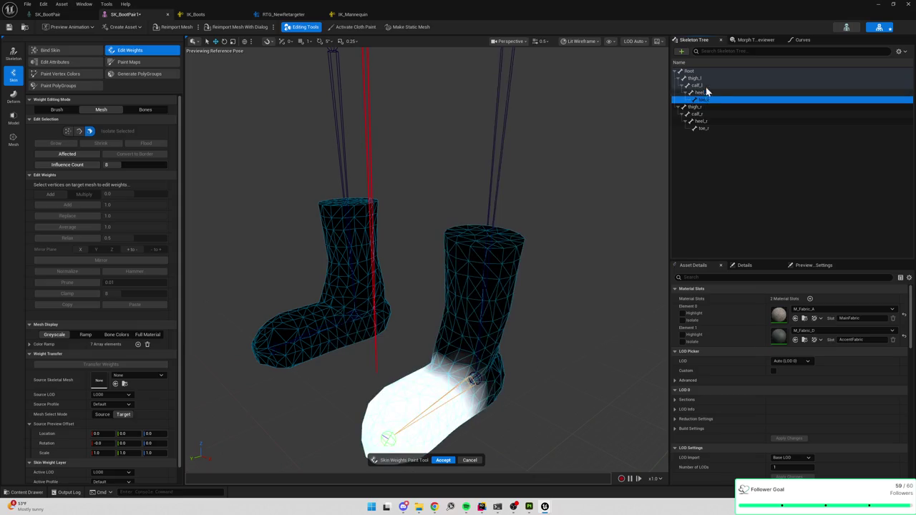
shift+click(708, 79)
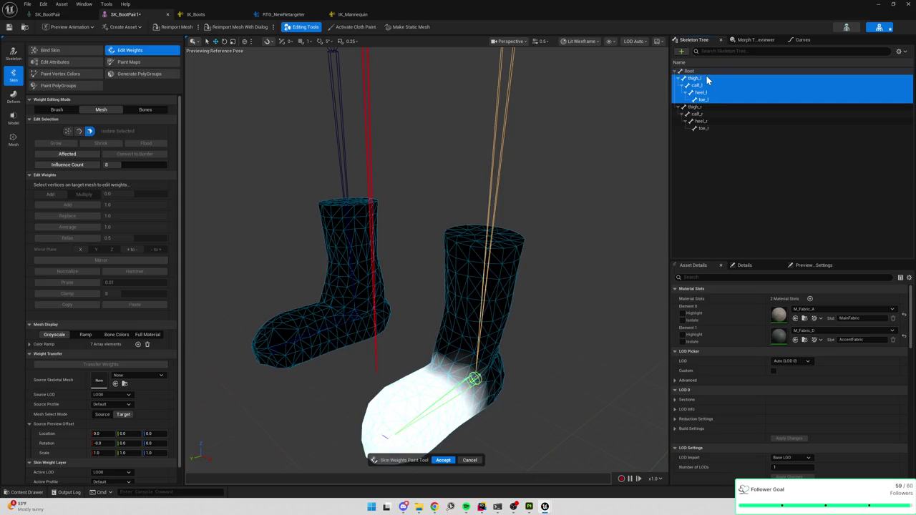
click(437, 393)
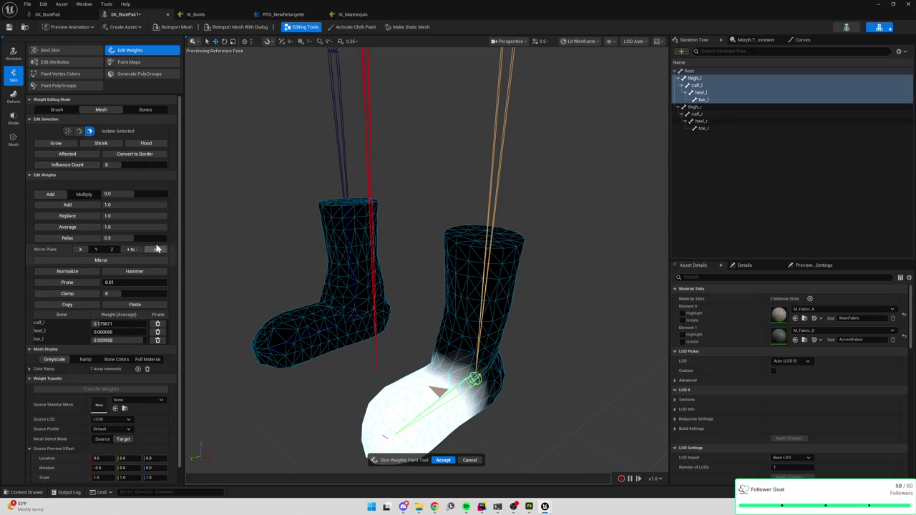
click(102, 266)
Compare toe_l and toe_r weights, reselect thigh_l through toe_l, and flood the selection over the boot.
click(703, 100)
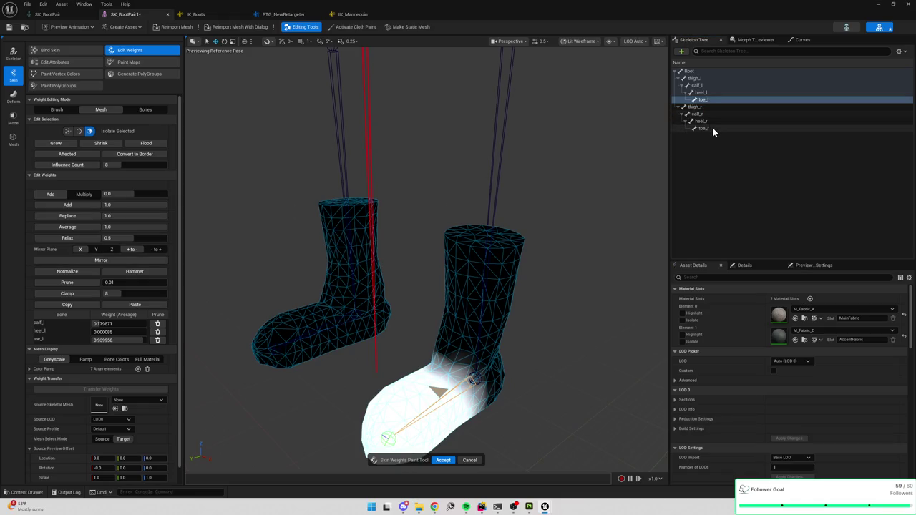
click(712, 128)
drag(440, 179, 555, 125)
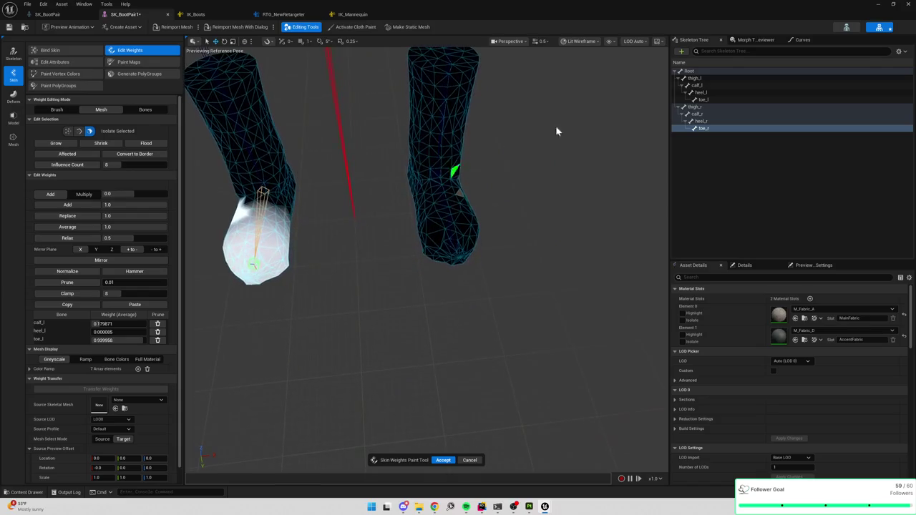
shift+click(705, 108)
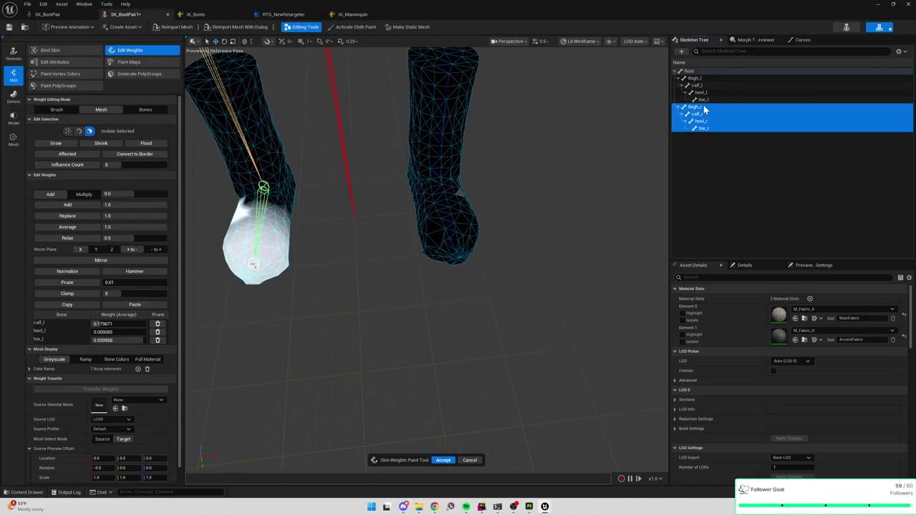
click(704, 100)
shift+click(704, 78)
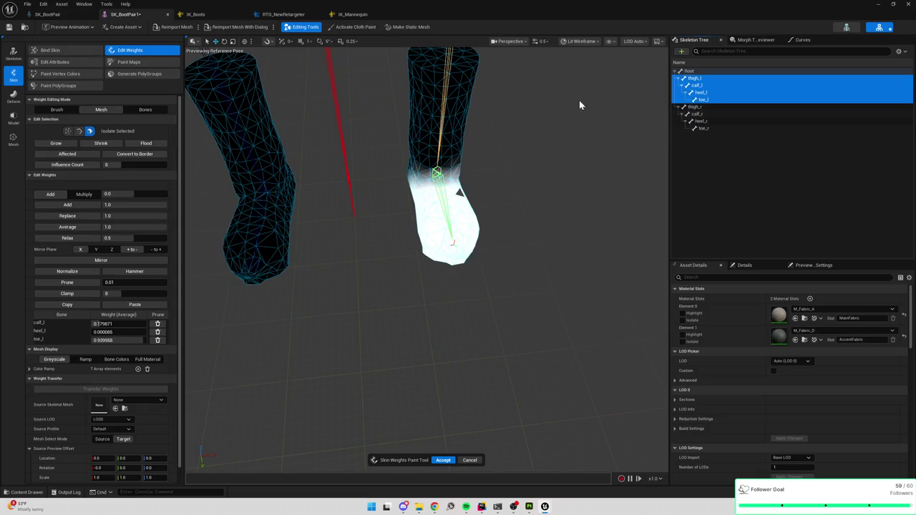
click(157, 144)
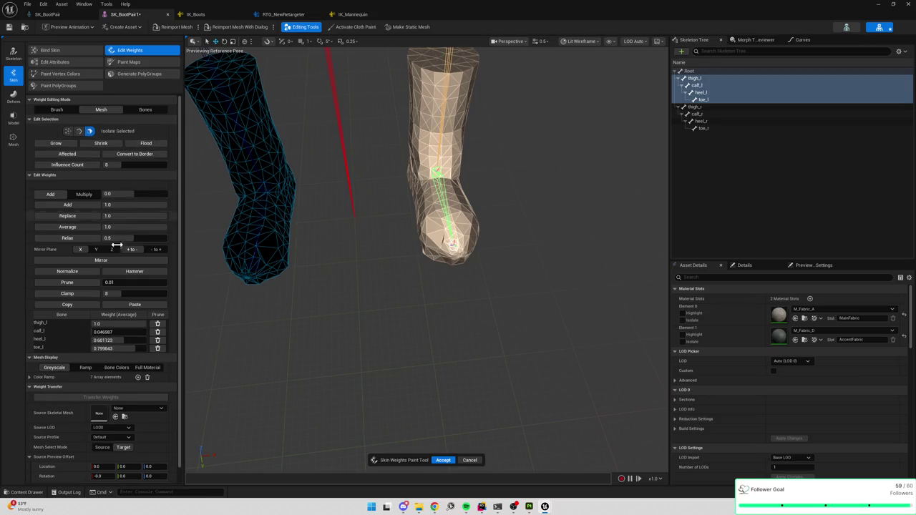
Inspect the toe_l, toe_r and heel_l weights on the flooded left boot.
click(714, 130)
click(698, 99)
click(703, 128)
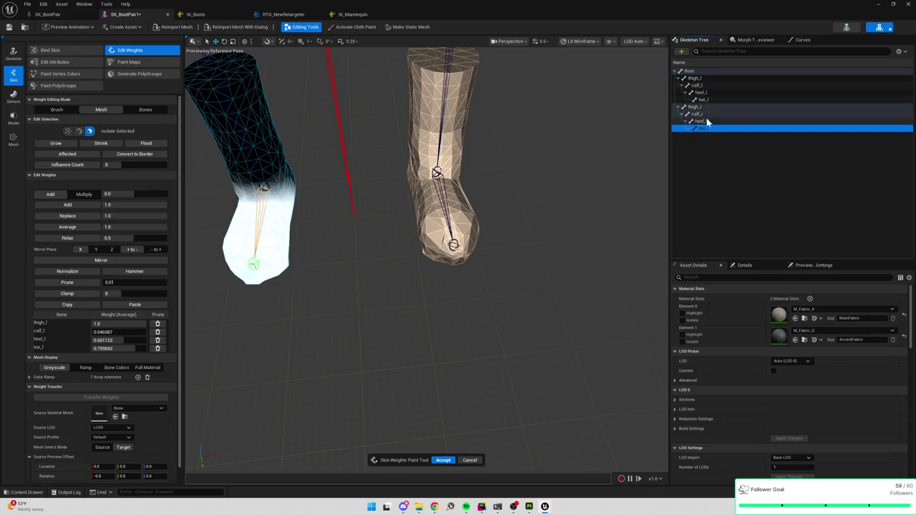
click(706, 99)
click(700, 92)
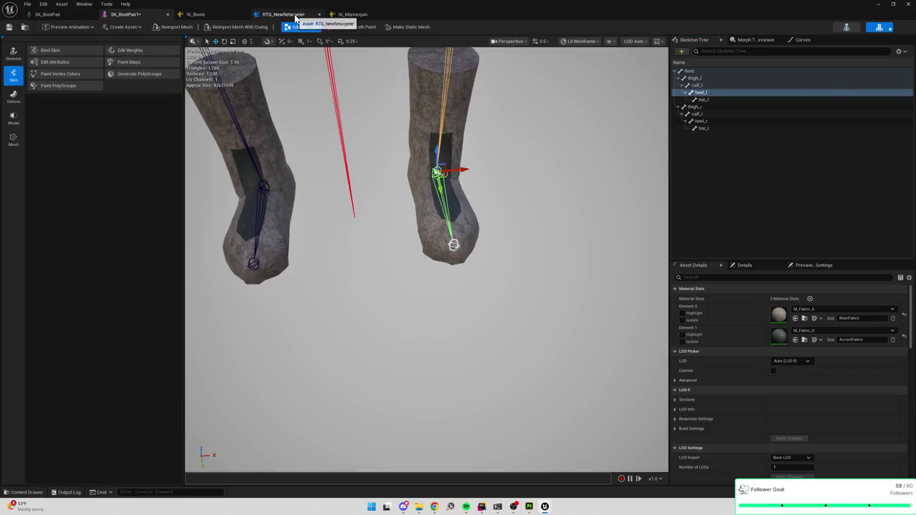
click(293, 14)
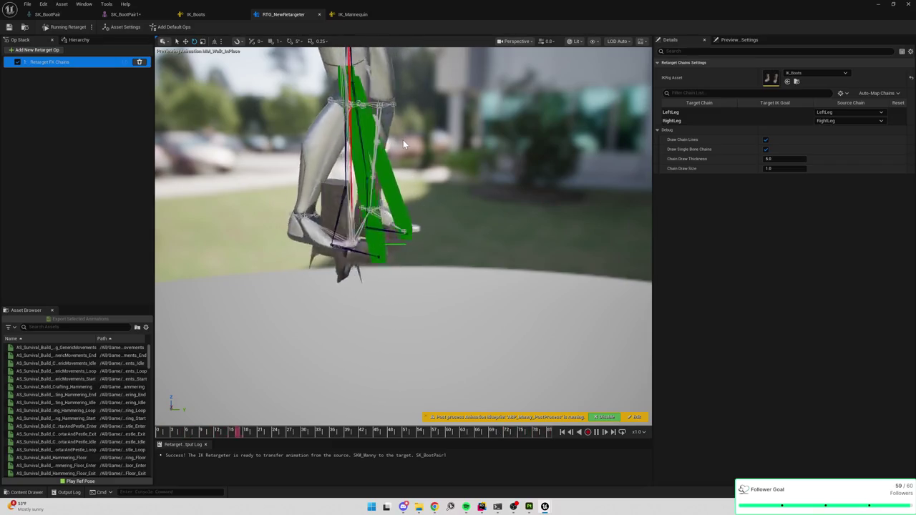
Switch between the SK_BootPair1, SK_BootPair, IK_Boots and RTG_NewRetargeter tabs to check the walk animation.
click(126, 14)
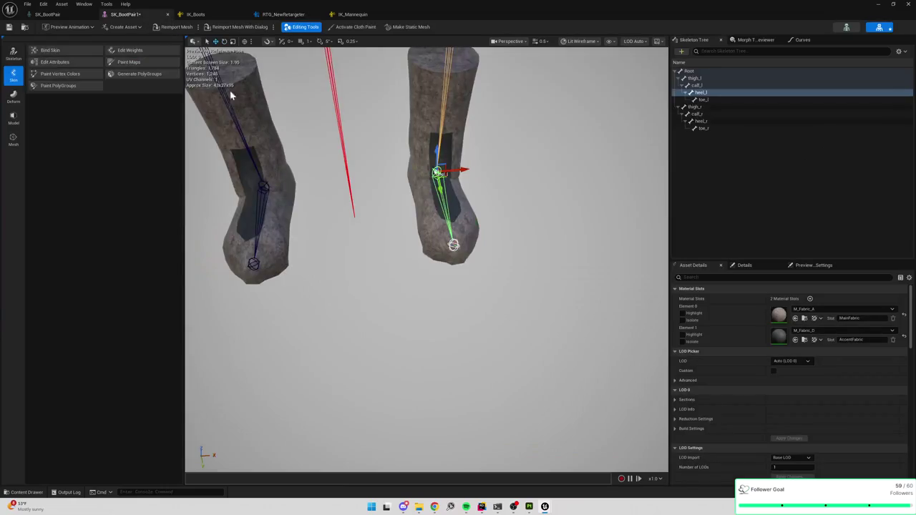
drag(360, 169, 360, 208)
click(56, 15)
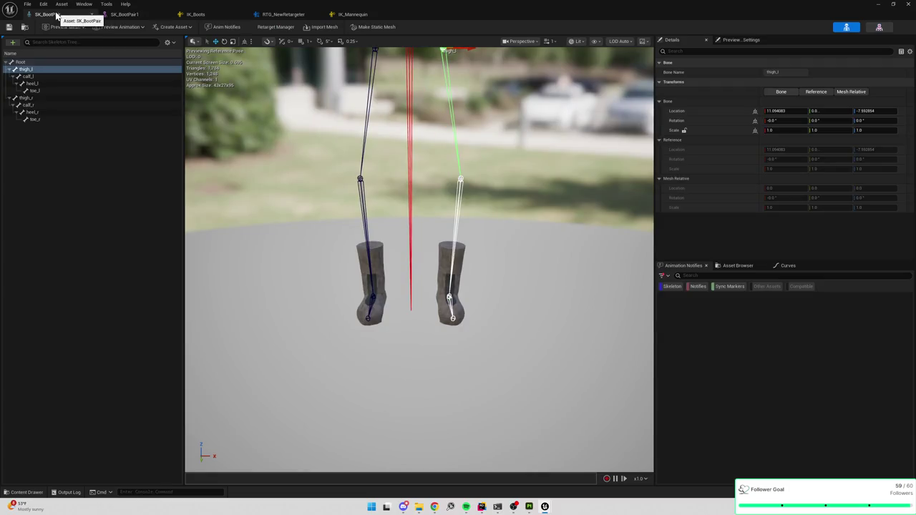
click(200, 15)
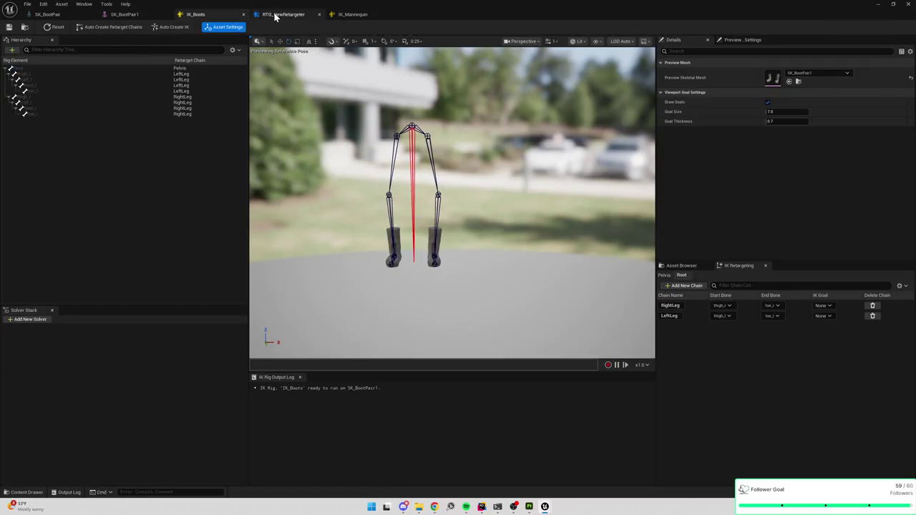
click(274, 15)
click(127, 17)
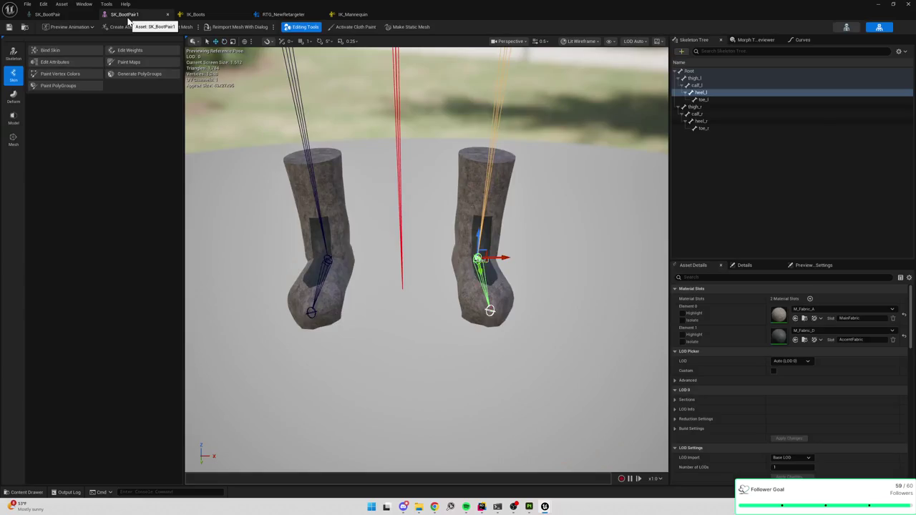
click(271, 17)
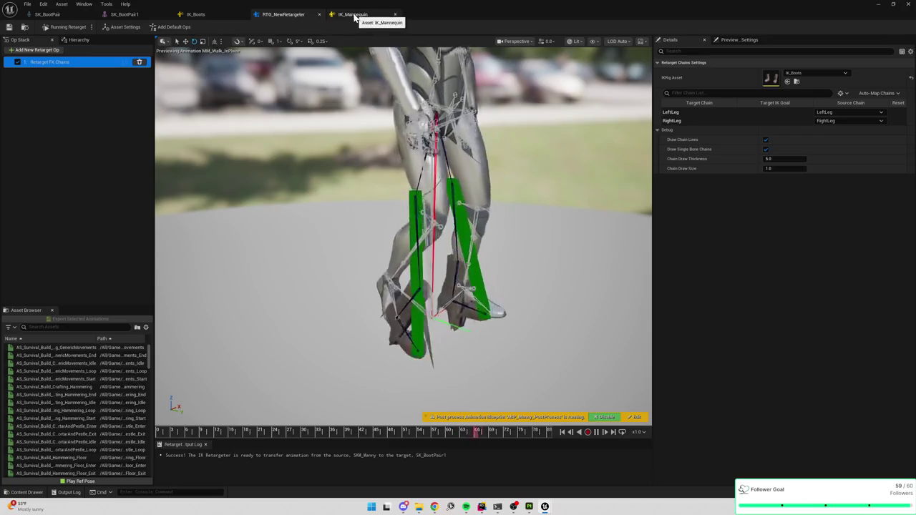
Cycle through the skeleton, IK_Boots and retargeter tabs again, ending on SK_BootPair1.
click(140, 15)
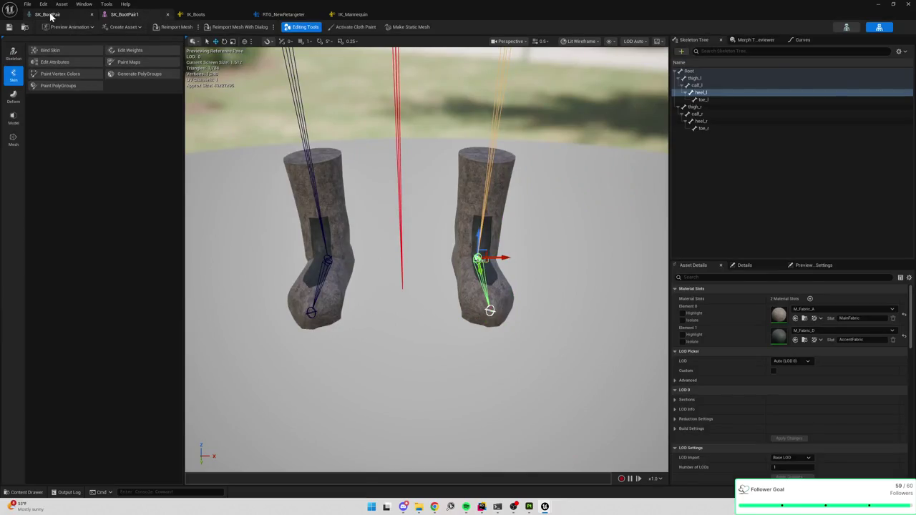
click(49, 14)
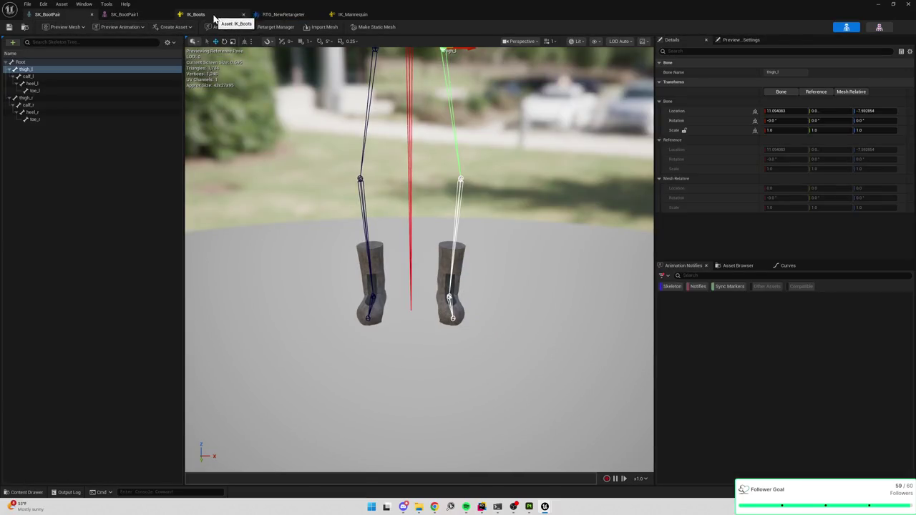
click(213, 16)
click(136, 16)
click(259, 16)
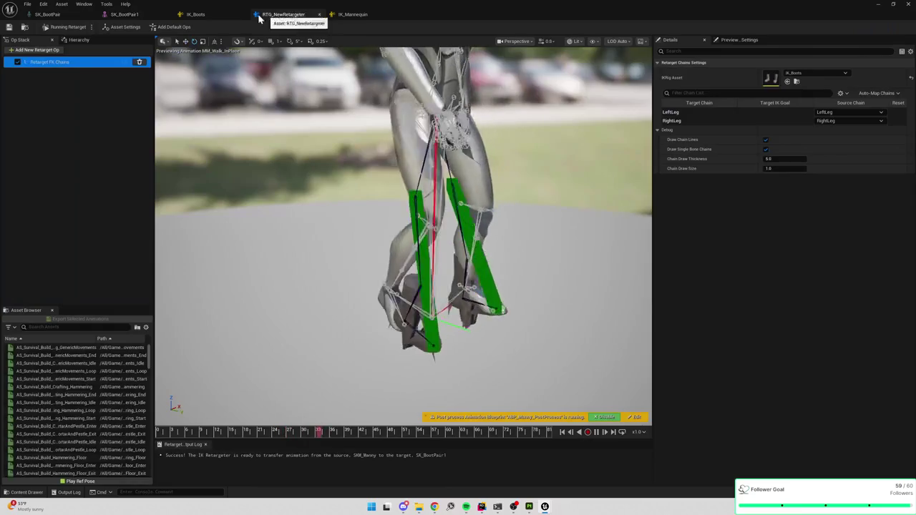
click(204, 16)
click(126, 14)
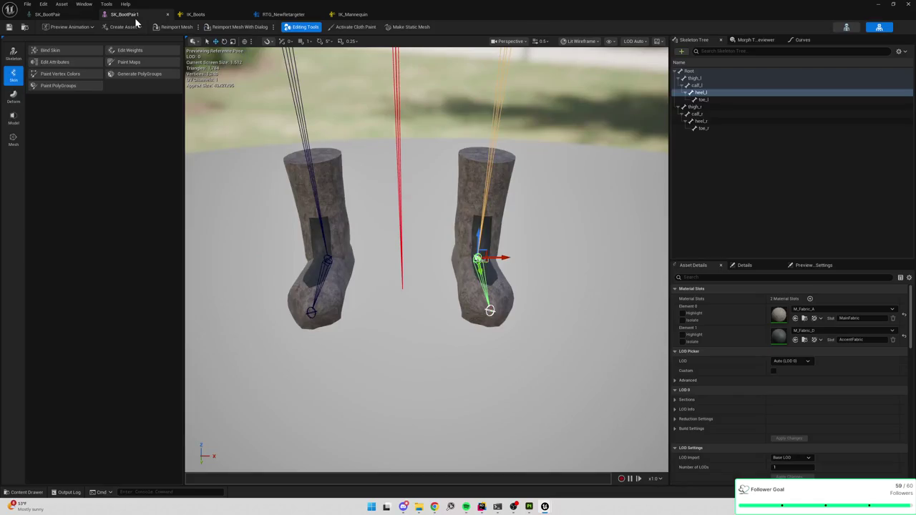
click(146, 54)
Select the thigh_l to toe_l chain, set Weight Editing Mode to Brush, and search source meshes for 'mann'.
click(701, 100)
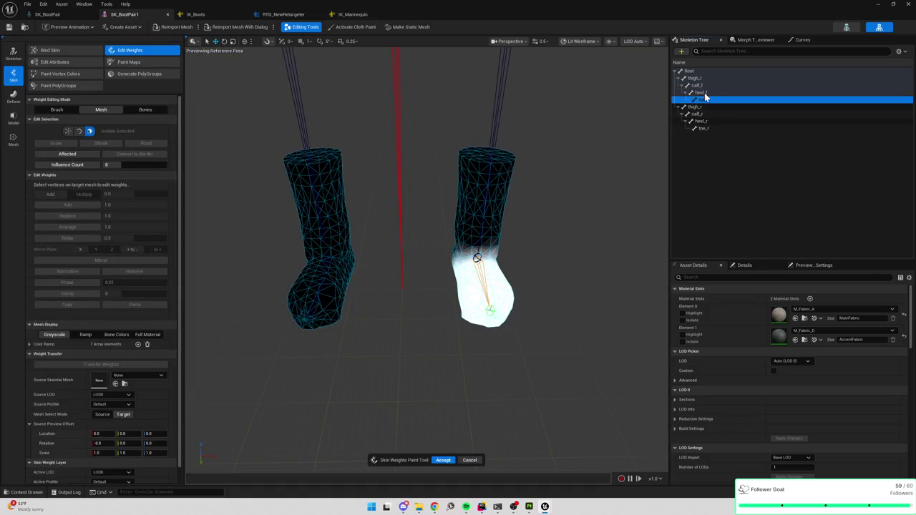
shift+click(701, 73)
click(704, 79)
click(701, 100)
shift+click(702, 78)
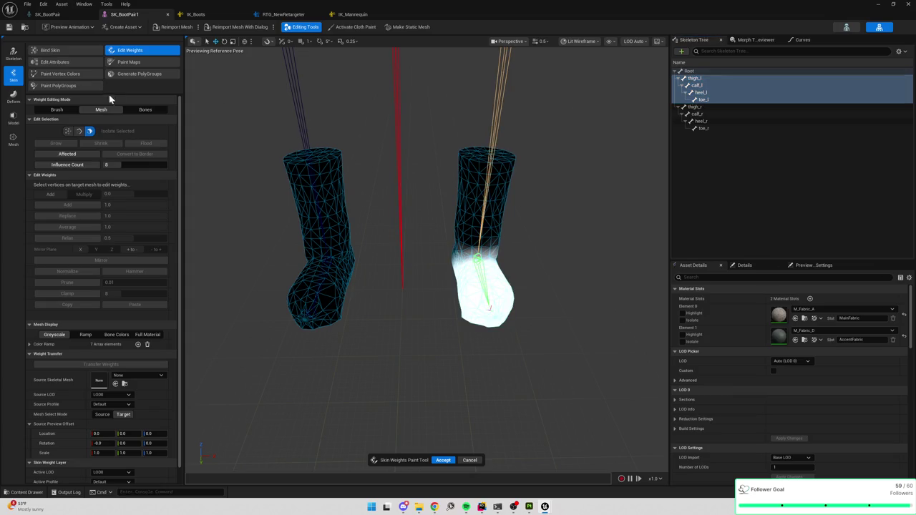
click(61, 111)
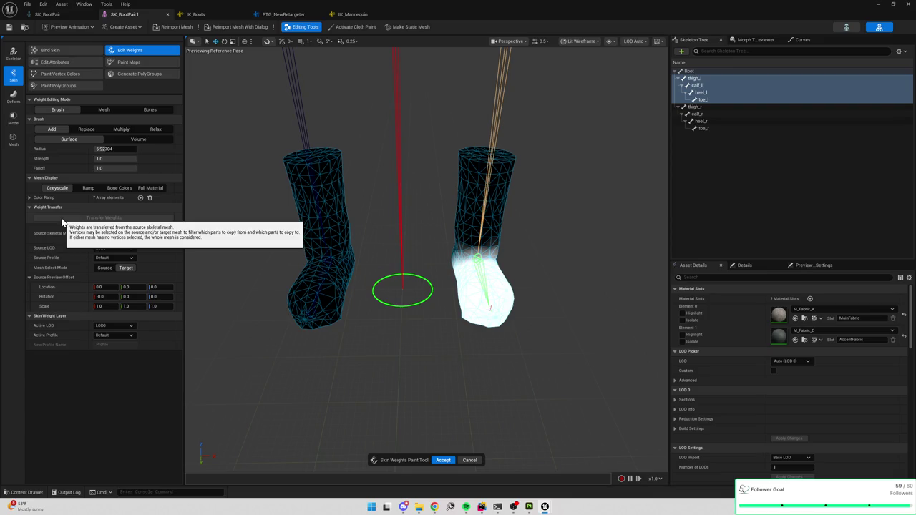
click(124, 230)
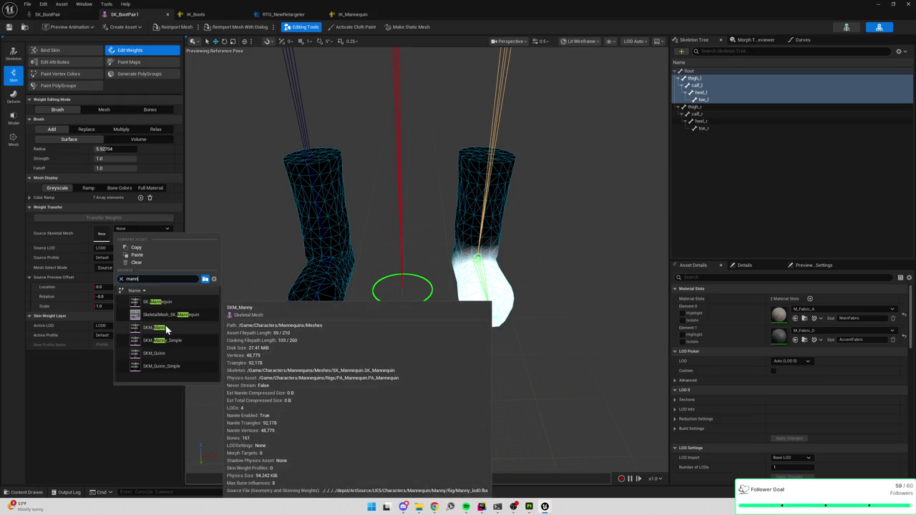
Use SKM_Manny as source, set its preview offset location X to 0, and transfer its weights.
click(165, 328)
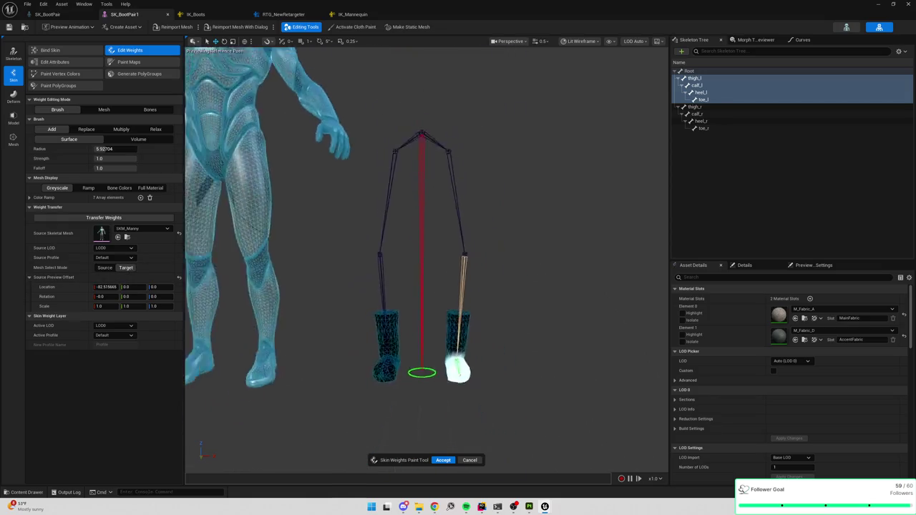
drag(104, 287, 158, 287)
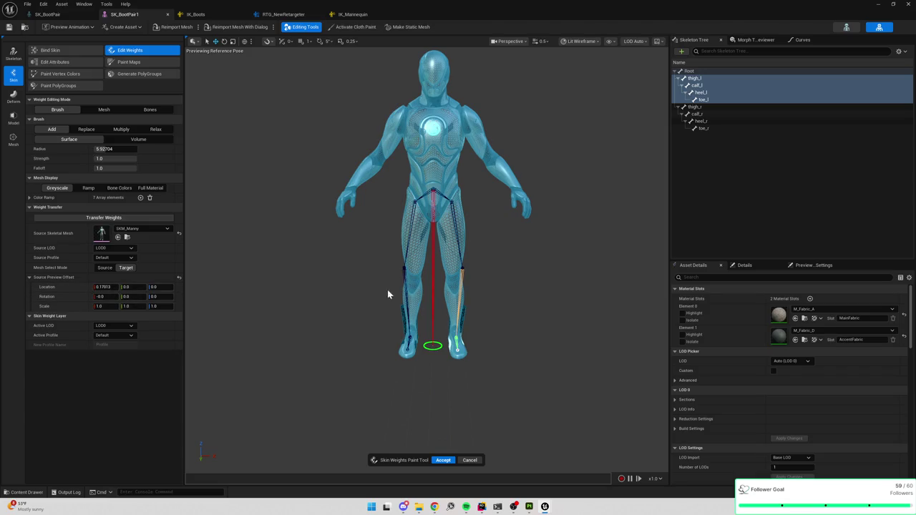
scroll(388, 294, up, 10)
drag(412, 305, 412, 305)
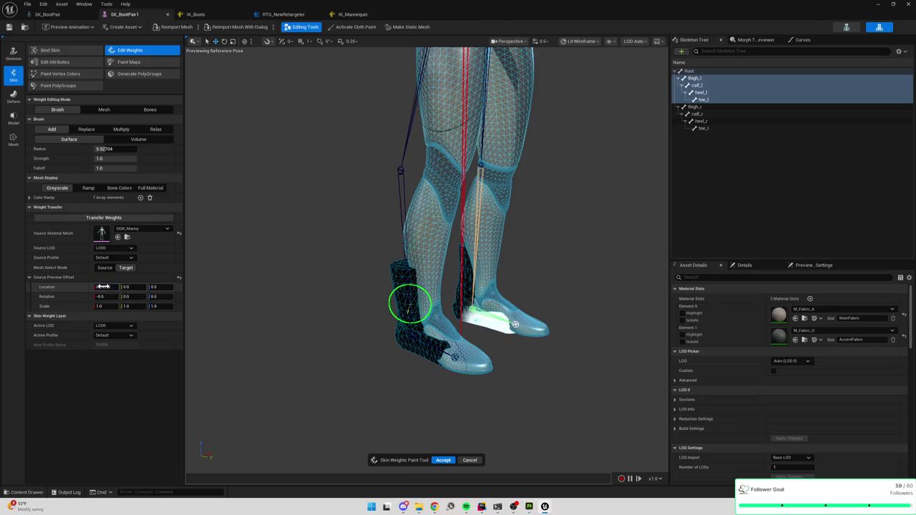
text(0)
key(Return)
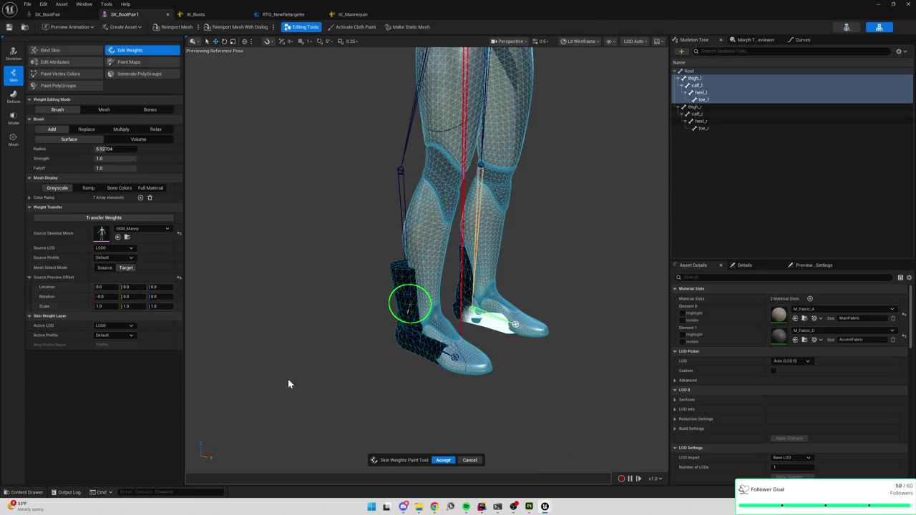
click(125, 219)
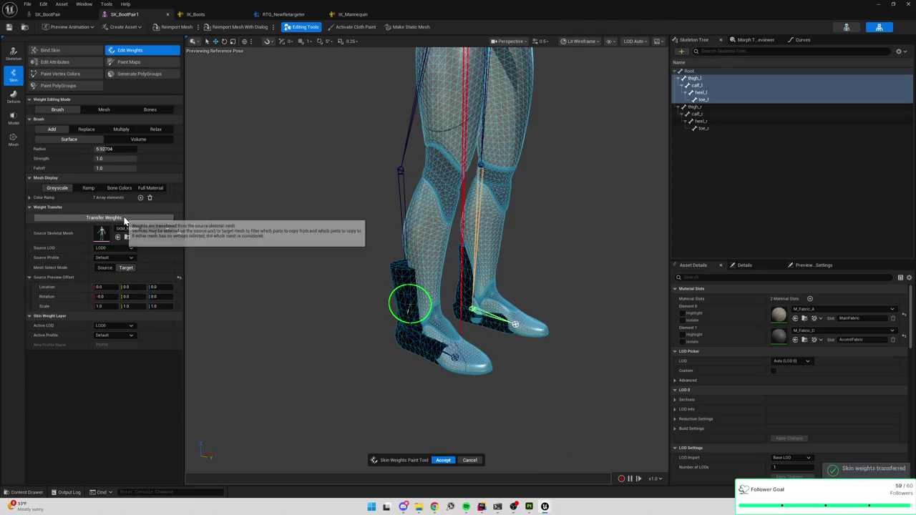
Select thigh_l through toe_l, switch vertex picking to the source mesh, and transfer the Manny weights again.
click(712, 101)
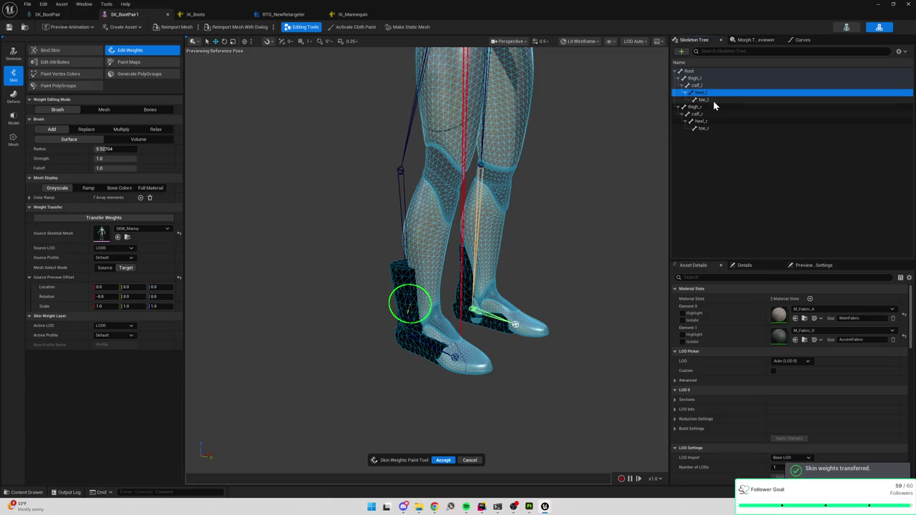
shift+click(708, 79)
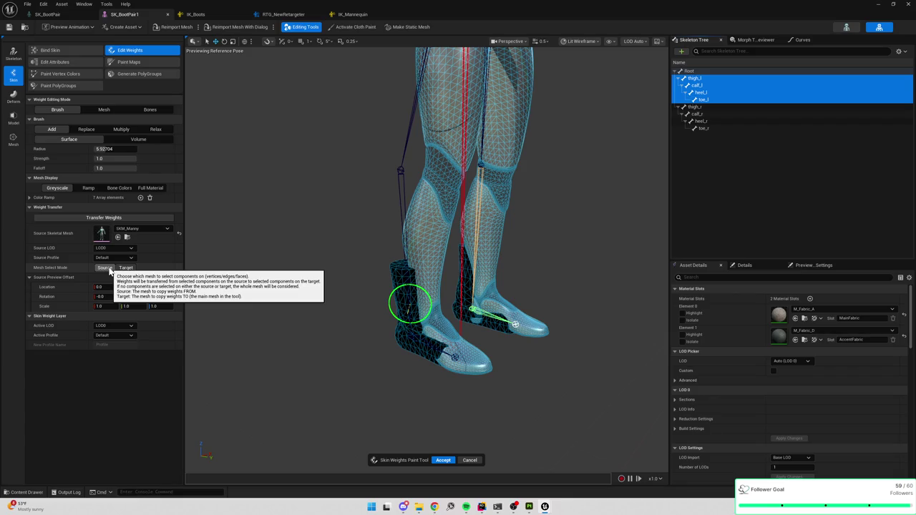
click(106, 268)
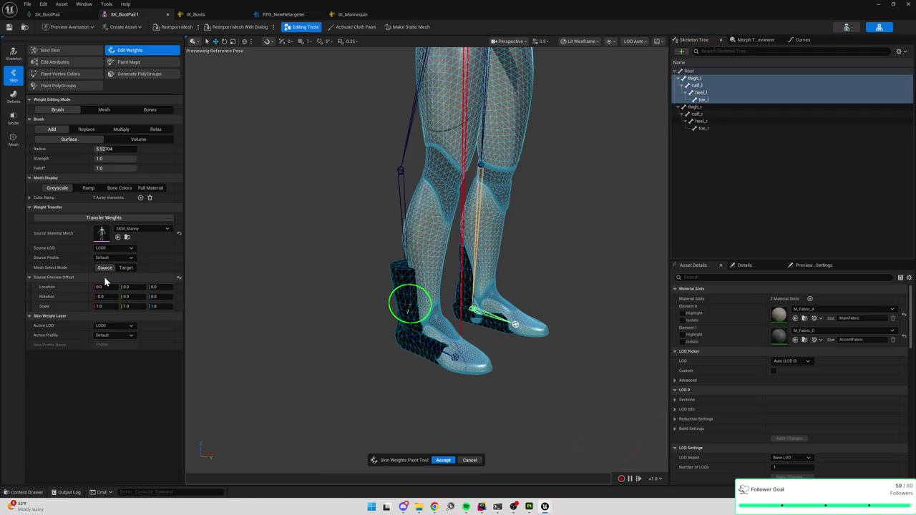
click(136, 218)
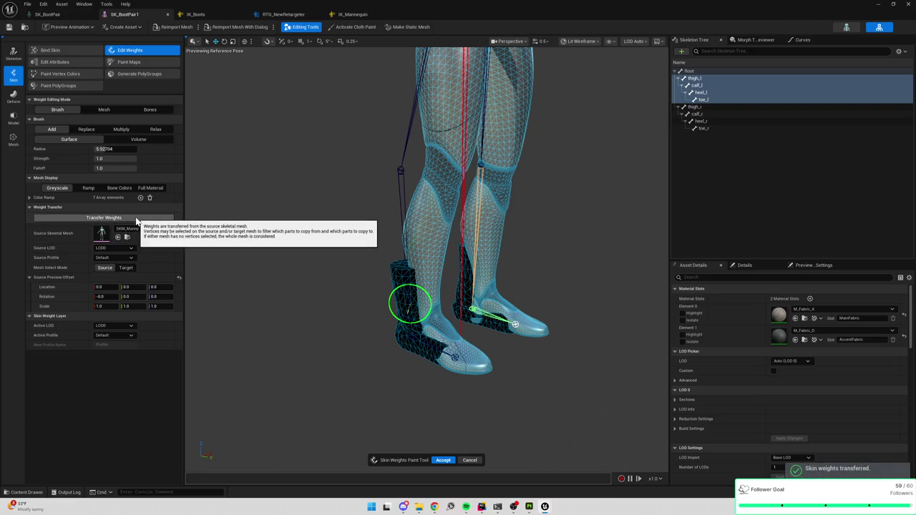
Back in SK_BootPair1, inspect heel_l, calf_l and toe_l, reselect the left leg chain, and set Mesh mode.
click(284, 15)
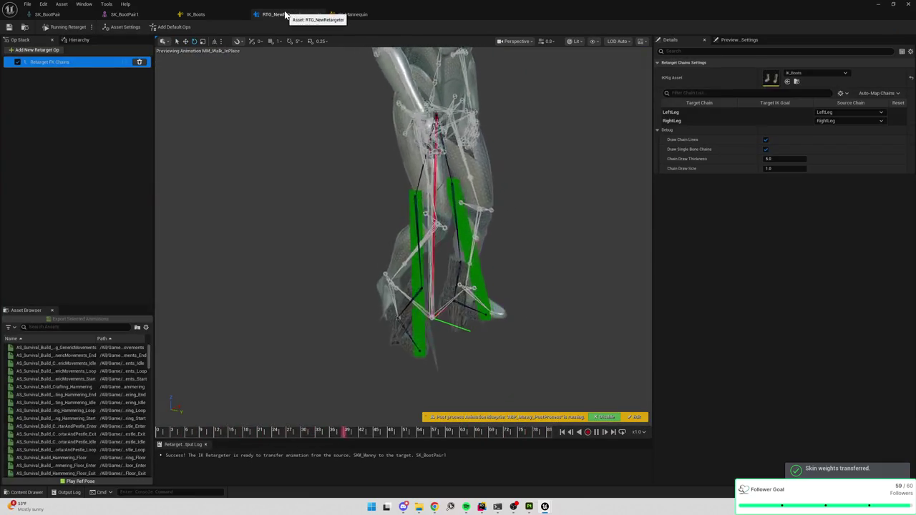
click(122, 15)
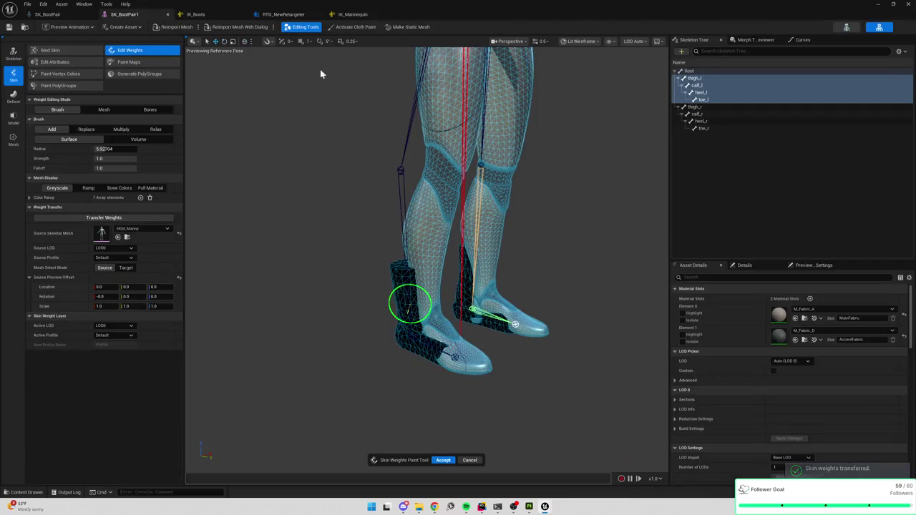
click(707, 102)
click(708, 93)
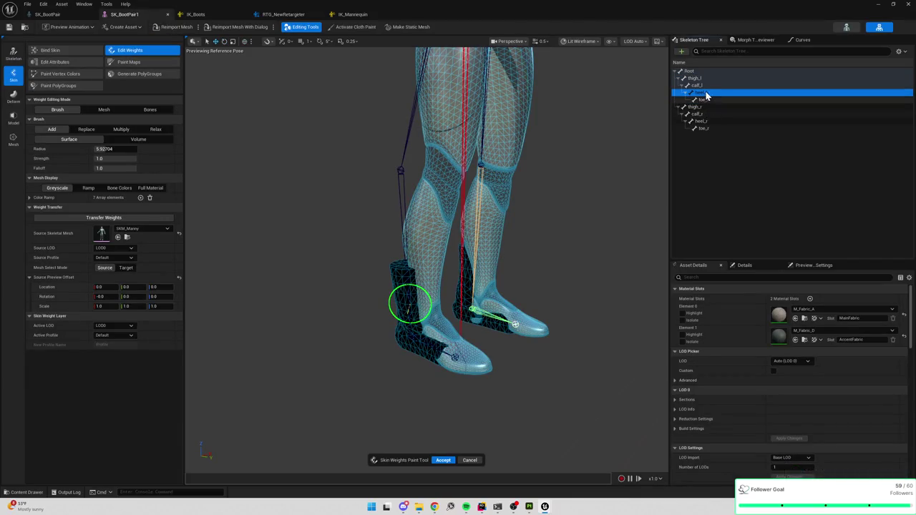
click(704, 86)
click(703, 92)
click(704, 98)
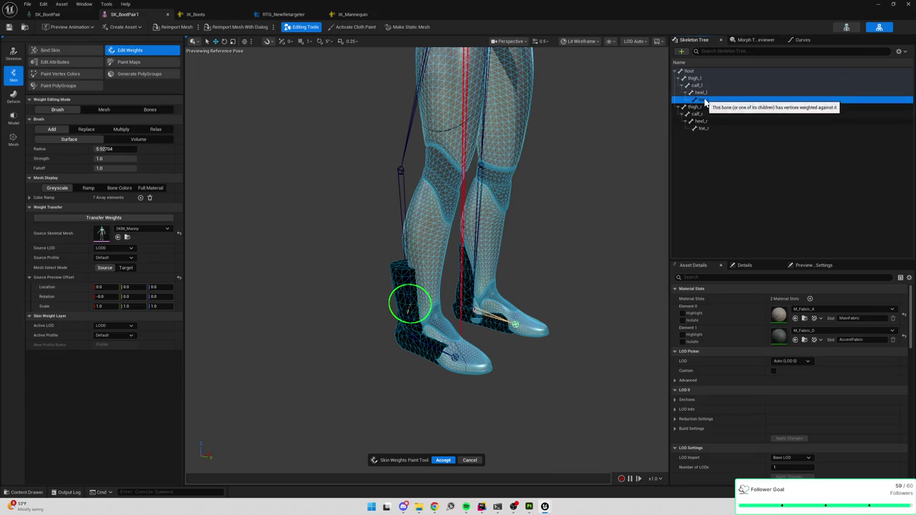
shift+click(704, 78)
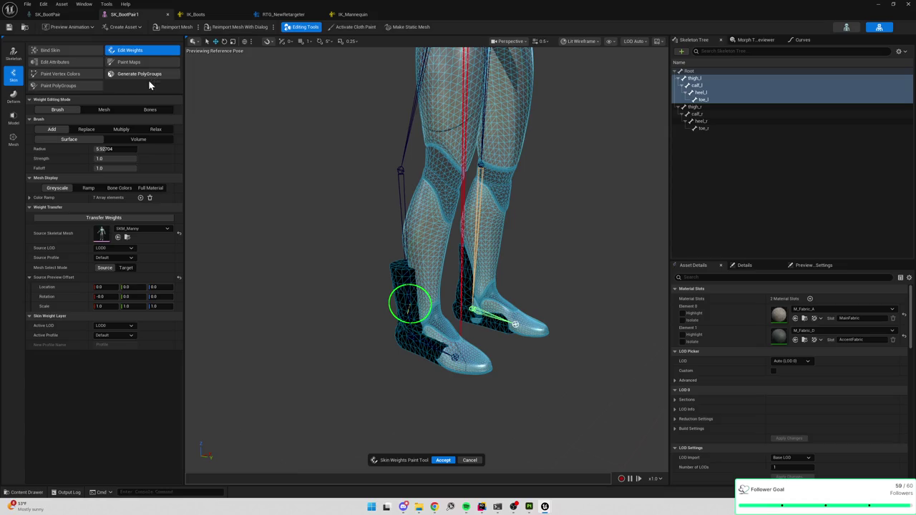
click(111, 111)
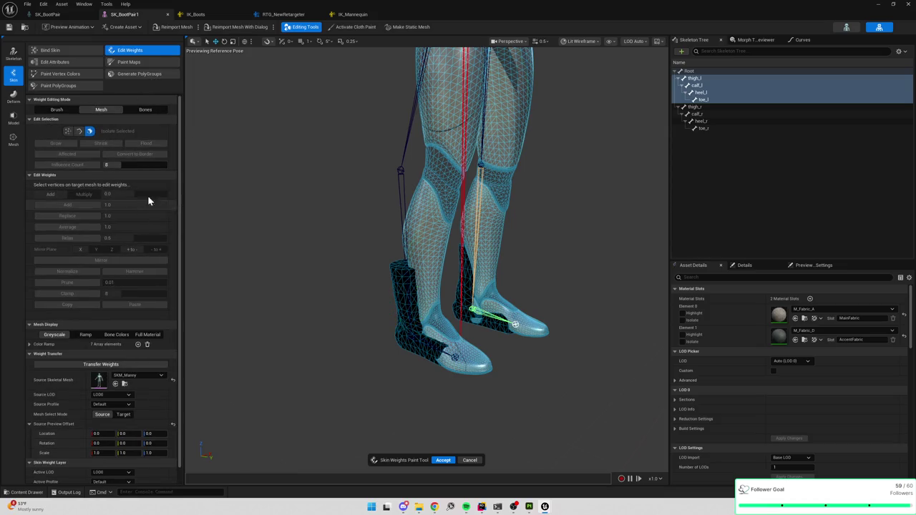
Reselect the thigh_l to toe_l chain, choose vertex picking, and set Mesh Select Mode to Target.
click(146, 111)
click(102, 110)
click(705, 101)
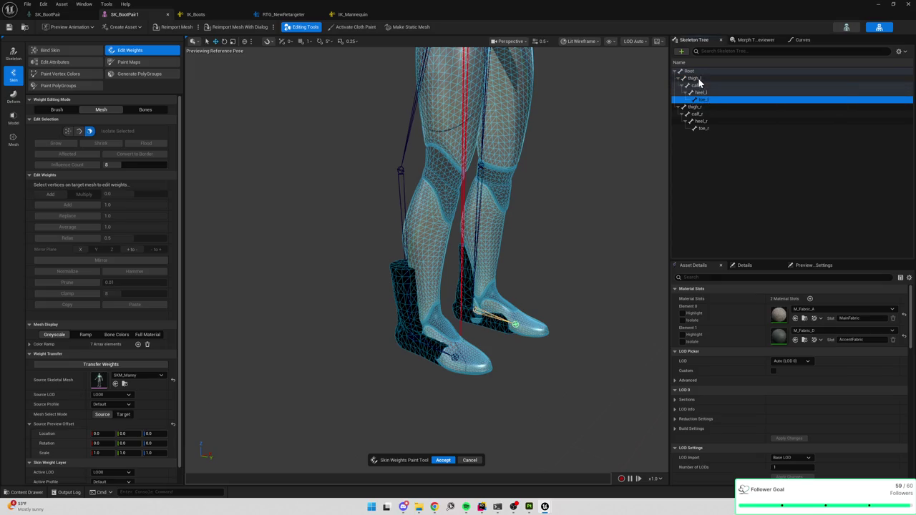
shift+click(698, 79)
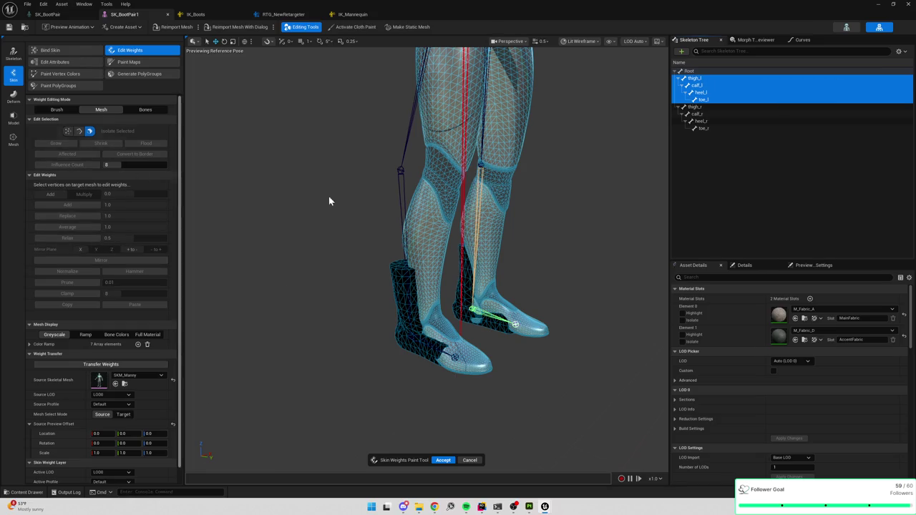
click(139, 205)
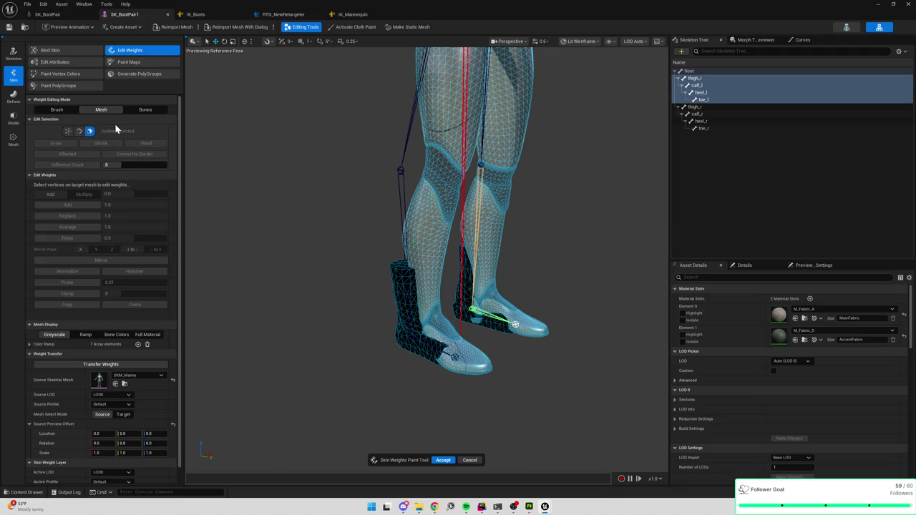
click(68, 131)
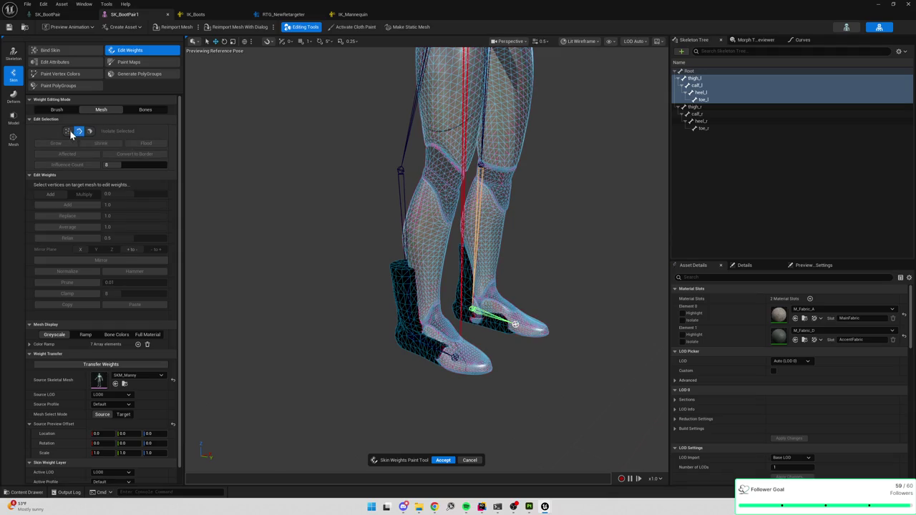
click(79, 131)
click(72, 131)
scroll(75, 204, down, 1)
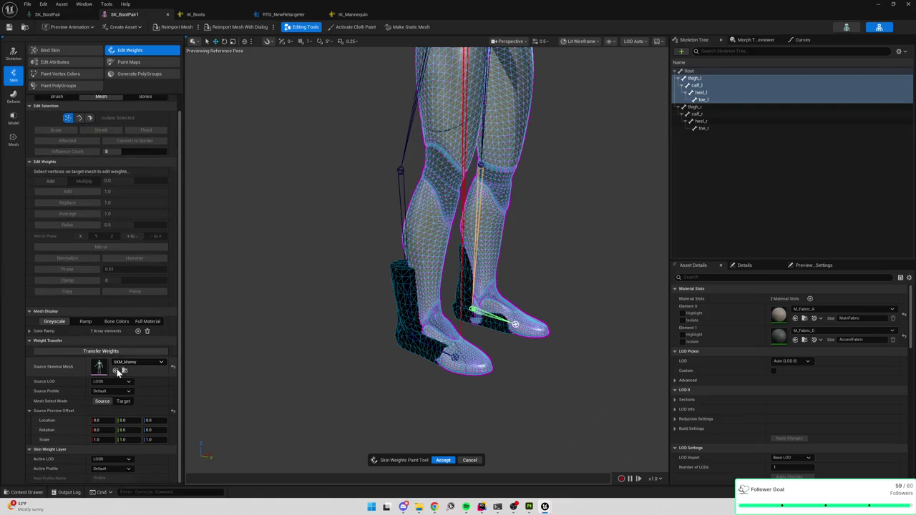
click(118, 401)
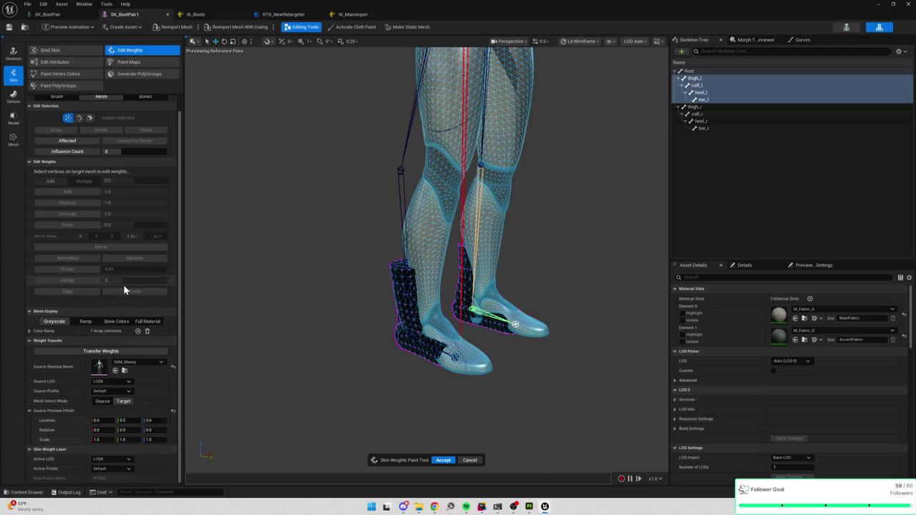
scroll(121, 272, up, 1)
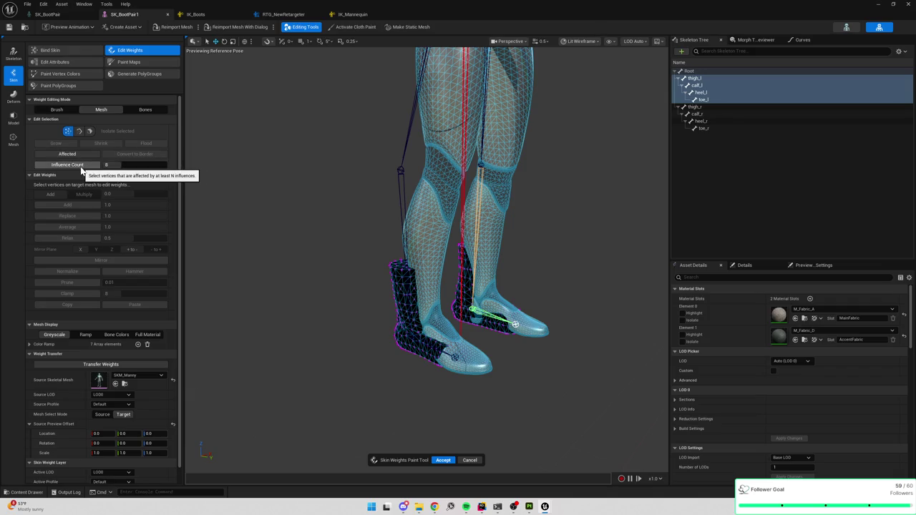
Pick a boot vertex, flood it over the whole boot, transfer SKM_Manny's weights, and set Mesh Select Mode to Source.
click(469, 289)
click(146, 144)
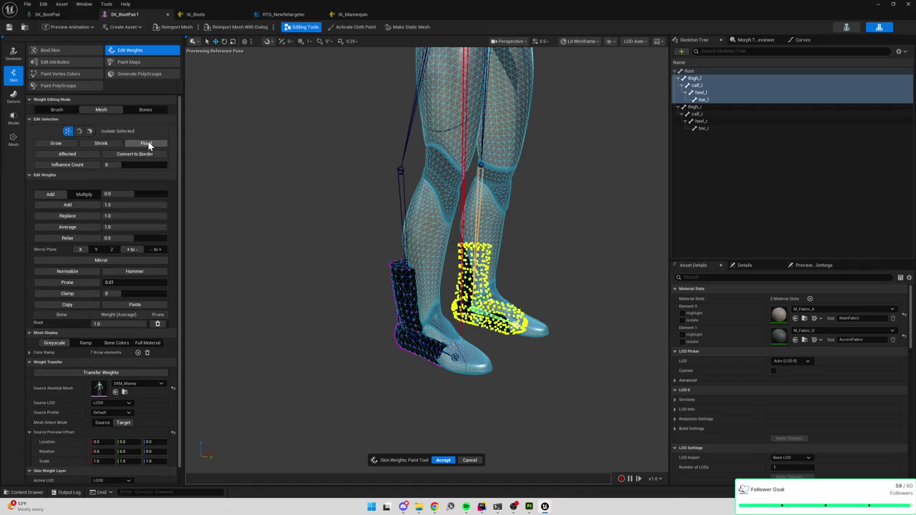
click(89, 131)
click(67, 131)
scroll(143, 306, down, 1)
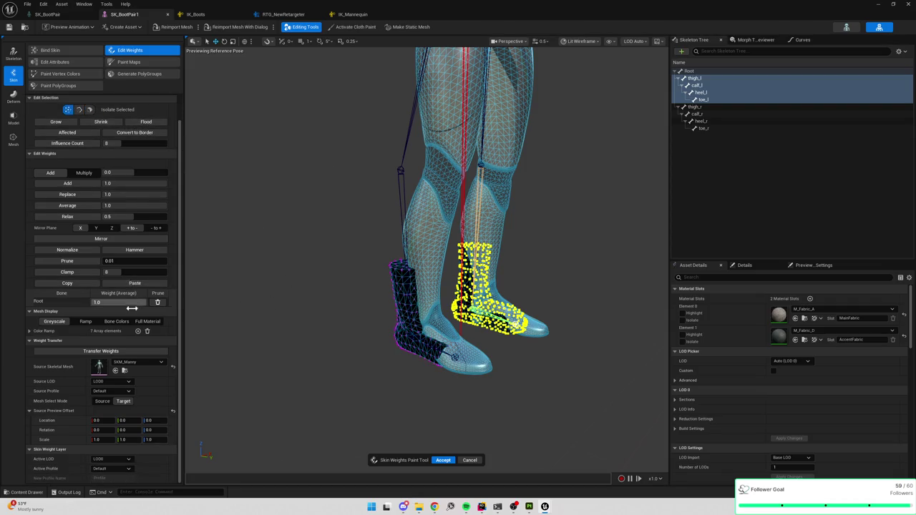
click(122, 351)
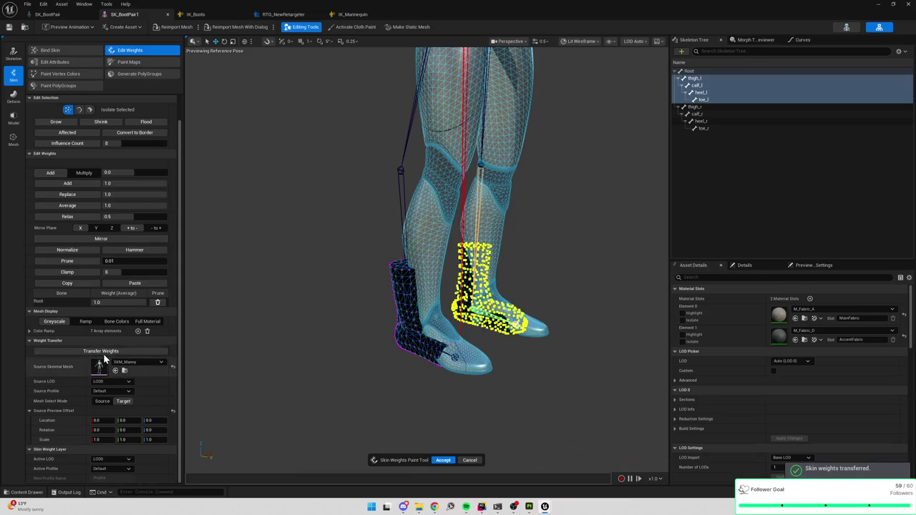
click(102, 402)
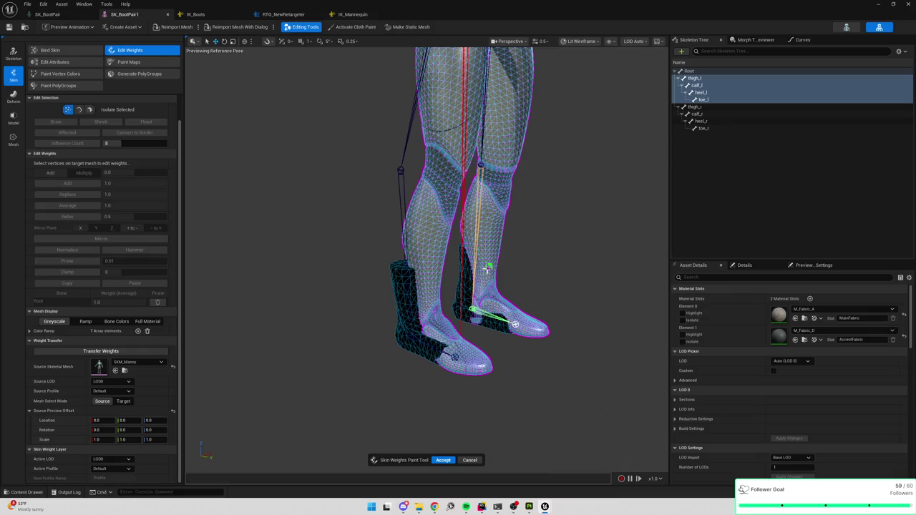
Select only SKM_Manny's right leg vertices as the source and transfer the weights.
mouse_move(456, 240)
mouse_down()
mouse_move(588, 369)
mouse_move(593, 297)
mouse_move(619, 297)
mouse_move(572, 319)
mouse_move(580, 340)
mouse_up()
click(569, 305)
mouse_move(400, 200)
mouse_down()
mouse_move(491, 395)
mouse_move(530, 445)
mouse_up()
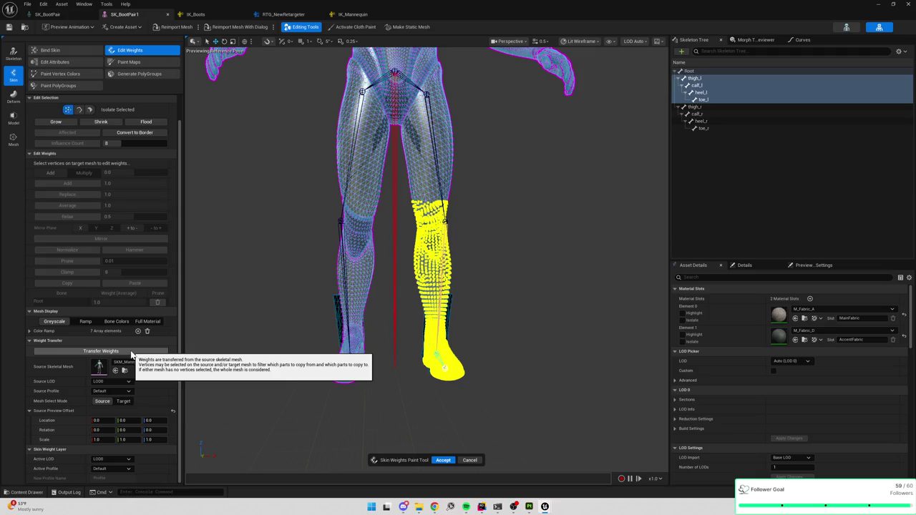
click(131, 353)
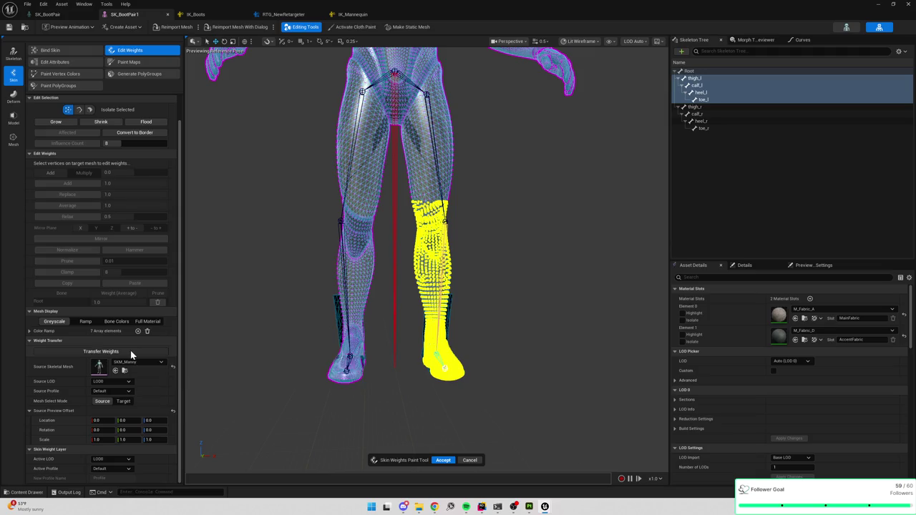
Inspect the toe_l and heel_l weights up close, then clear the right boot's vertex selection.
click(712, 101)
click(715, 93)
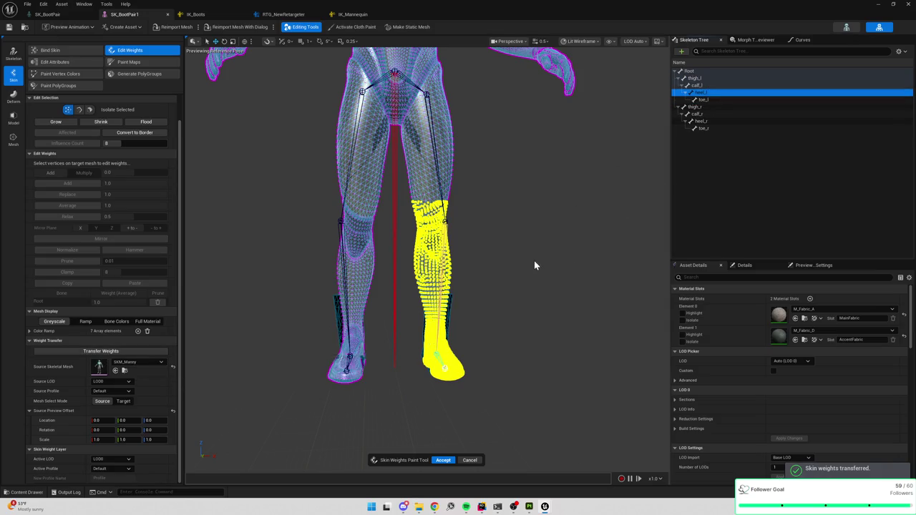
scroll(536, 264, down, 5)
drag(391, 282, 391, 282)
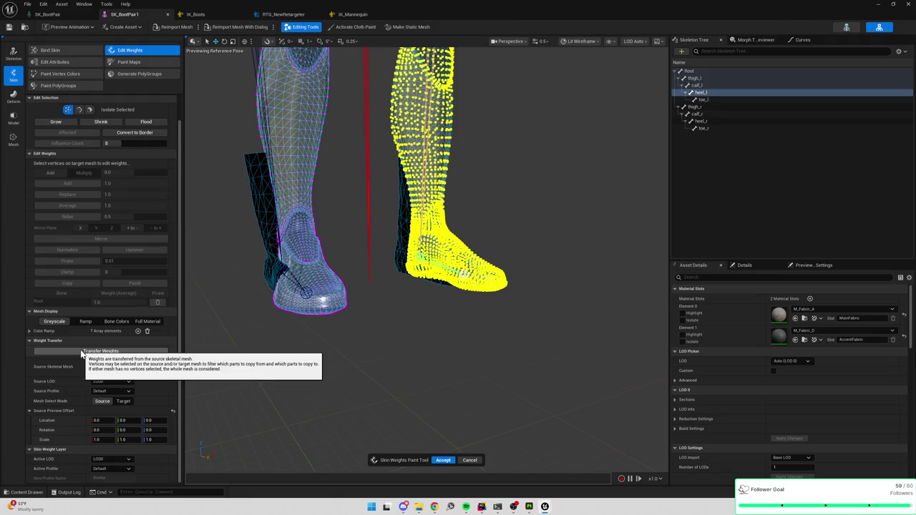
click(90, 110)
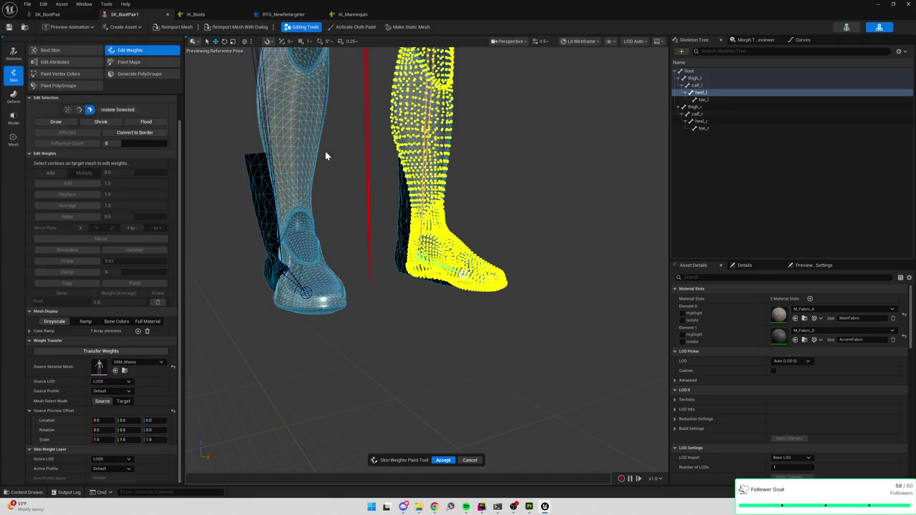
drag(366, 117, 572, 344)
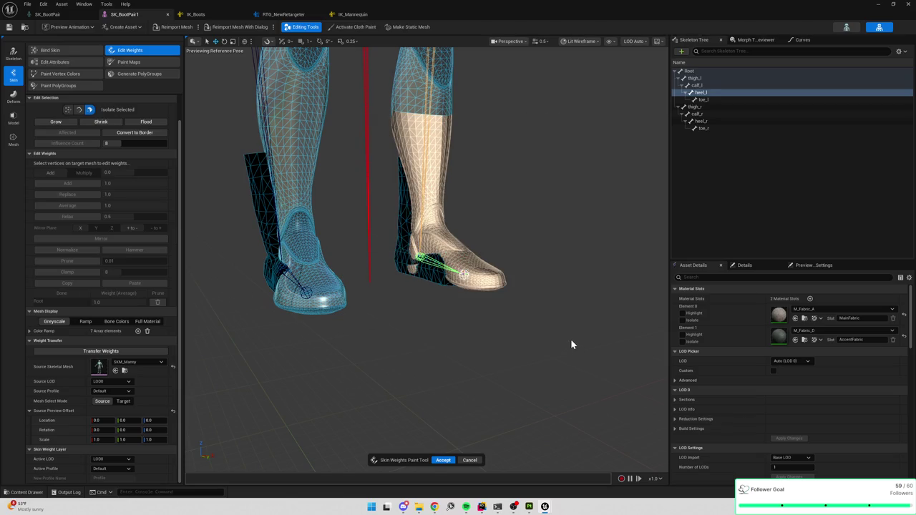
Target the right-hand boot's vertices, transfer weights onto them, and check the toe_l bone.
click(130, 355)
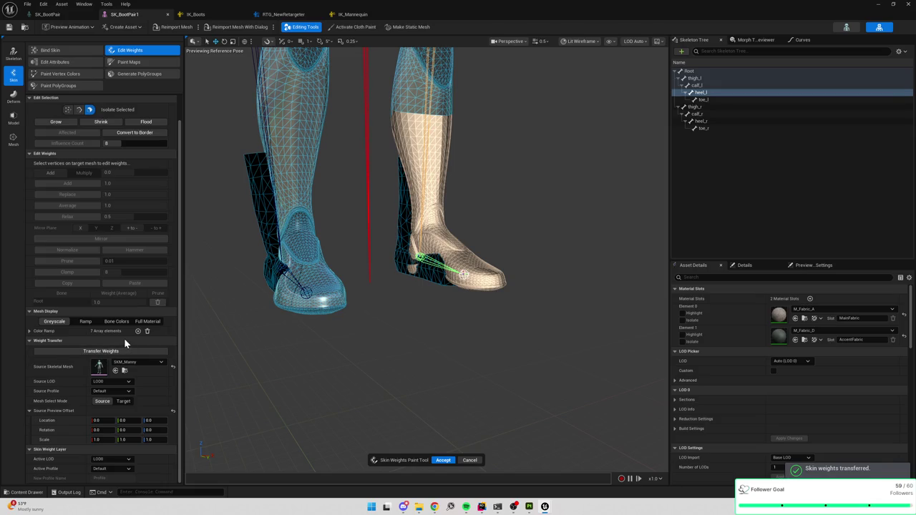
click(124, 403)
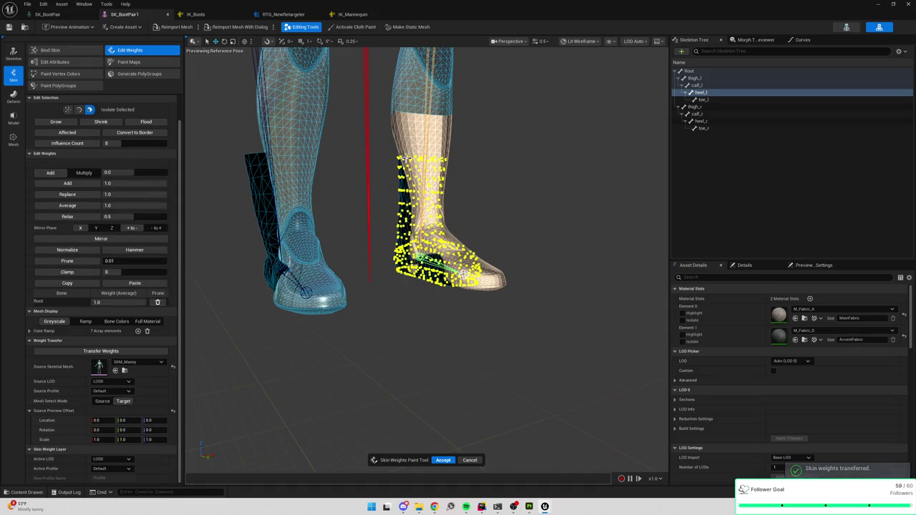
drag(356, 130, 621, 350)
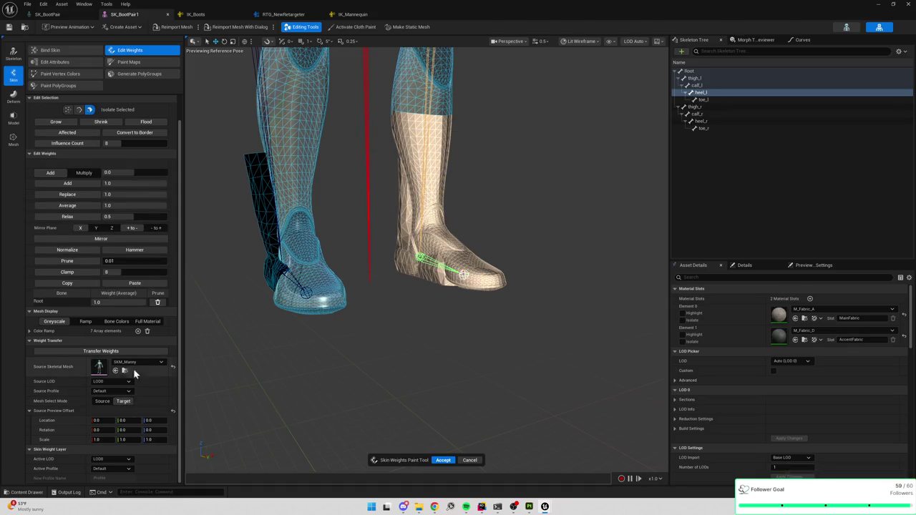
click(129, 351)
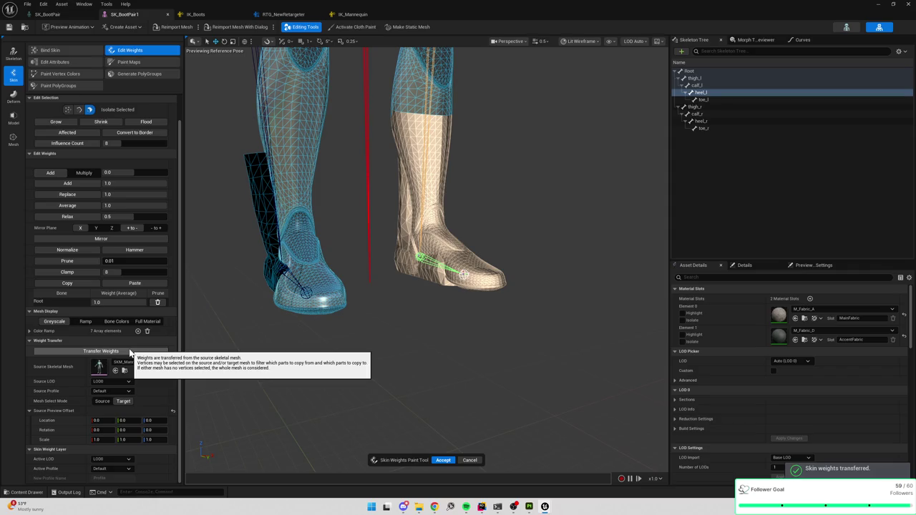
click(403, 362)
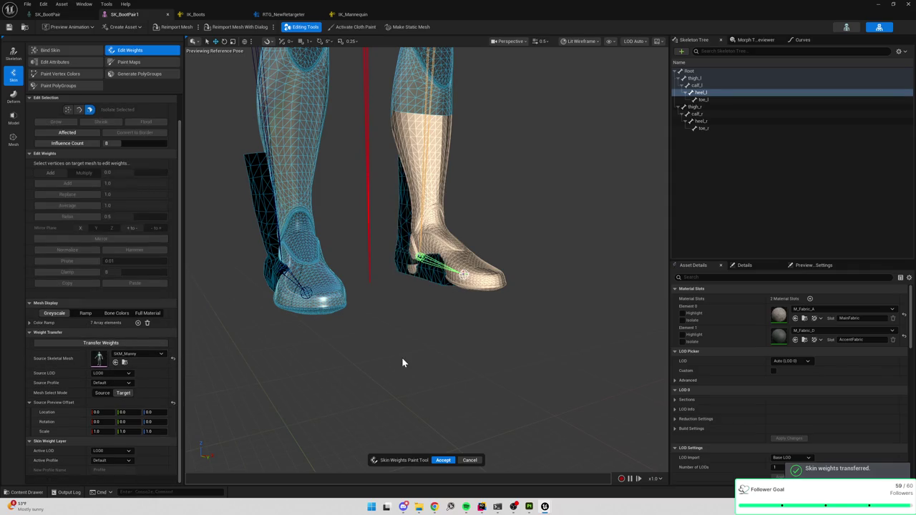
click(708, 99)
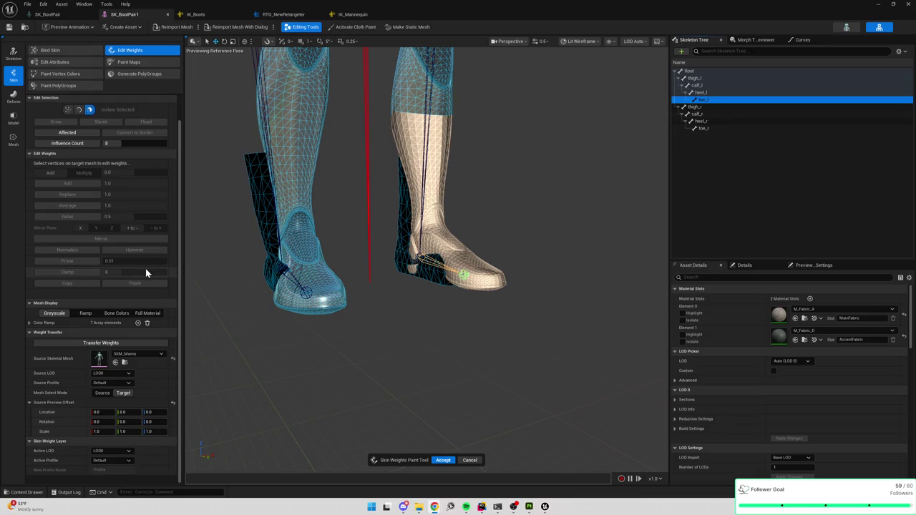
Keep SKM_Manny as the source and choose Default as its Source Profile.
click(104, 377)
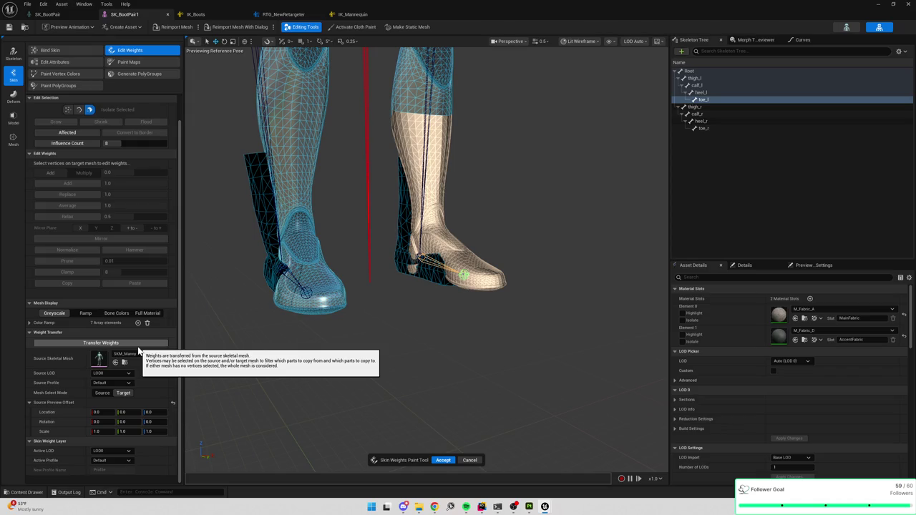
right_click(54, 383)
right_click(108, 382)
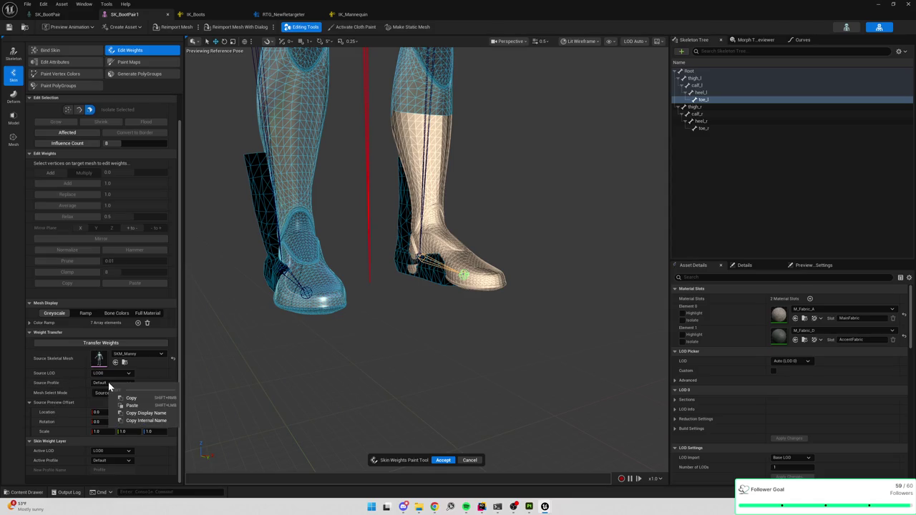
click(108, 383)
click(108, 390)
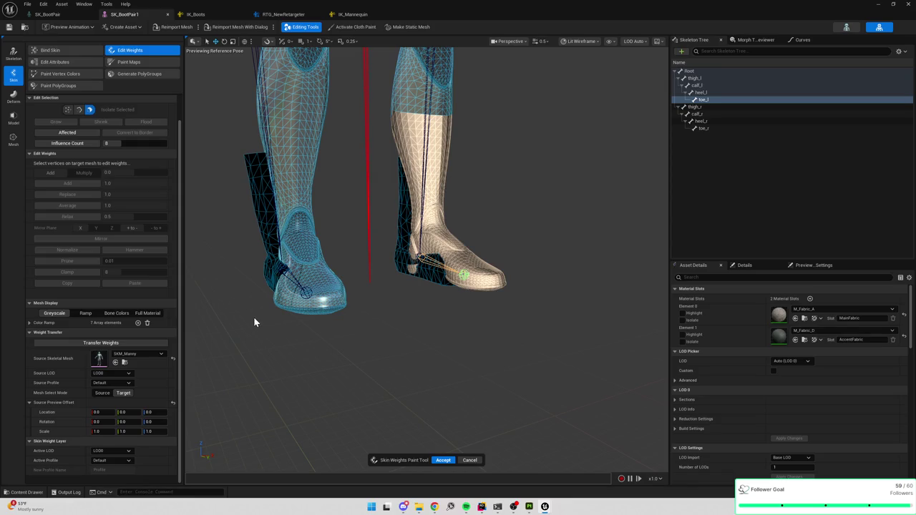
scroll(297, 303, down, 10)
scroll(403, 311, up, 3)
scroll(403, 311, up, 5)
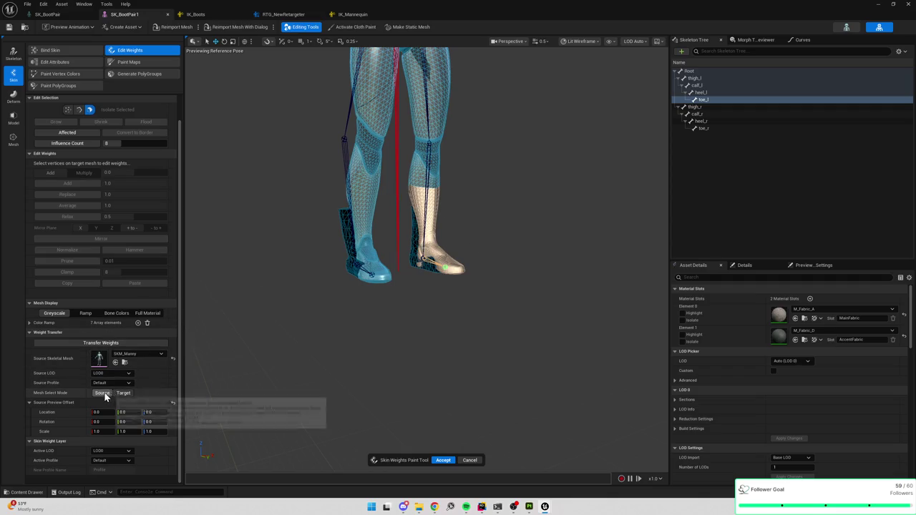
In Target mode, box-select the right lower-leg vertices, transfer SKM_Manny's weights, then deselect.
click(130, 396)
mouse_move(403, 188)
mouse_down()
mouse_move(566, 343)
mouse_move(505, 323)
mouse_up()
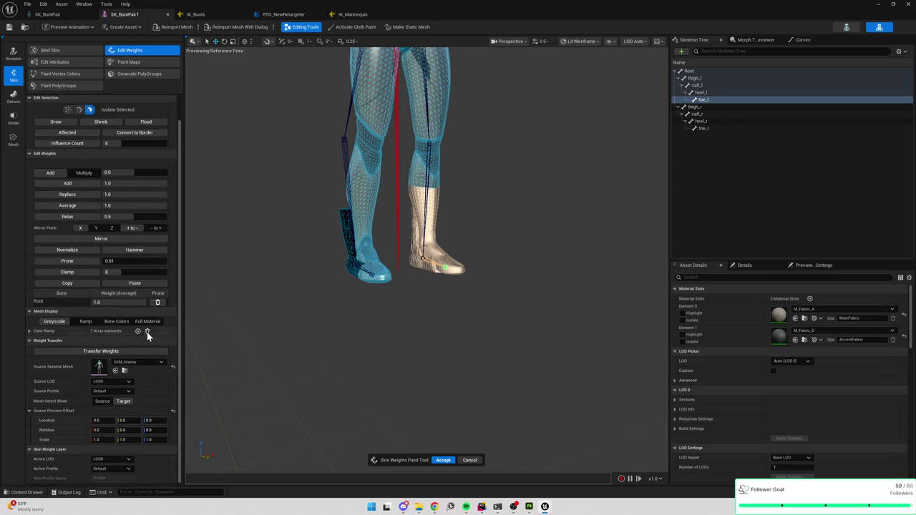
click(99, 351)
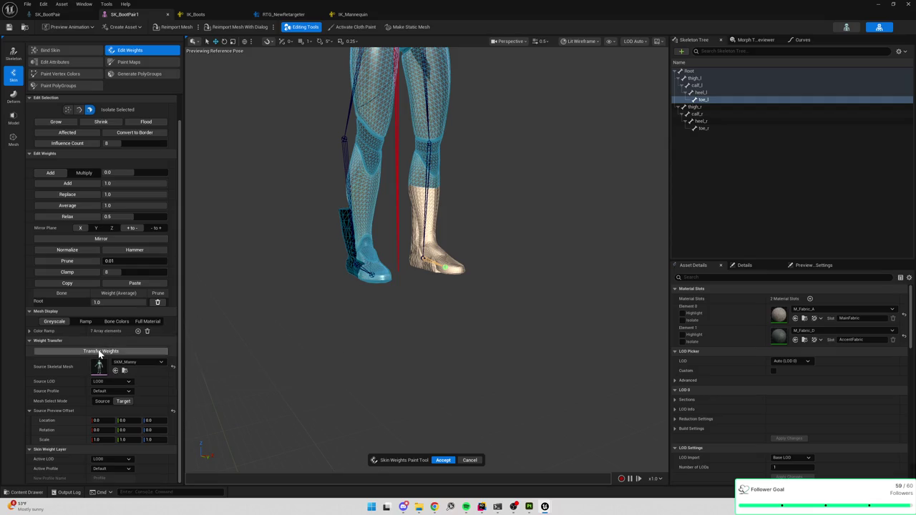
click(407, 327)
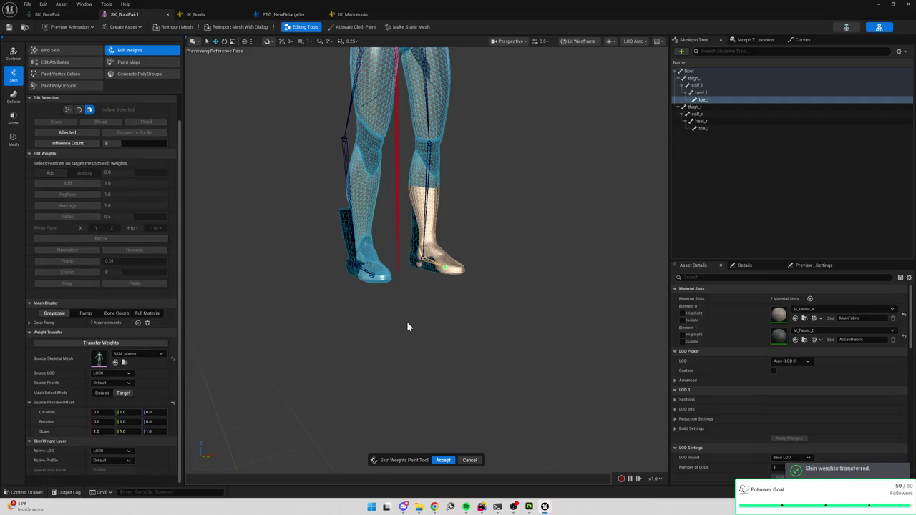
Check the calf_l weights and compare with RTG_NewRetargeter before returning to SK_BootPair1.
click(715, 92)
click(715, 83)
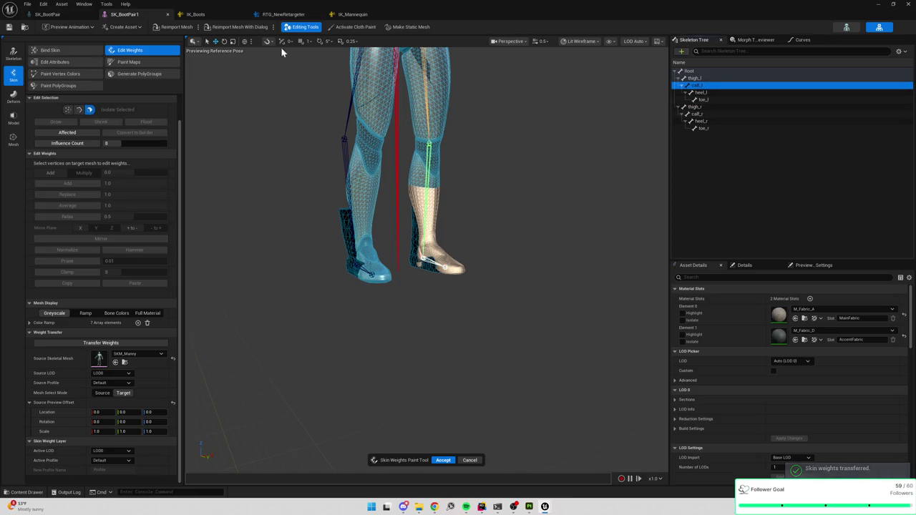
click(283, 15)
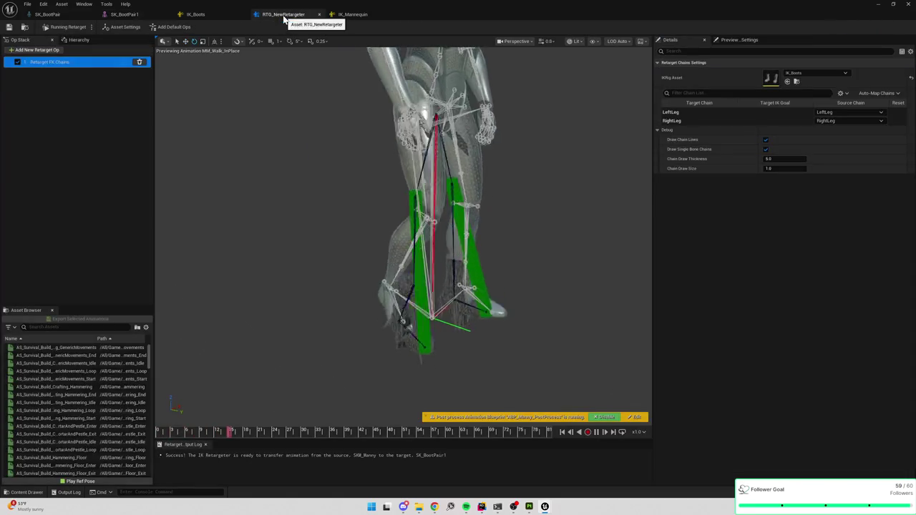
click(197, 15)
click(127, 14)
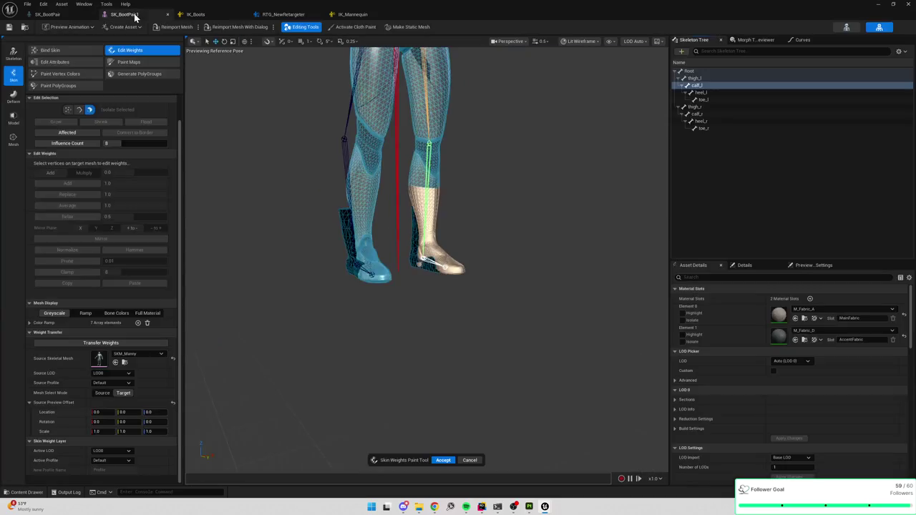
click(286, 15)
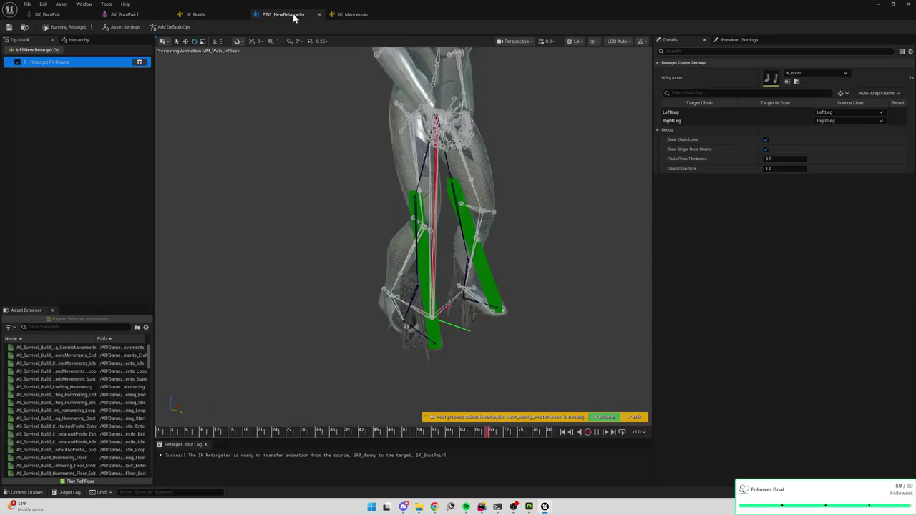
click(126, 14)
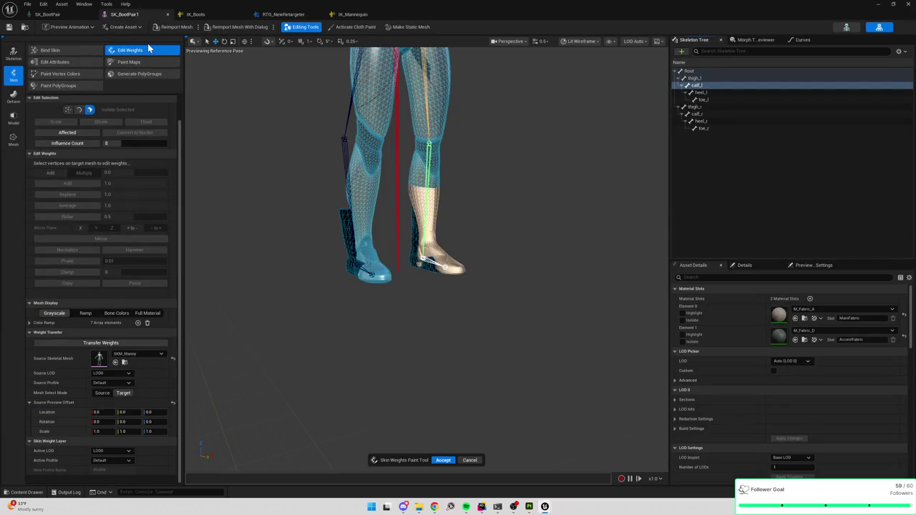
double_click(99, 361)
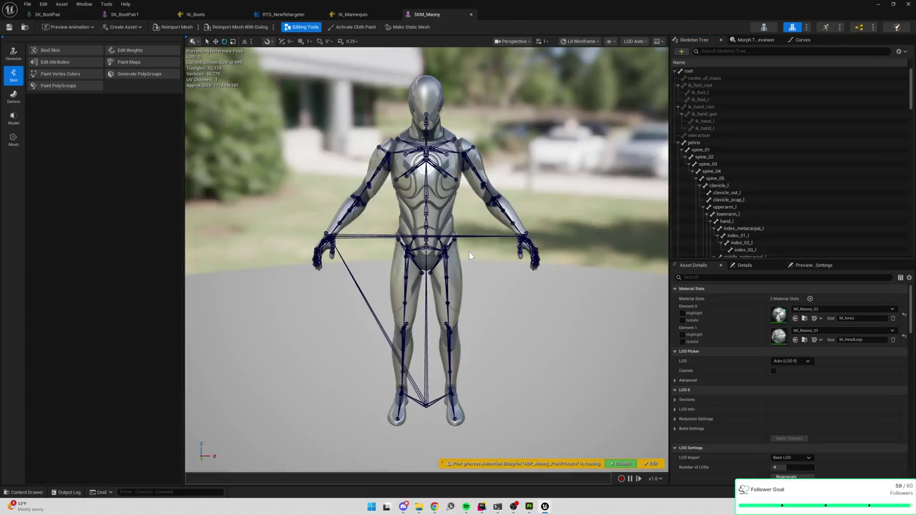
scroll(716, 215, down, 7)
mouse_move(543, 350)
mouse_down()
mouse_move(501, 315)
mouse_move(494, 250)
mouse_move(427, 250)
mouse_up()
click(418, 189)
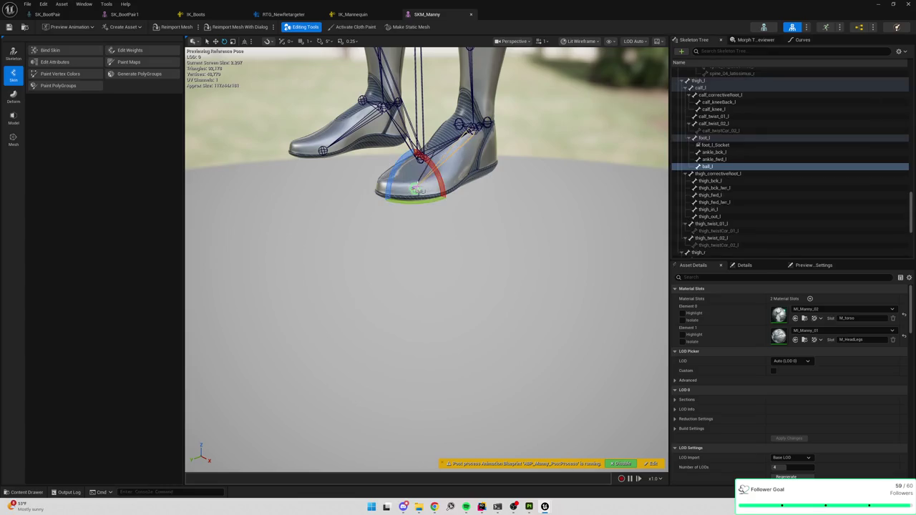
drag(538, 210, 519, 240)
click(461, 170)
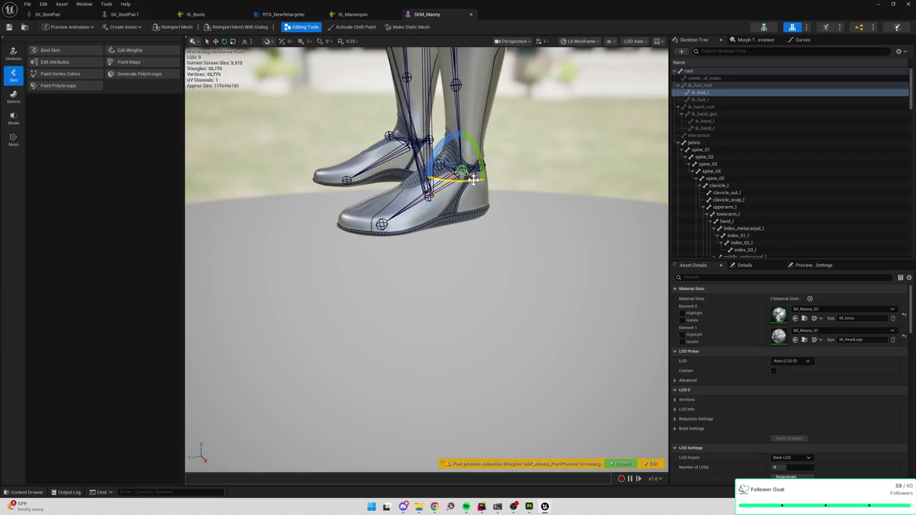
mouse_move(468, 176)
mouse_down()
mouse_move(458, 187)
mouse_move(452, 179)
mouse_move(450, 197)
mouse_move(458, 211)
mouse_move(473, 207)
mouse_up()
click(346, 324)
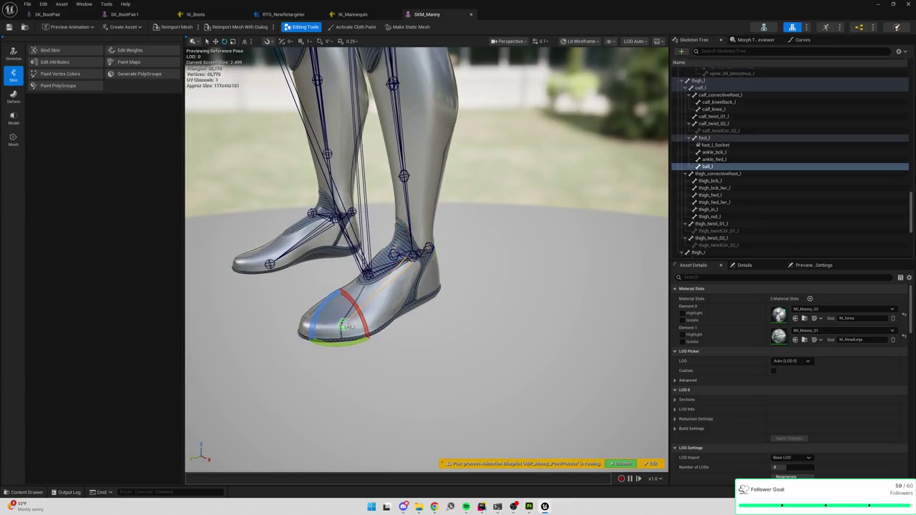
click(124, 16)
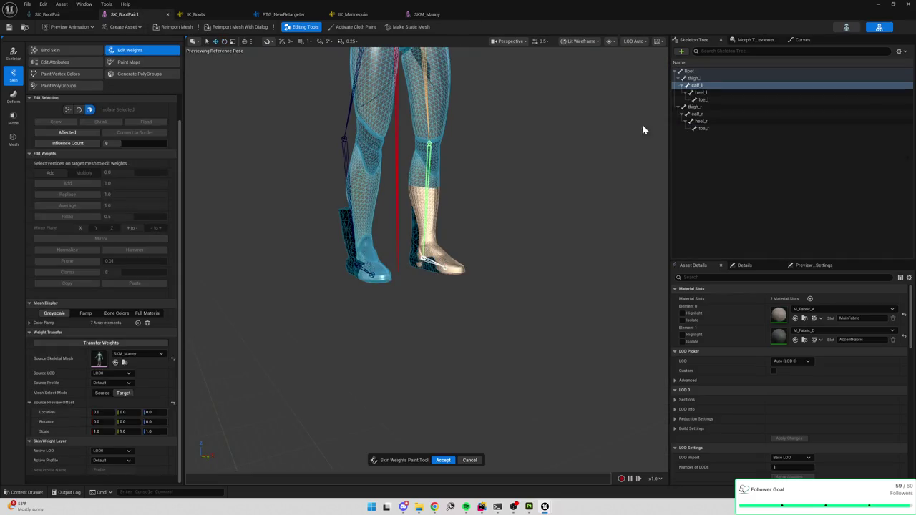
Inspect the toe_l bone and accept the transferred skin weights.
click(714, 101)
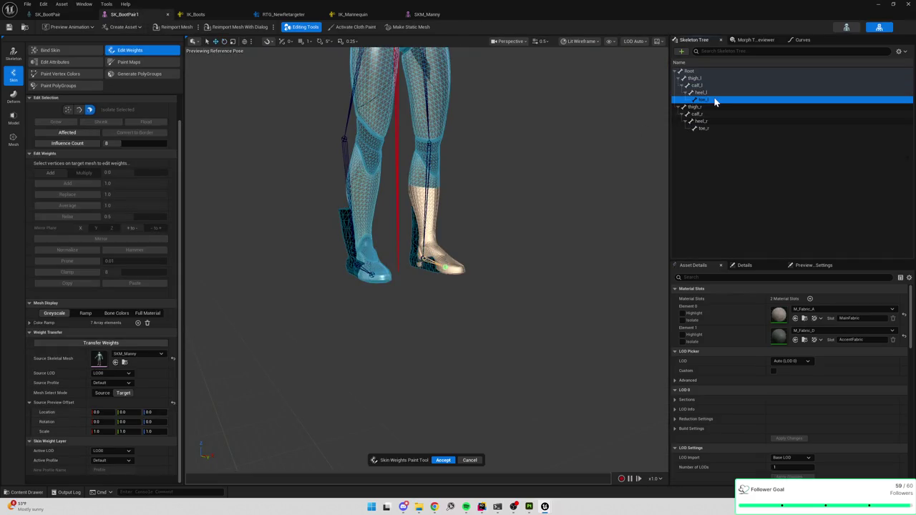
right_click(705, 100)
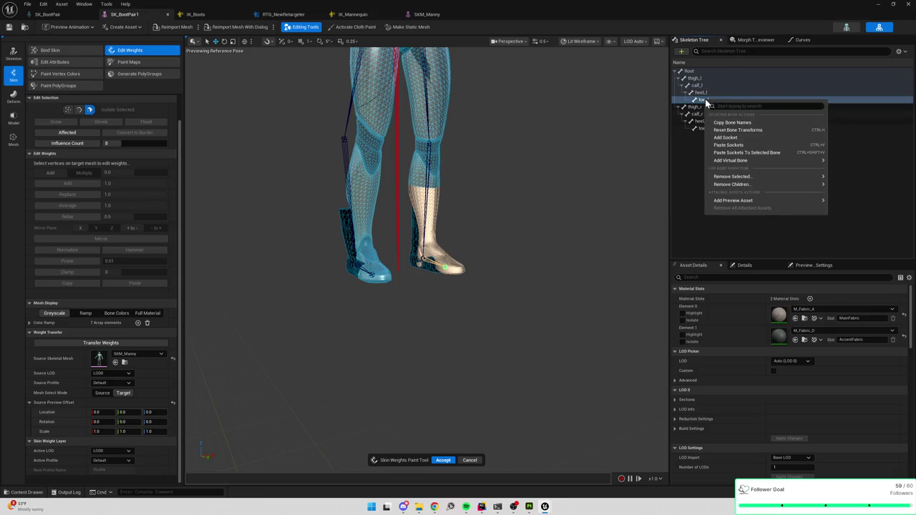
mouse_move(726, 177)
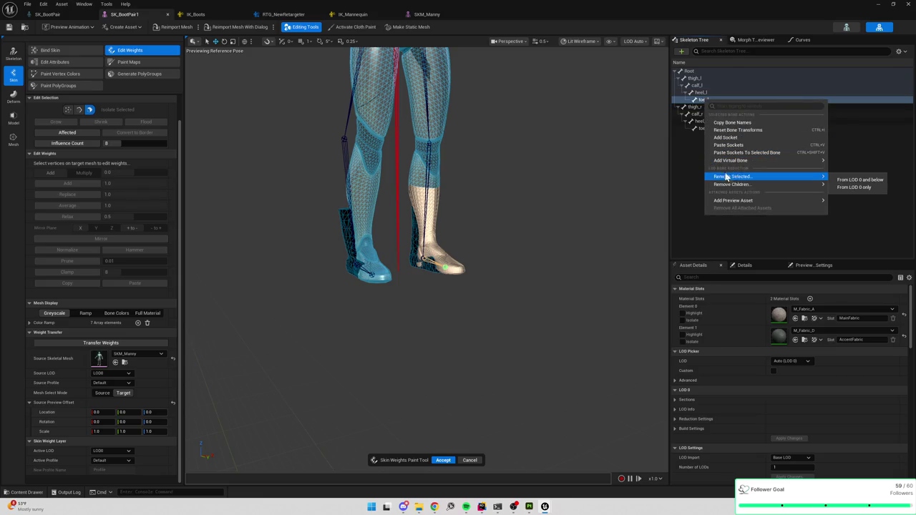
click(447, 462)
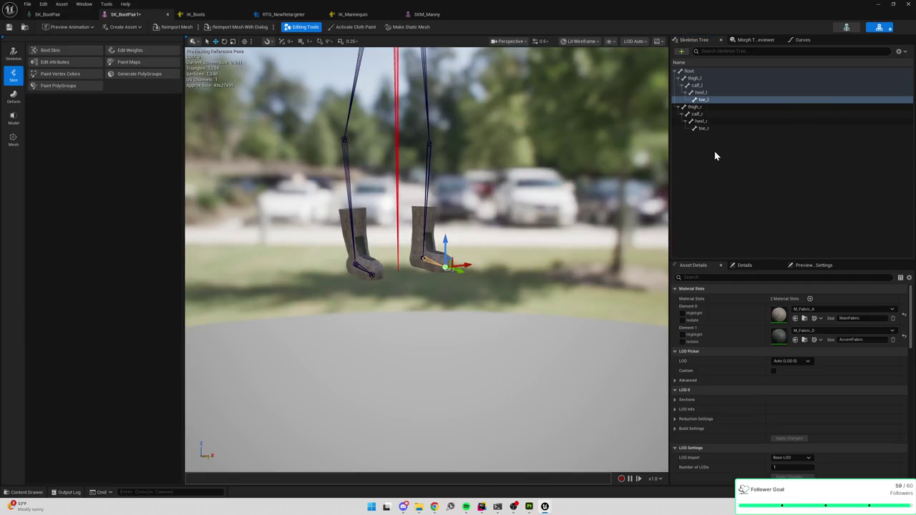
In skeleton editing, rename toe_l to ball_l and heel_l to foot_l, then apply.
right_click(707, 101)
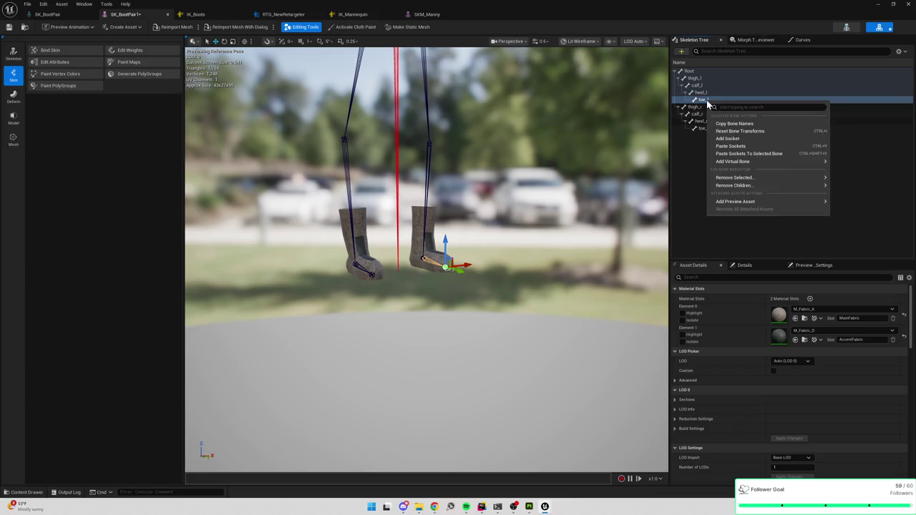
click(13, 53)
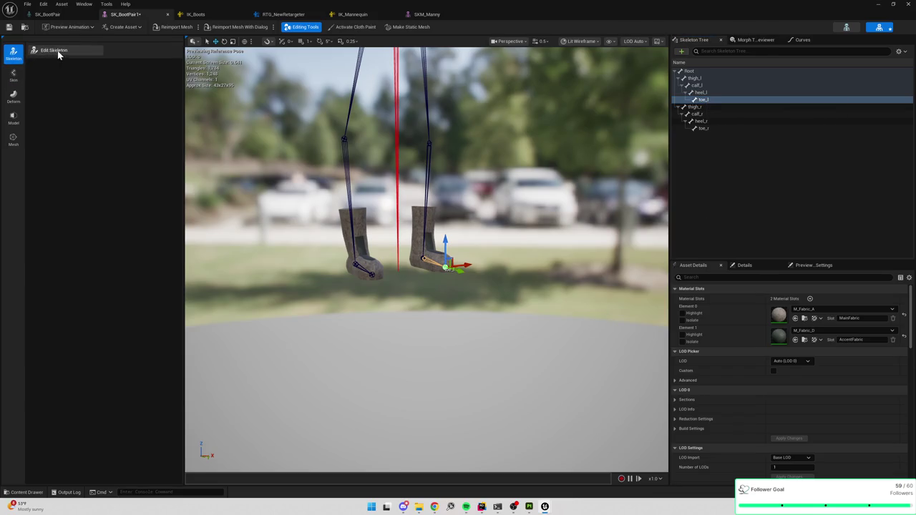
click(54, 50)
double_click(704, 98)
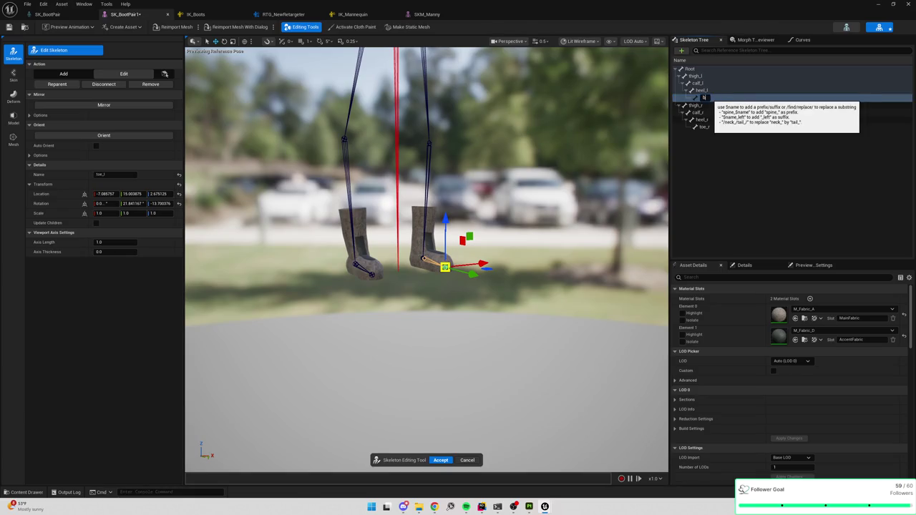
key(Return)
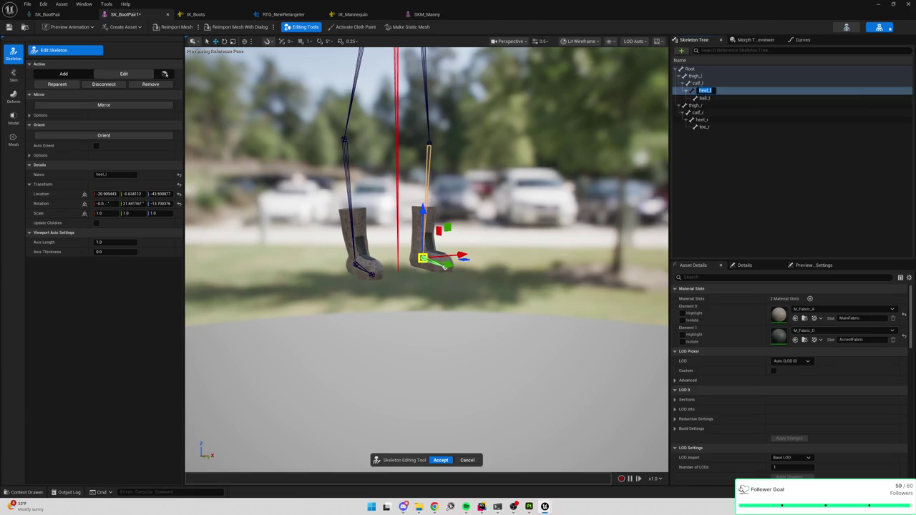
double_click(701, 91)
text(foot_l)
key(Return)
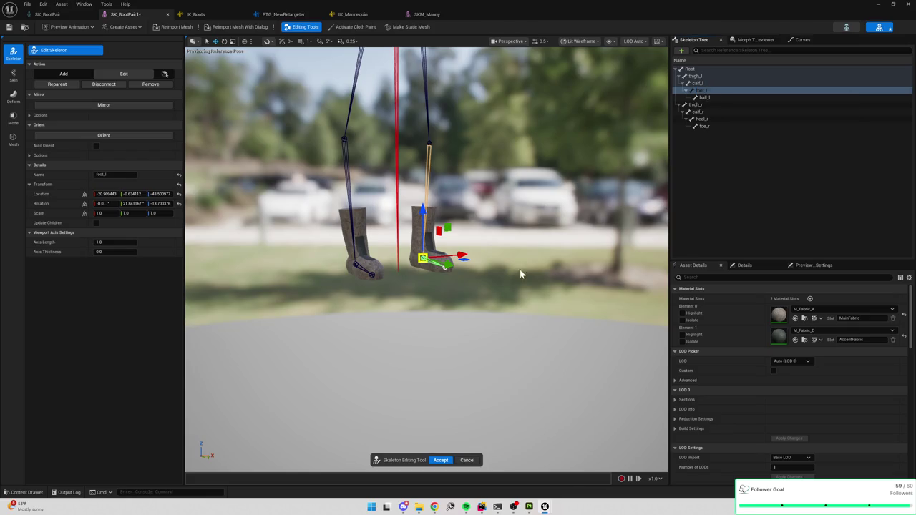
click(441, 460)
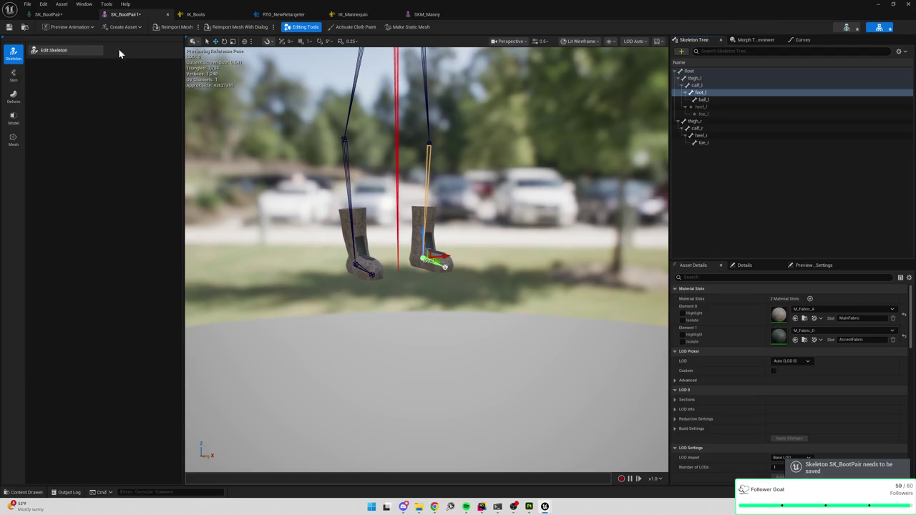
Rename the right foot bones: heel_r to foot_r and toe_r to ball_r.
click(709, 143)
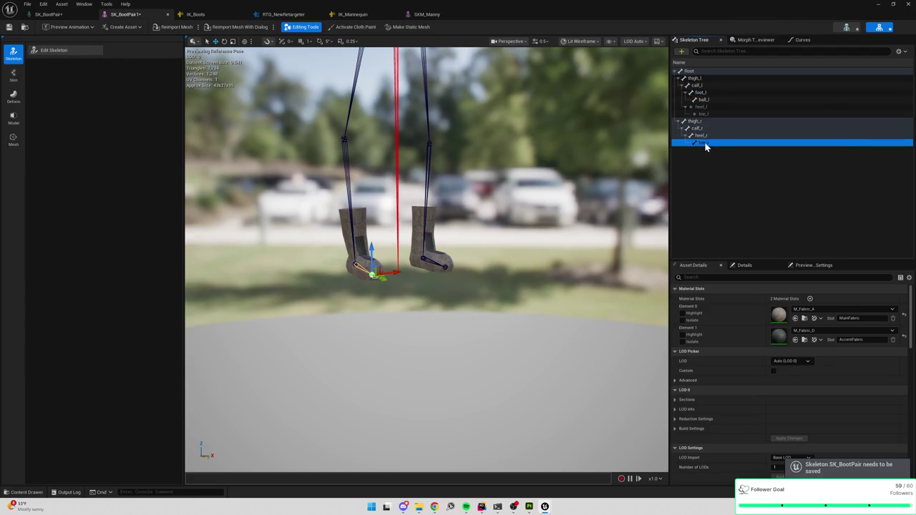
click(61, 50)
double_click(709, 126)
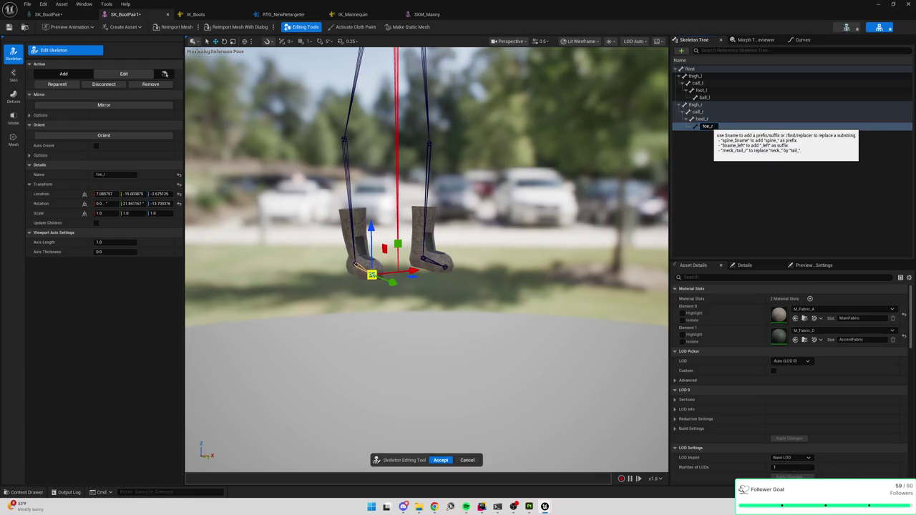
double_click(702, 119)
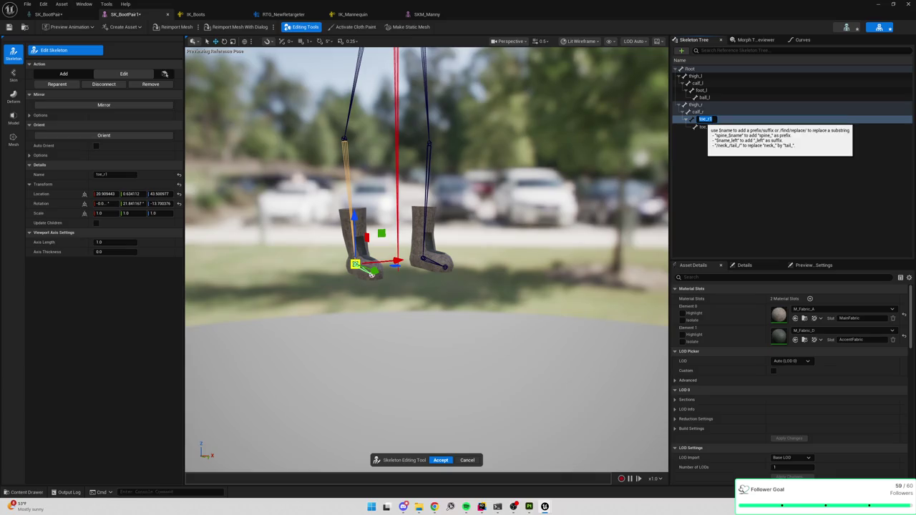
text(r)
key(Return)
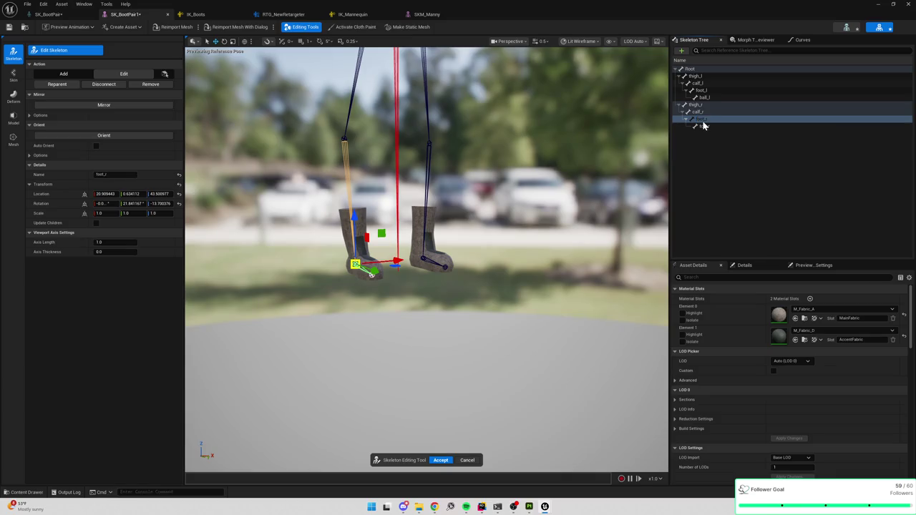
double_click(700, 126)
text(bal)
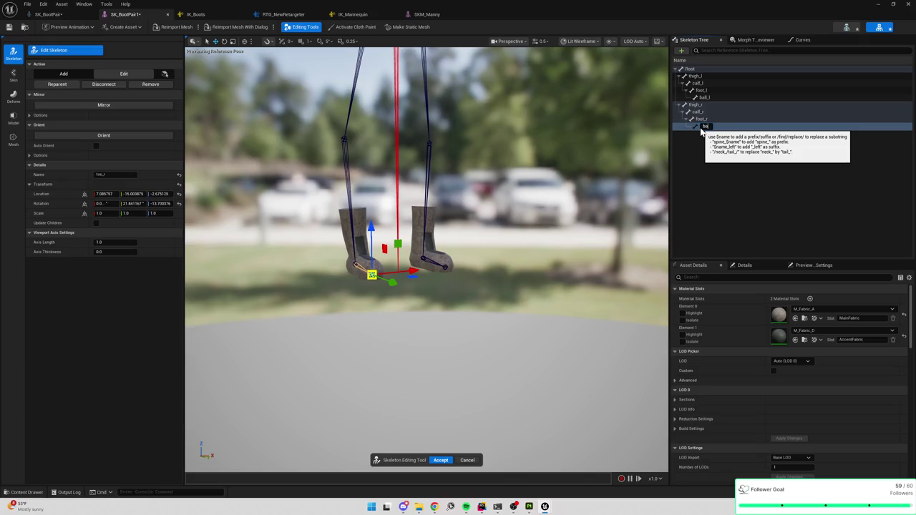
text(l_r)
key(Return)
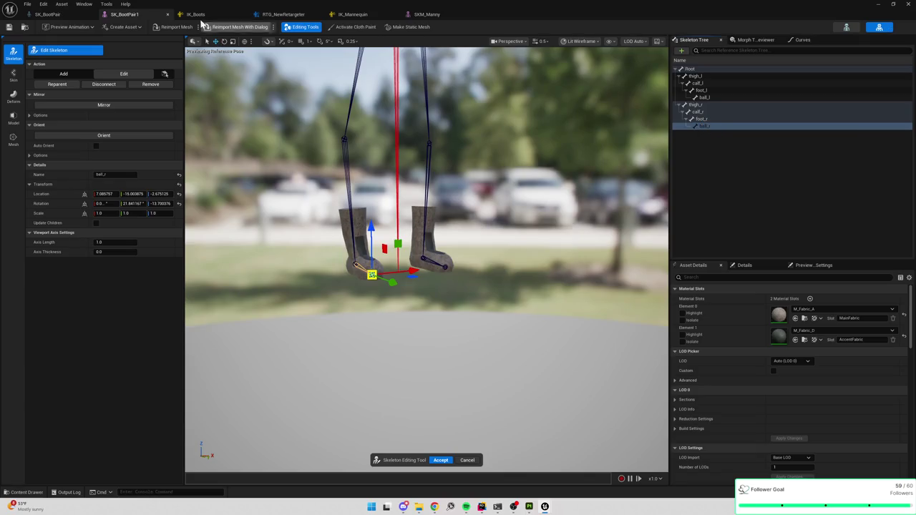
Compare with SKM_Manny's foot and ball bones, then Accept the boot skeleton edits.
click(440, 15)
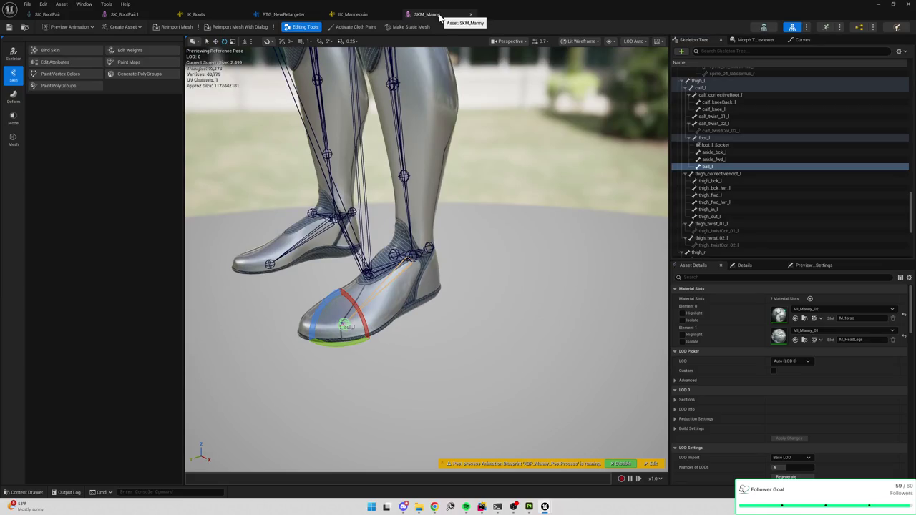
click(125, 14)
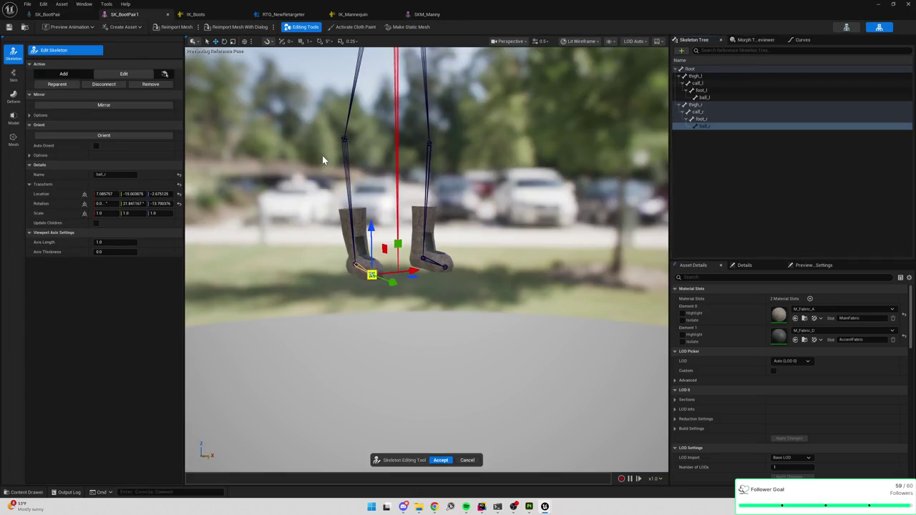
click(440, 460)
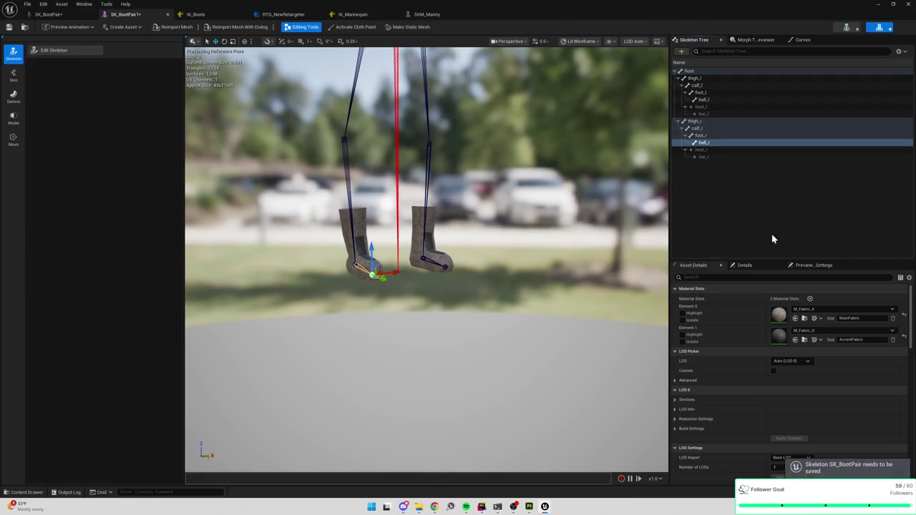
Deselect bones and compare SK_BootPair1 against the original SK_BootPair skeleton.
mouse_move(698, 151)
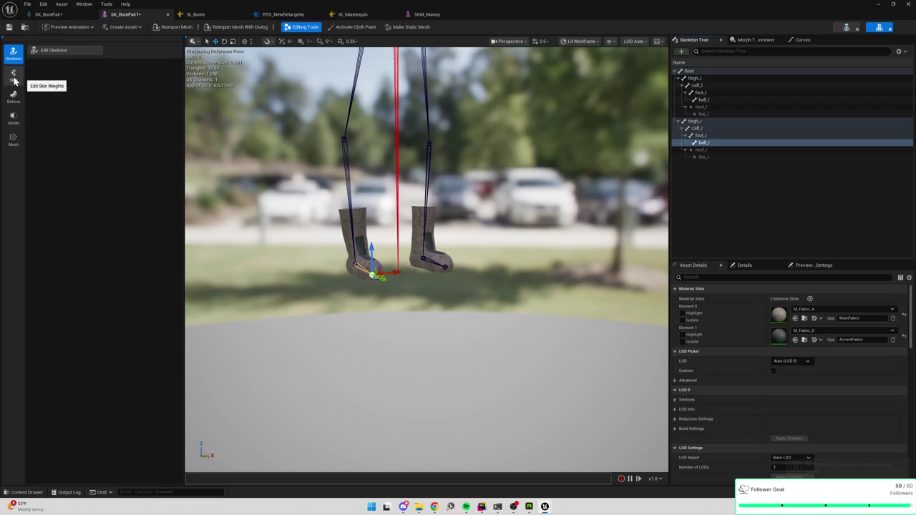
click(706, 165)
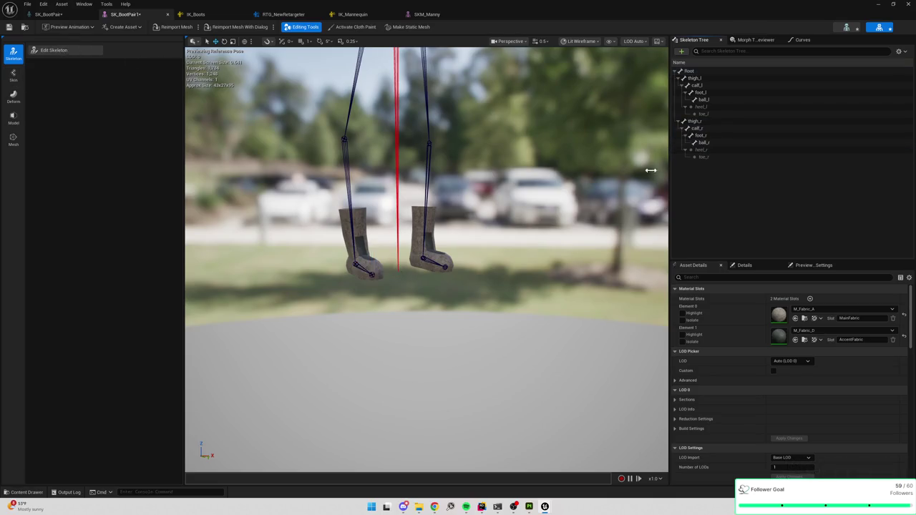
click(44, 14)
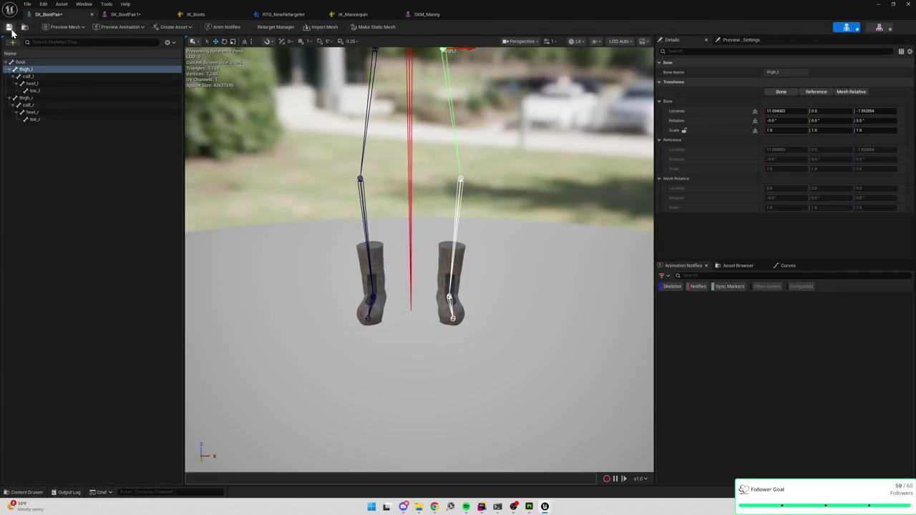
click(126, 14)
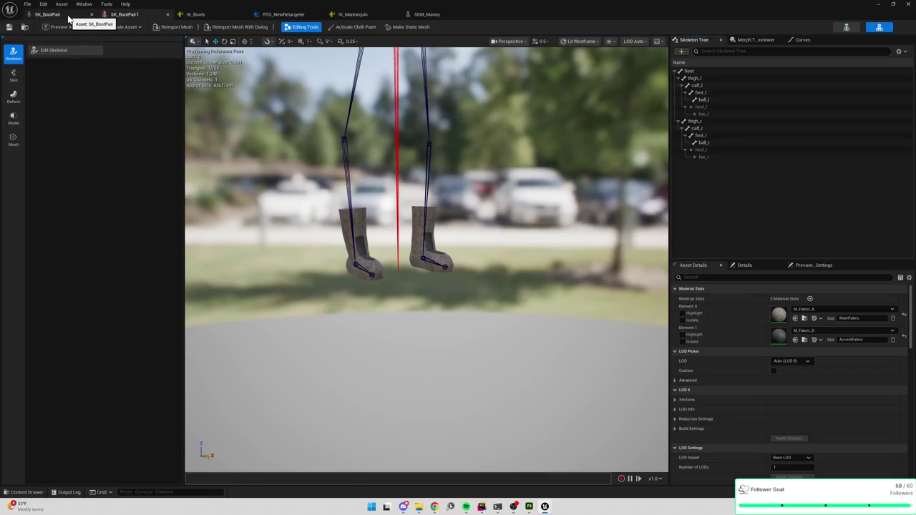
click(69, 15)
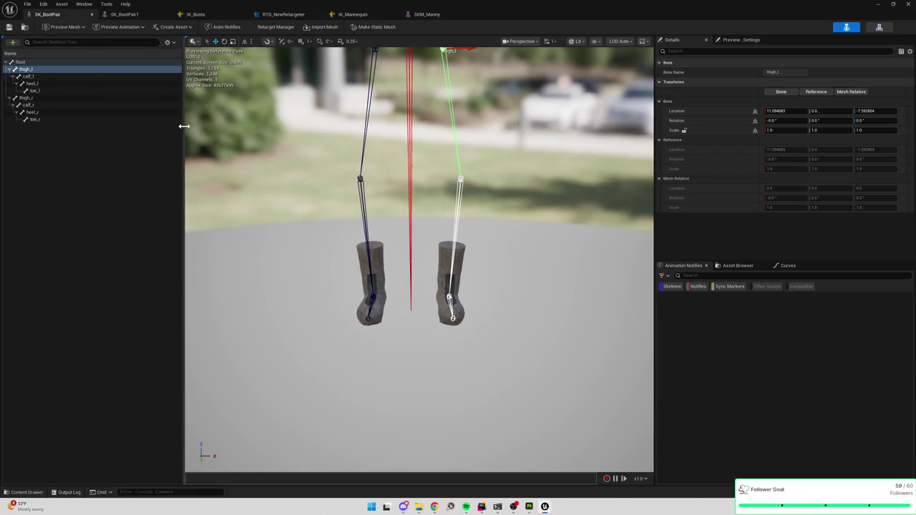
click(124, 14)
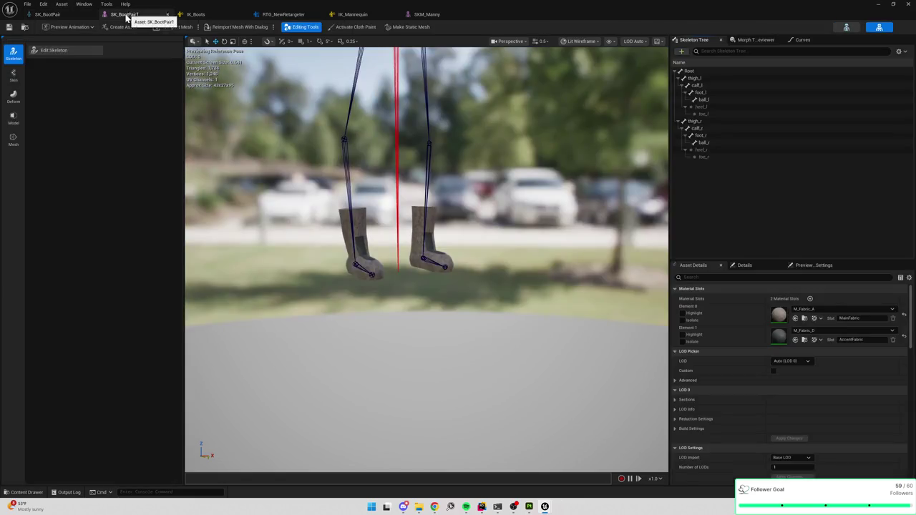
In Skin mode, run Bind Skin, Accept it, and open Edit Weights.
click(13, 75)
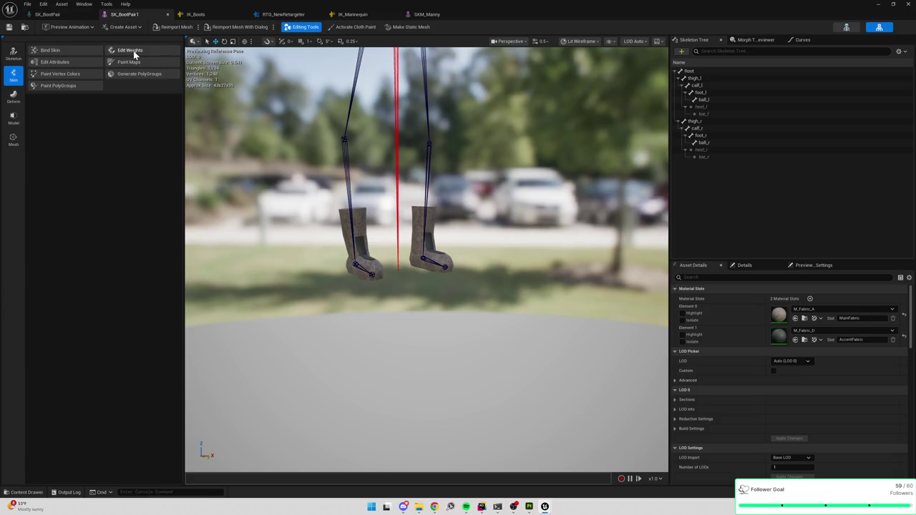
click(80, 49)
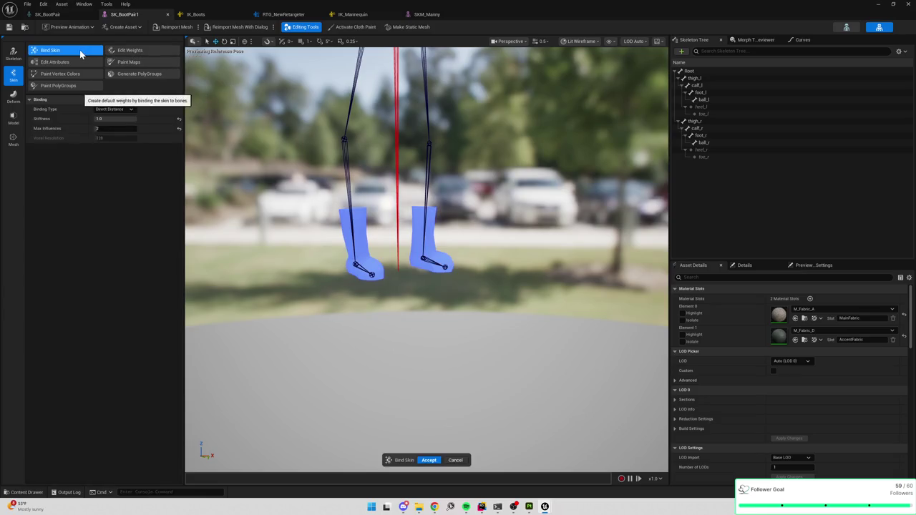
click(430, 459)
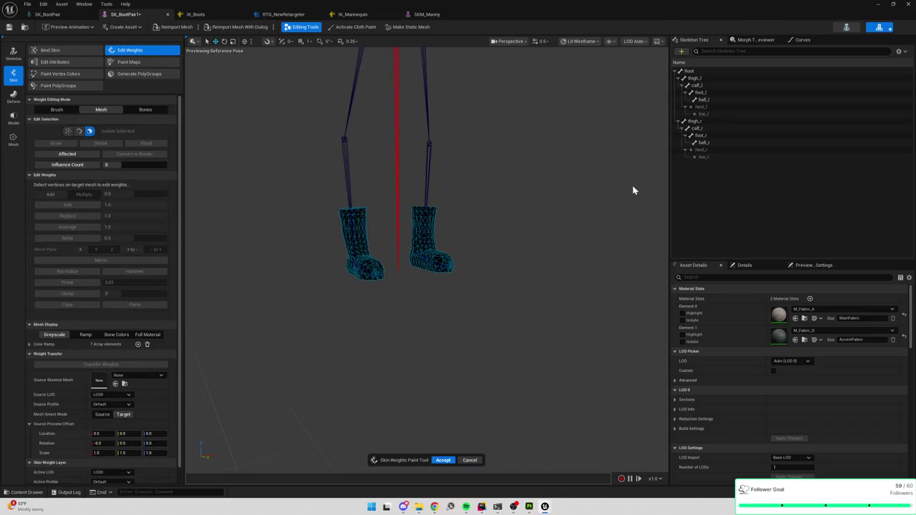
click(705, 143)
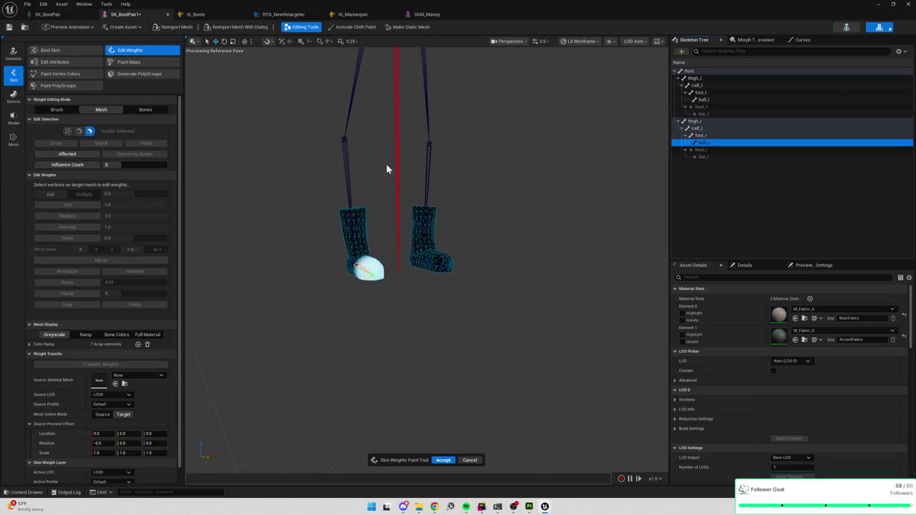
Set the Source Skeletal Mesh to SKM_Manny with Source Preview Offset X of 0.
scroll(122, 329, down, 1)
click(136, 362)
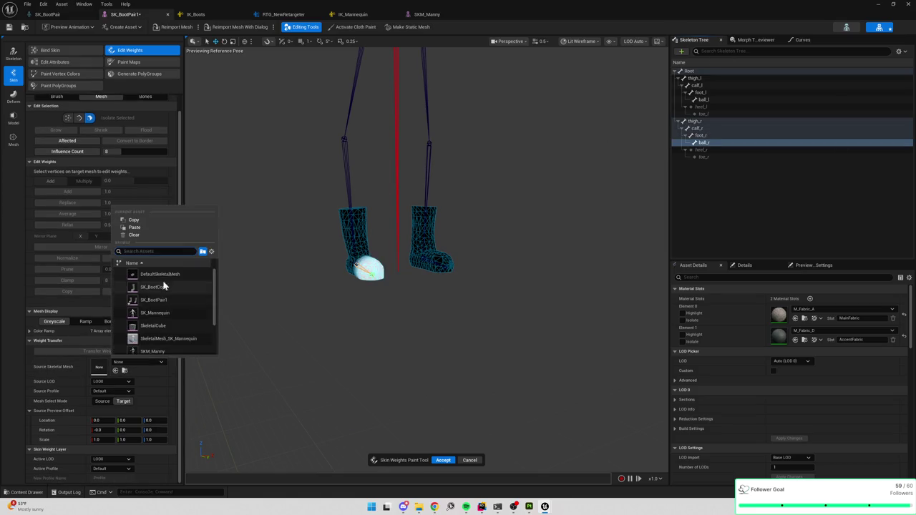
click(173, 349)
click(103, 420)
text(0)
key(Return)
Marquee-select the boot vertices, transfer Manny's weights, and check the foot and ball bone weights.
scroll(403, 319, up, 2)
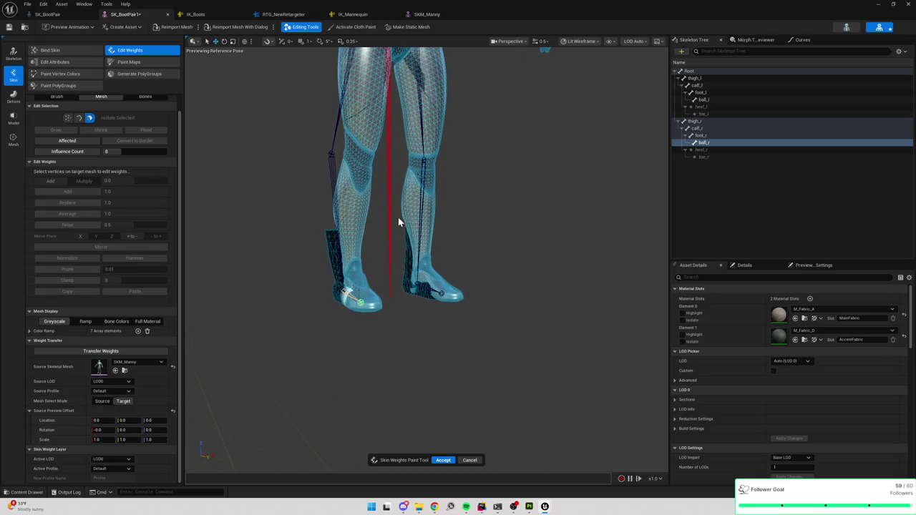
drag(398, 217, 552, 405)
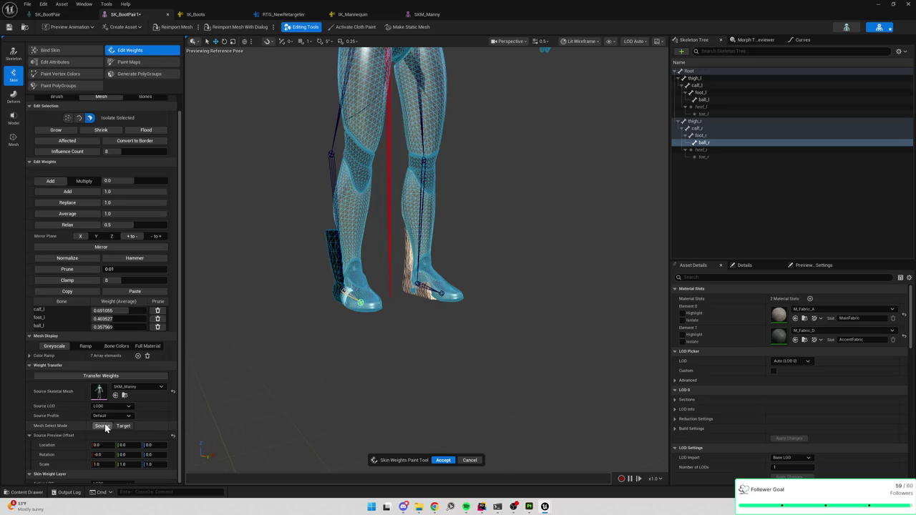
click(104, 427)
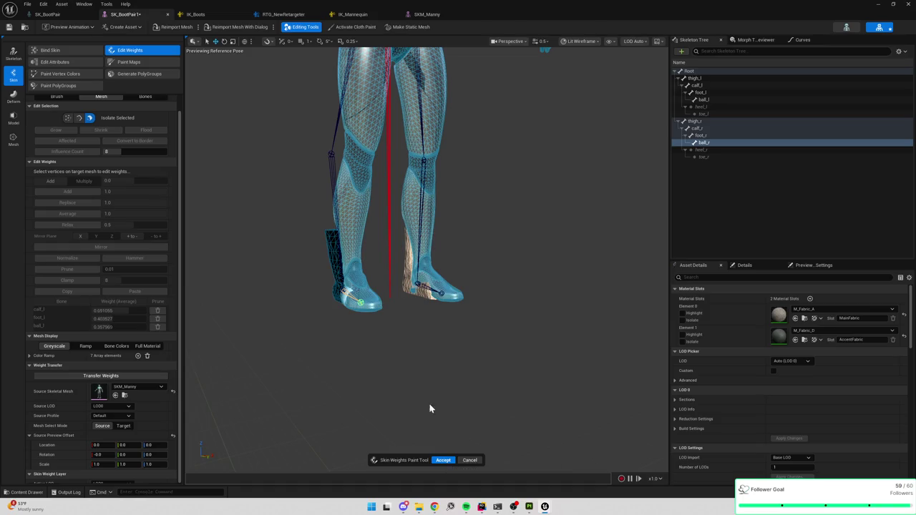
click(106, 375)
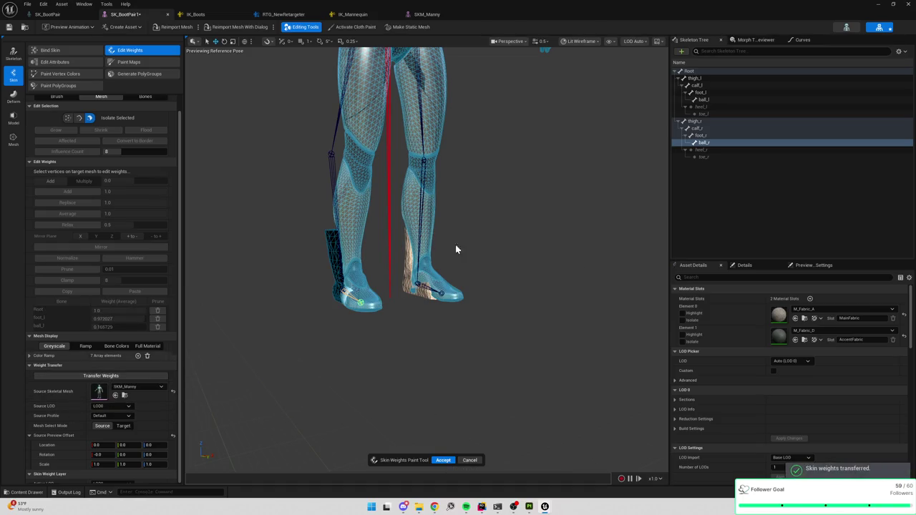
click(714, 136)
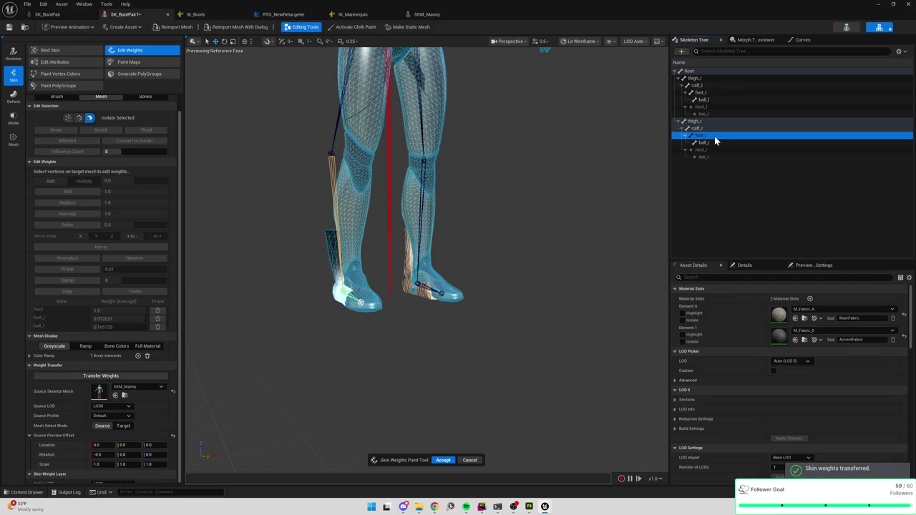
click(713, 143)
click(713, 99)
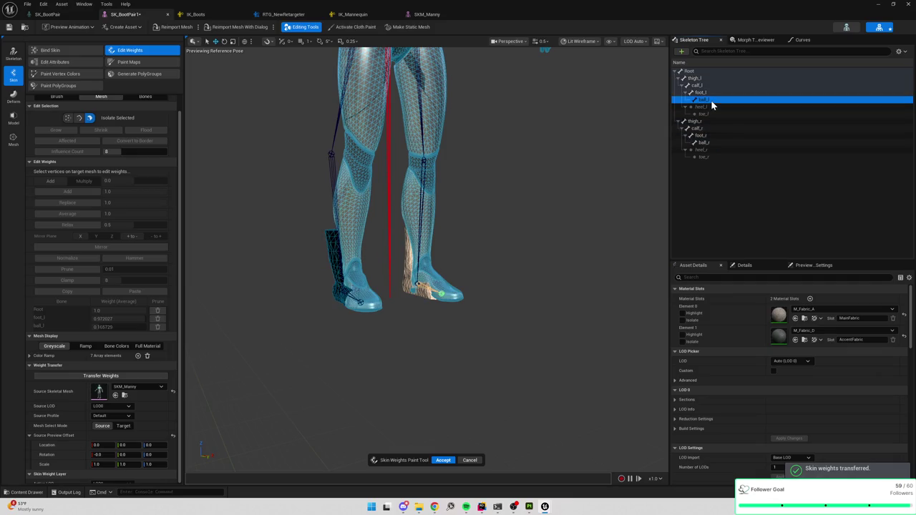
click(713, 94)
click(711, 100)
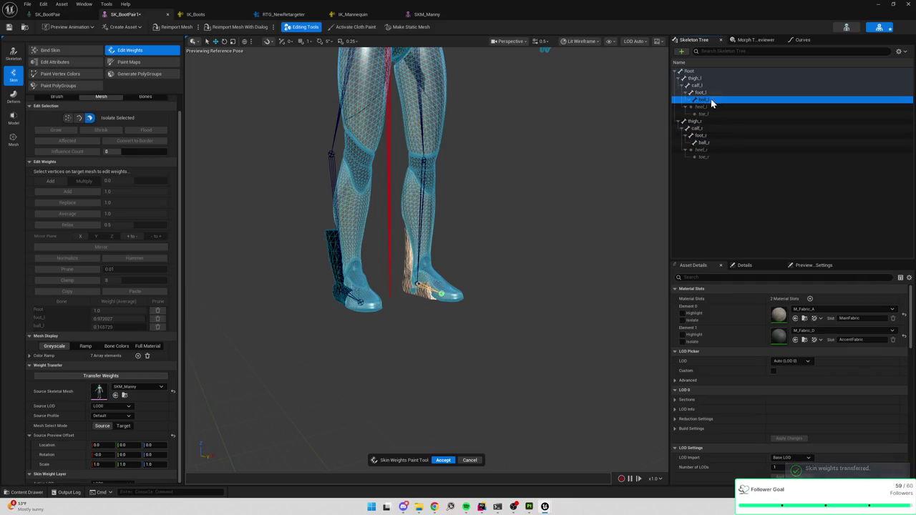
Slide the source offset X to about 12.7 and recheck foot_l, ball_l, foot_r, ball_r weights.
drag(101, 445, 185, 445)
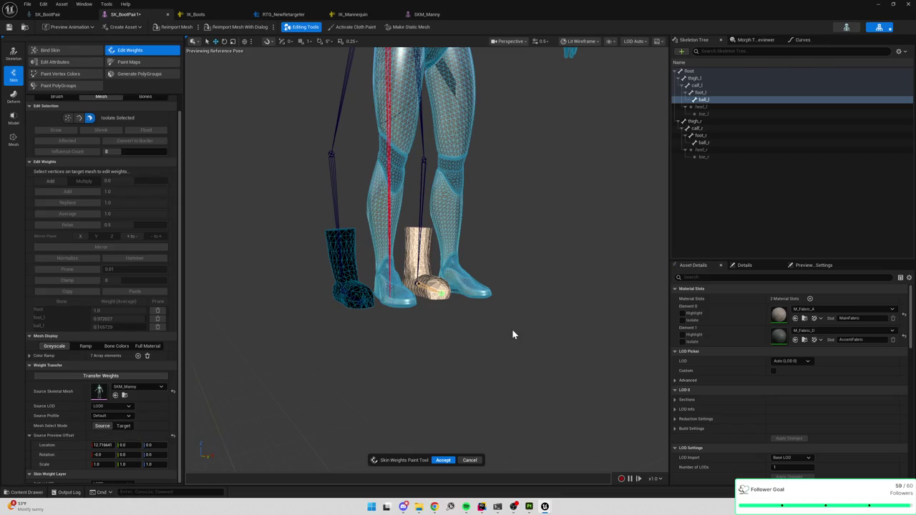
click(123, 427)
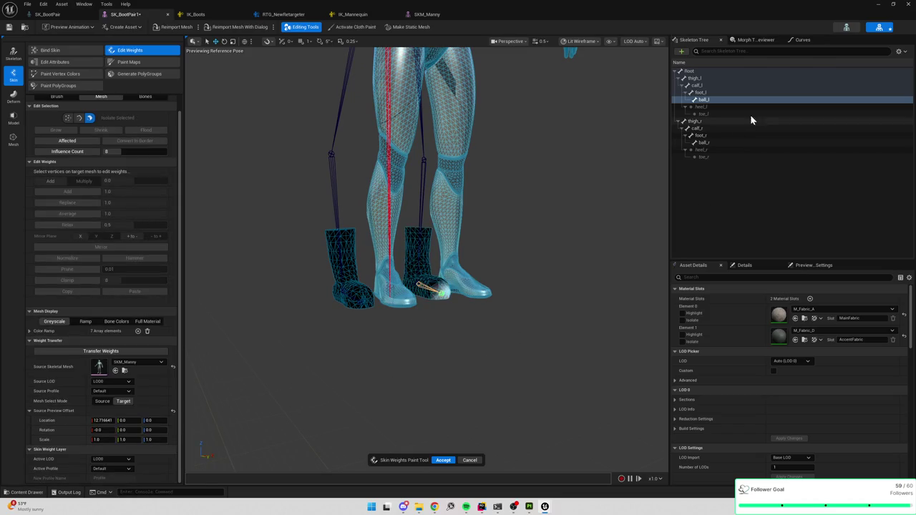
click(720, 92)
click(718, 100)
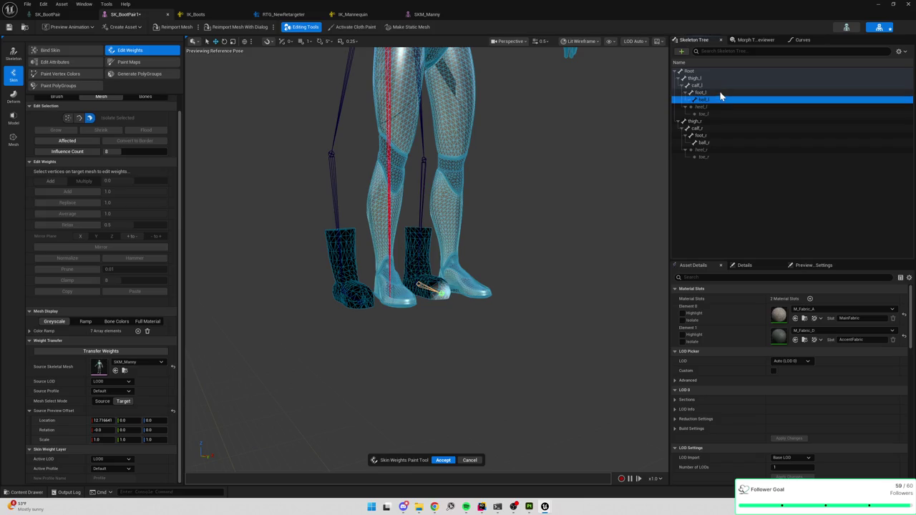
click(725, 92)
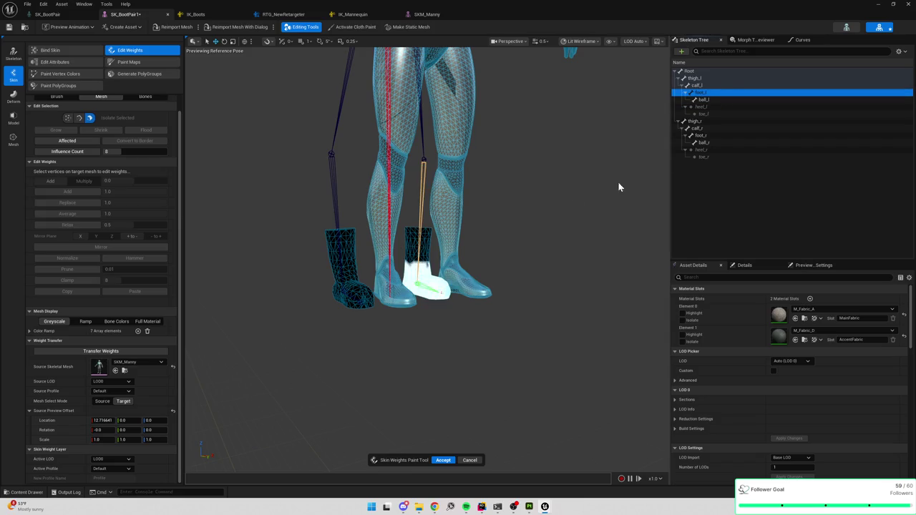
click(708, 134)
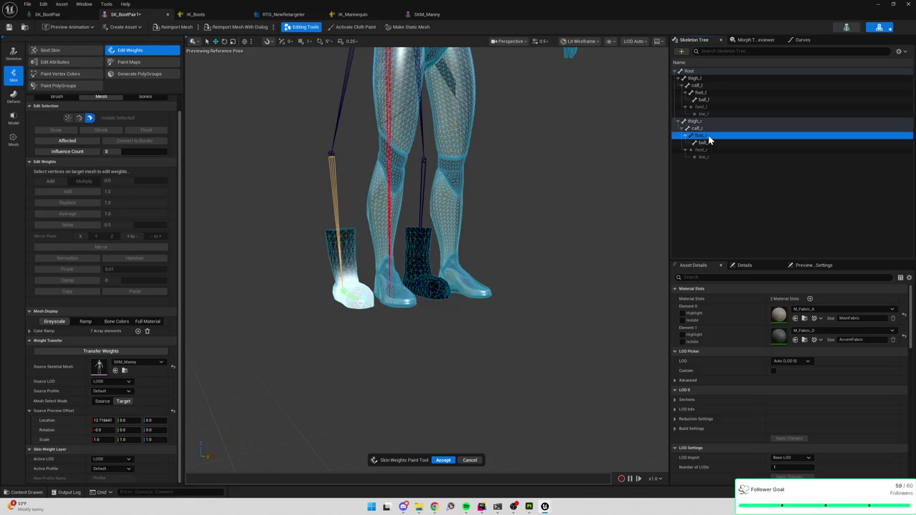
click(705, 143)
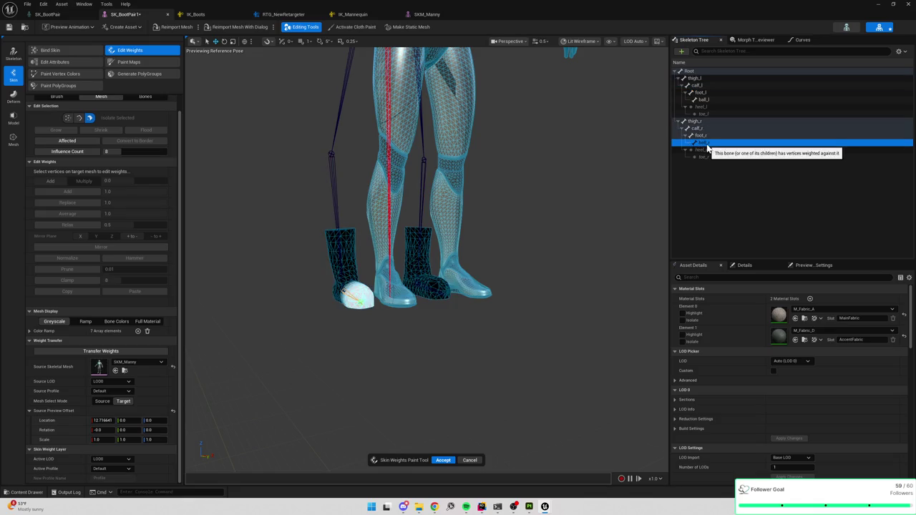
click(715, 99)
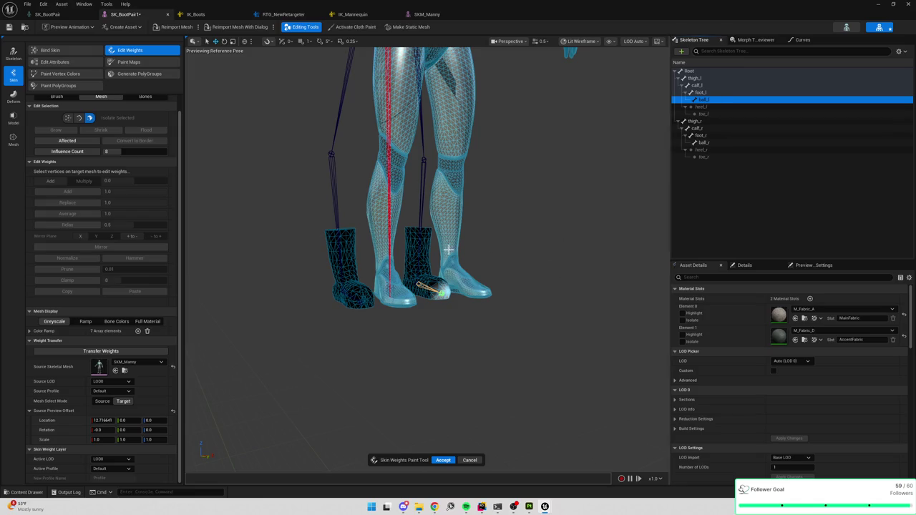
Reset X offset, restore the boot selection, shift source Y to about -6.5, and transfer weights.
drag(100, 420, 72, 421)
scroll(408, 349, up, 3)
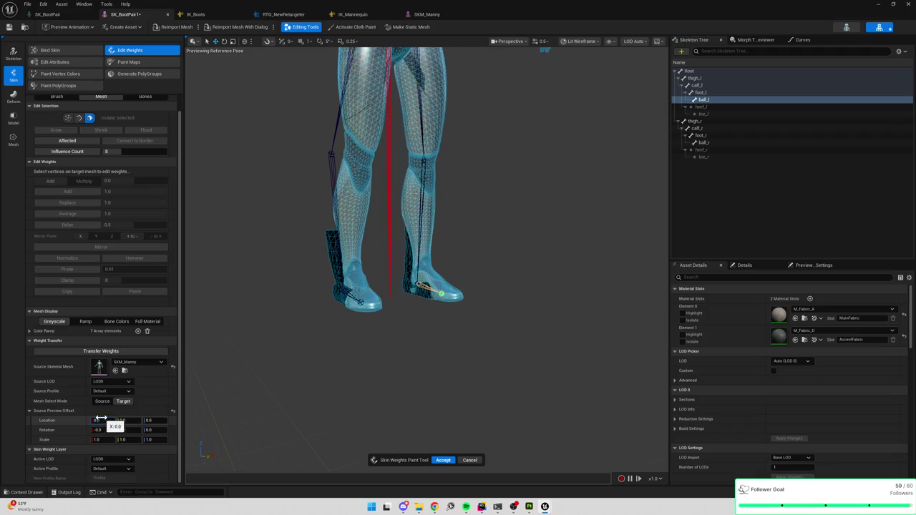
scroll(408, 215, up, 5)
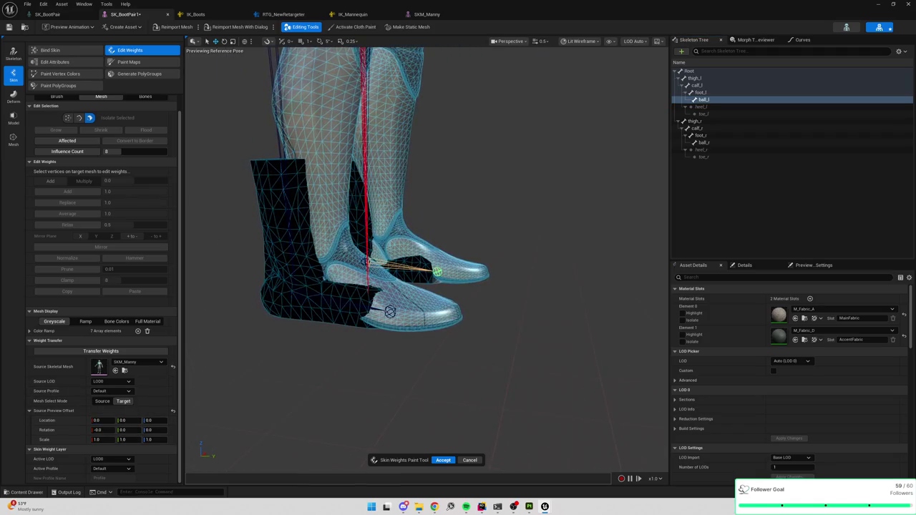
drag(194, 431, 146, 420)
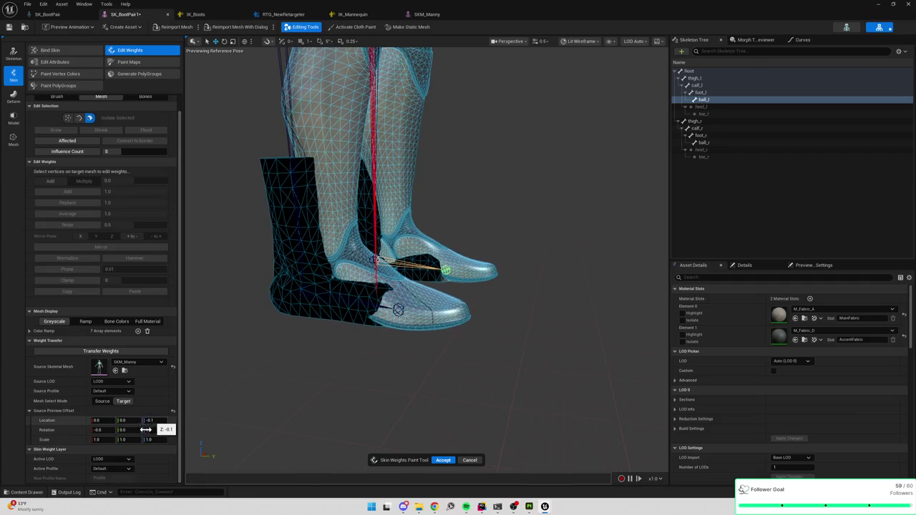
key(ctrl+z)
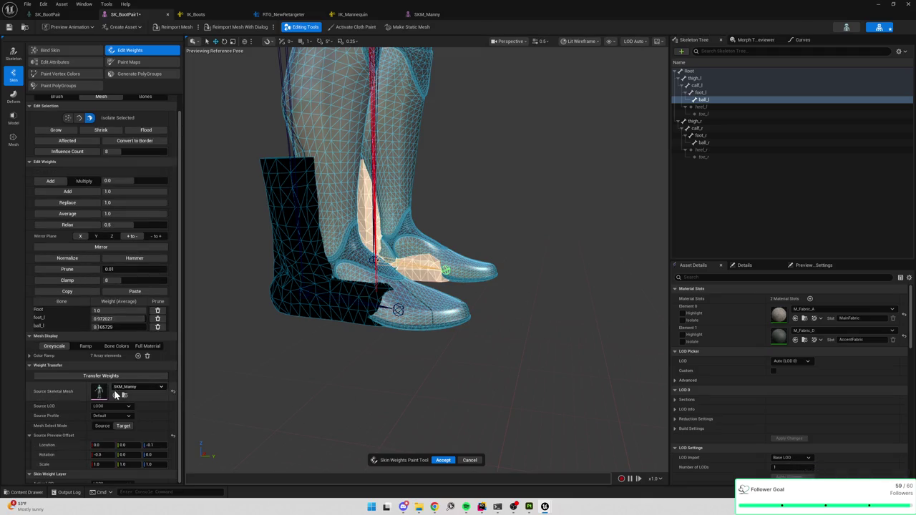
drag(129, 445, 95, 445)
mouse_move(482, 353)
mouse_down()
mouse_move(443, 358)
mouse_move(472, 455)
mouse_up()
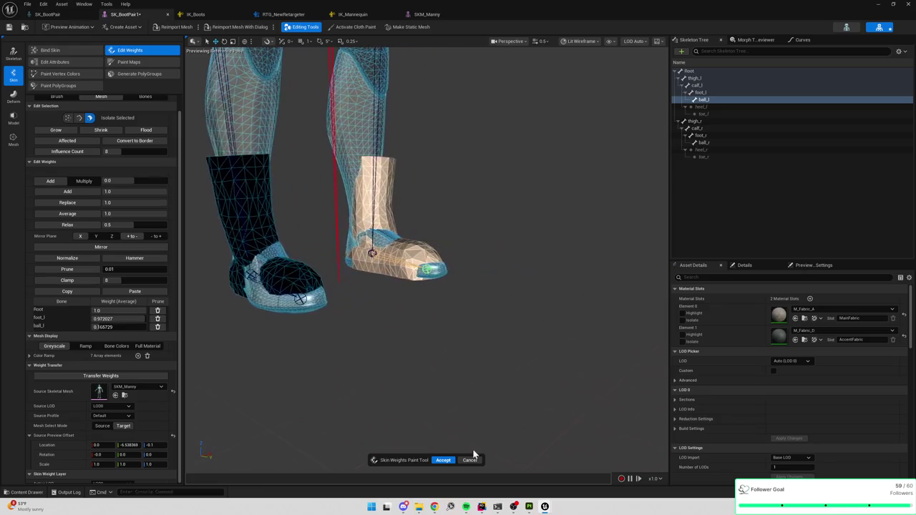
click(120, 377)
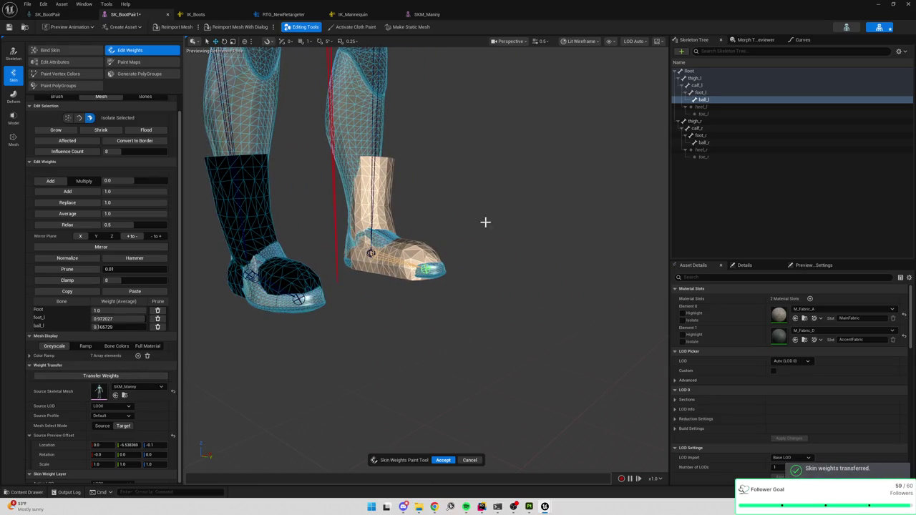
View foot_l weights, set the brush to Replace, then return to Mesh mode.
click(708, 94)
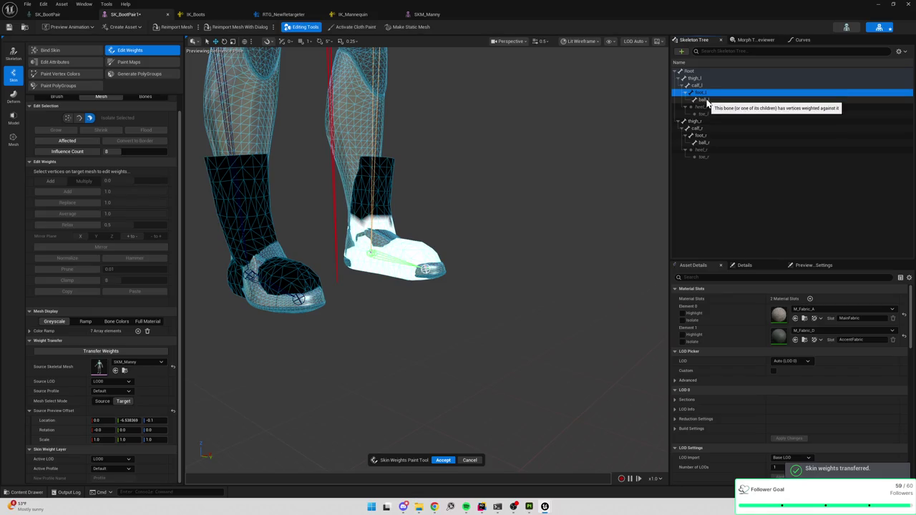
scroll(96, 153, up, 1)
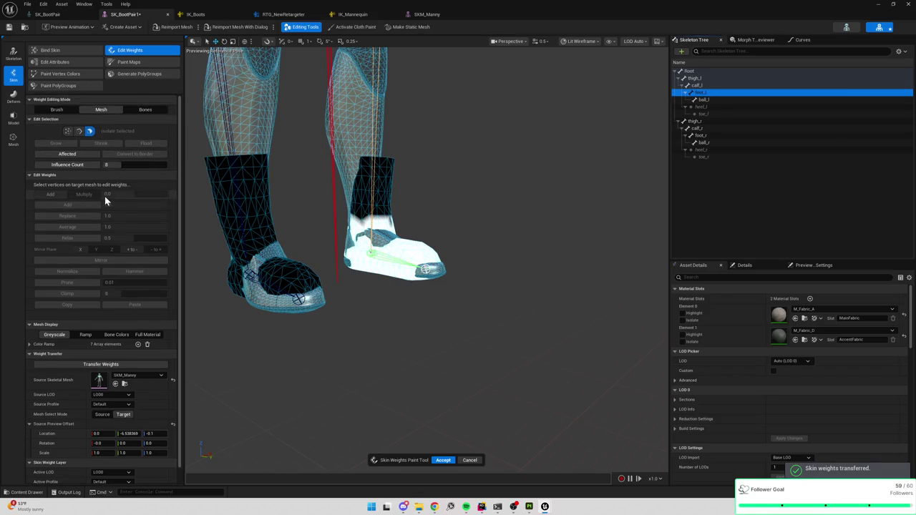
click(64, 111)
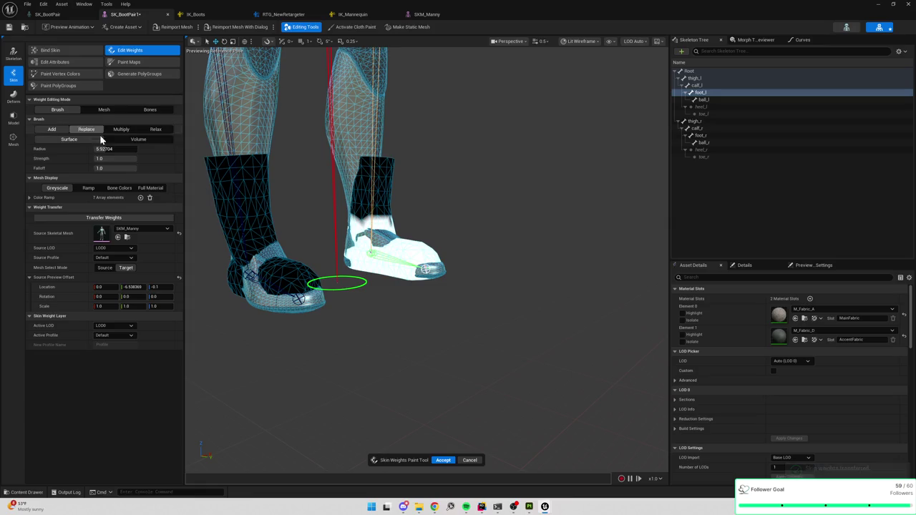
click(87, 130)
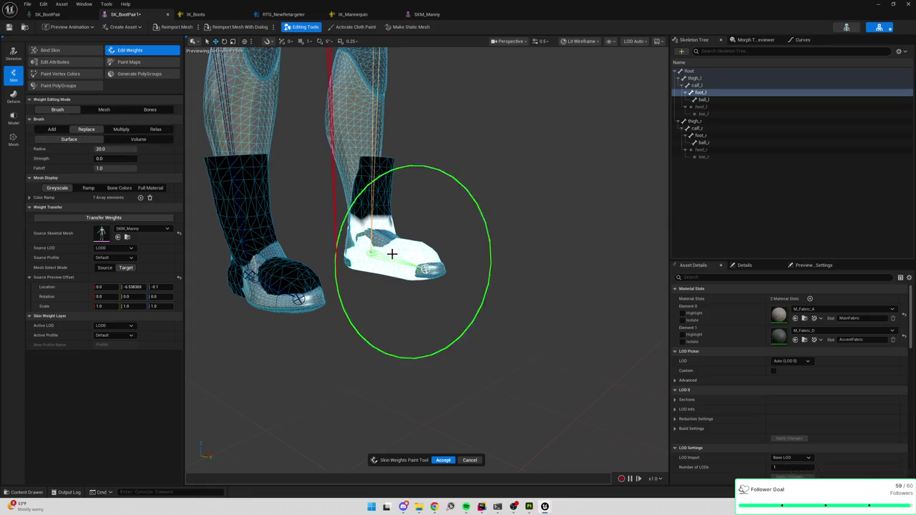
click(94, 110)
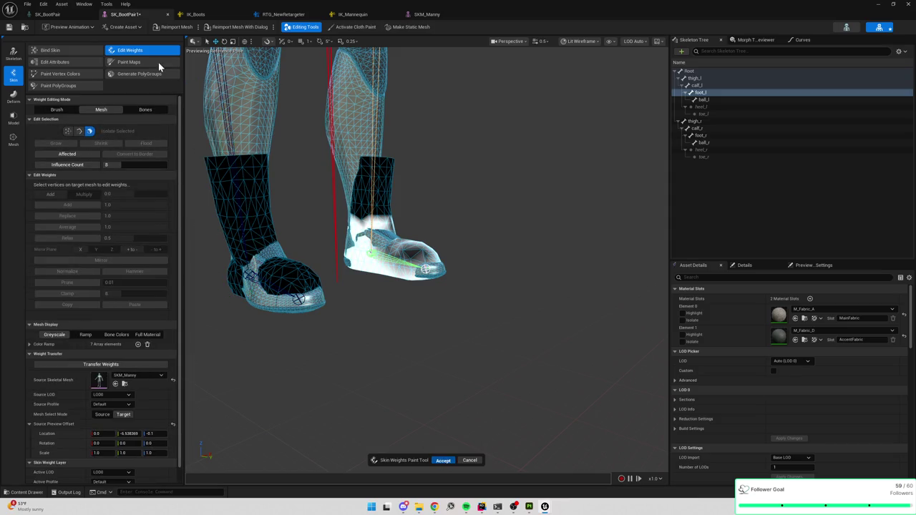
Reopen Edit Weights with SKM_Manny as source, X offset 0, and shift Y onto the boots.
click(137, 49)
click(138, 50)
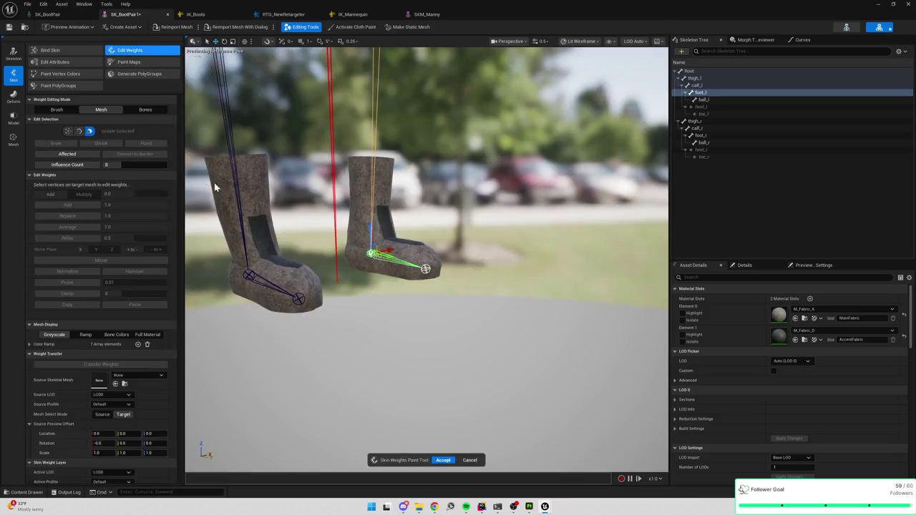
scroll(126, 387, down, 1)
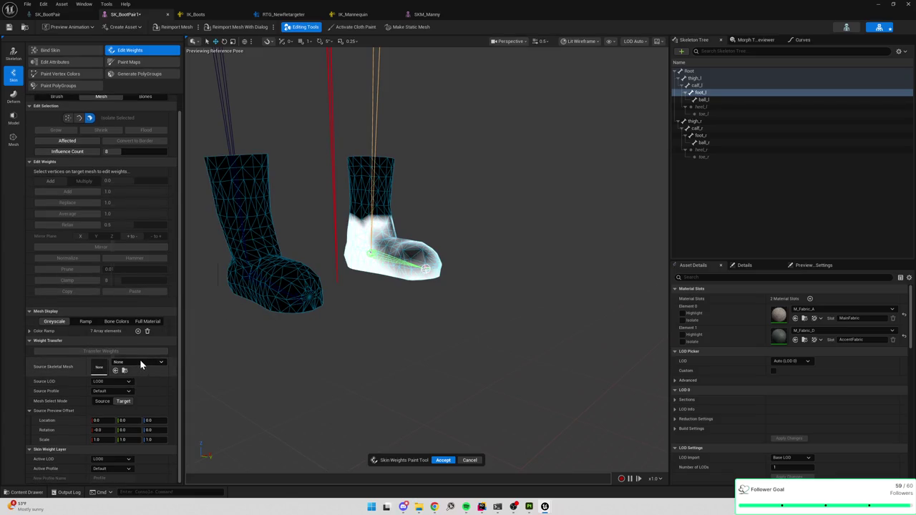
click(139, 360)
click(164, 340)
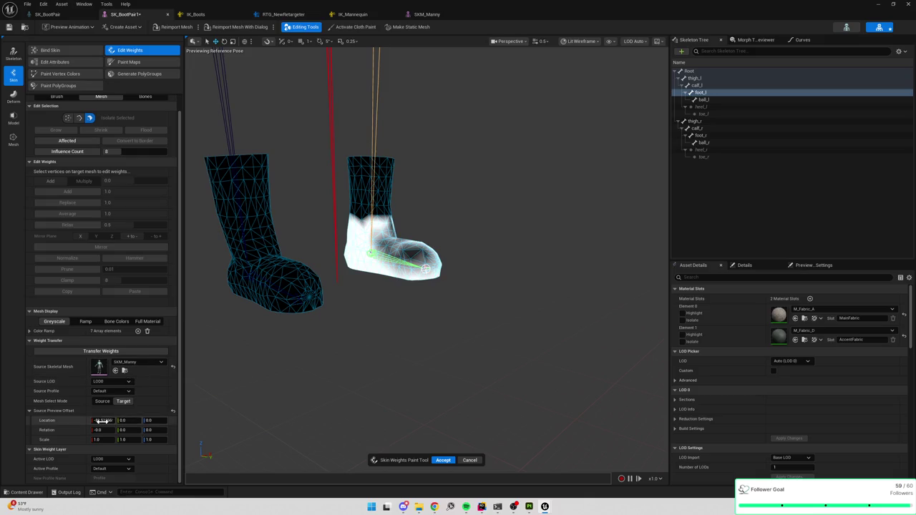
text(0)
key(Return)
drag(125, 421, 115, 421)
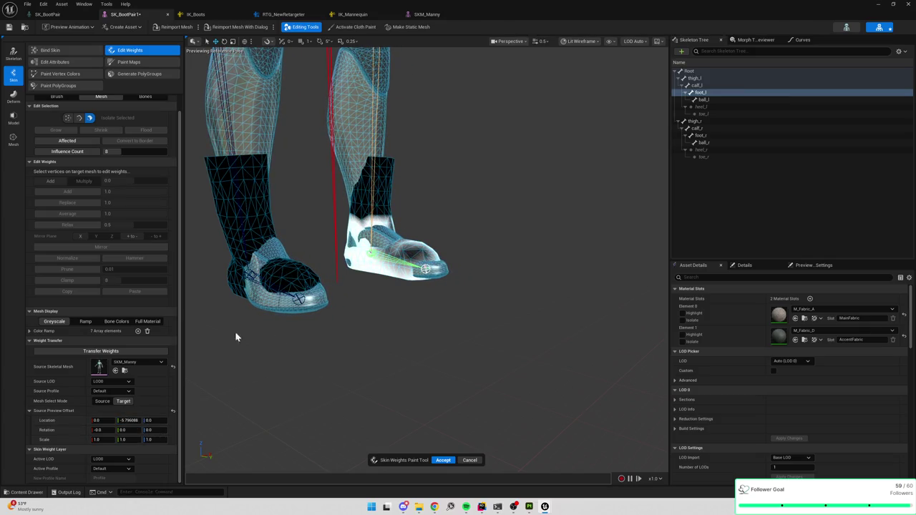
Select one boot's foot vertices, transfer weights, then slide the source further along Y.
mouse_move(315, 144)
mouse_down()
mouse_move(513, 302)
mouse_move(405, 198)
mouse_move(383, 195)
mouse_up()
drag(382, 139, 570, 319)
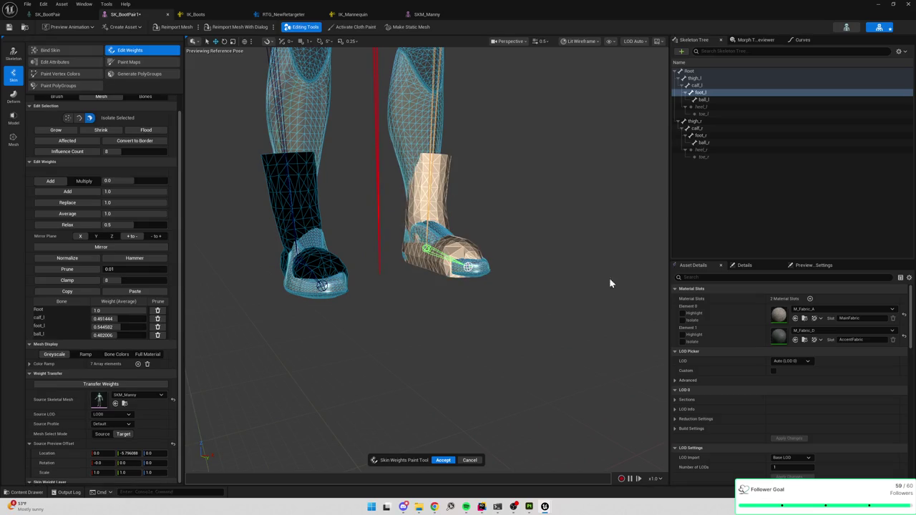
click(116, 382)
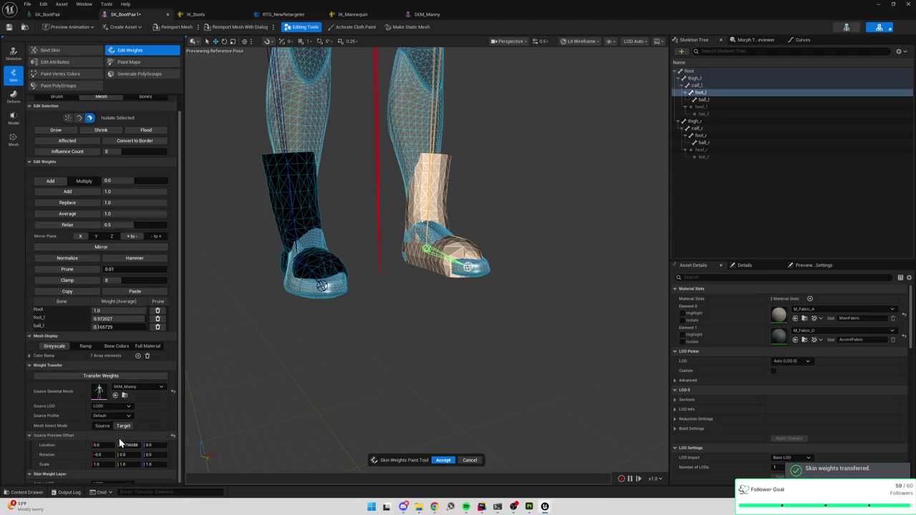
drag(126, 445, 107, 446)
click(506, 356)
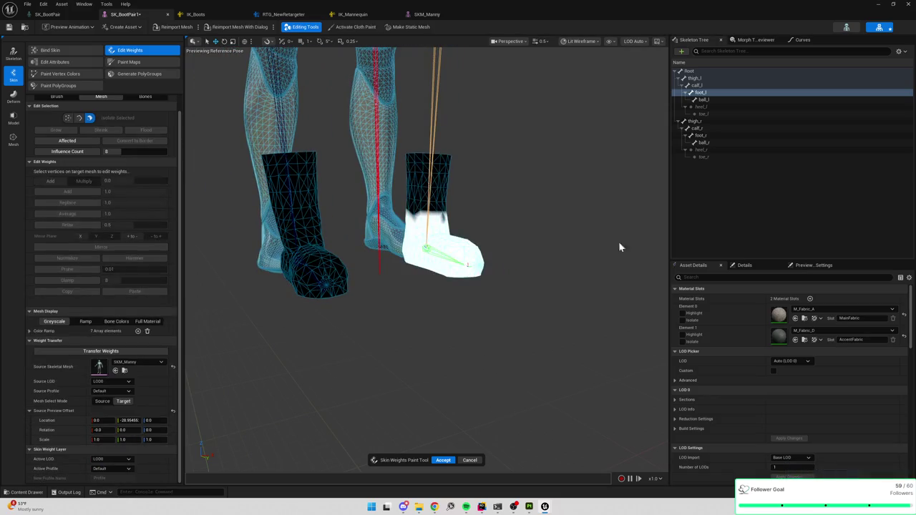
Compare the ball_l, foot_l and ball_r weight results on both boots.
click(705, 100)
click(704, 93)
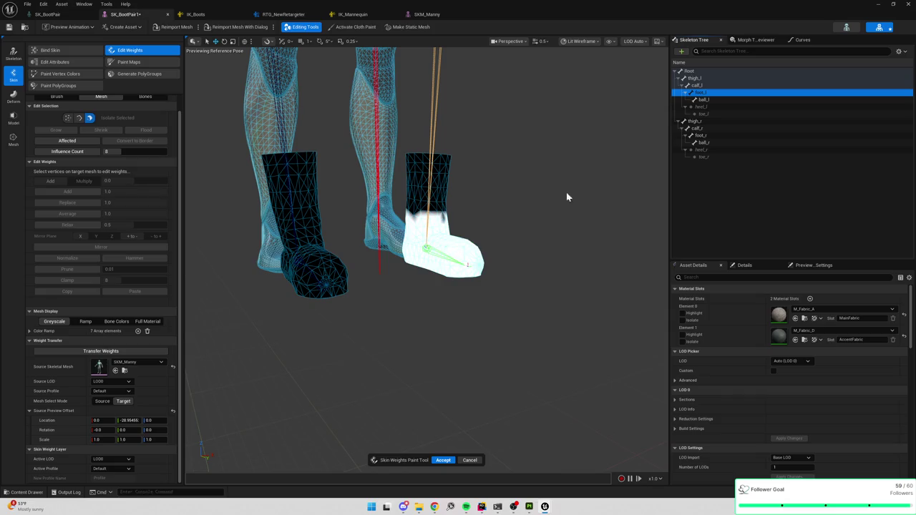
click(713, 99)
click(715, 93)
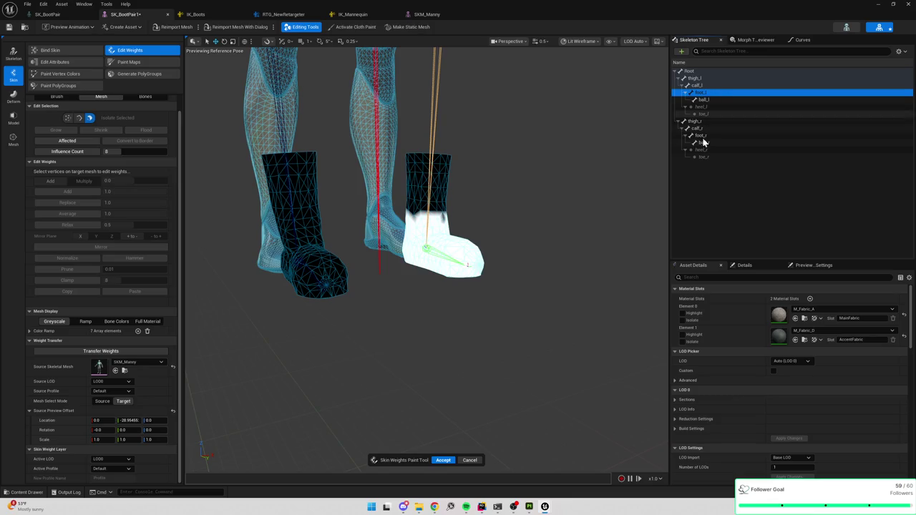
click(706, 142)
click(709, 101)
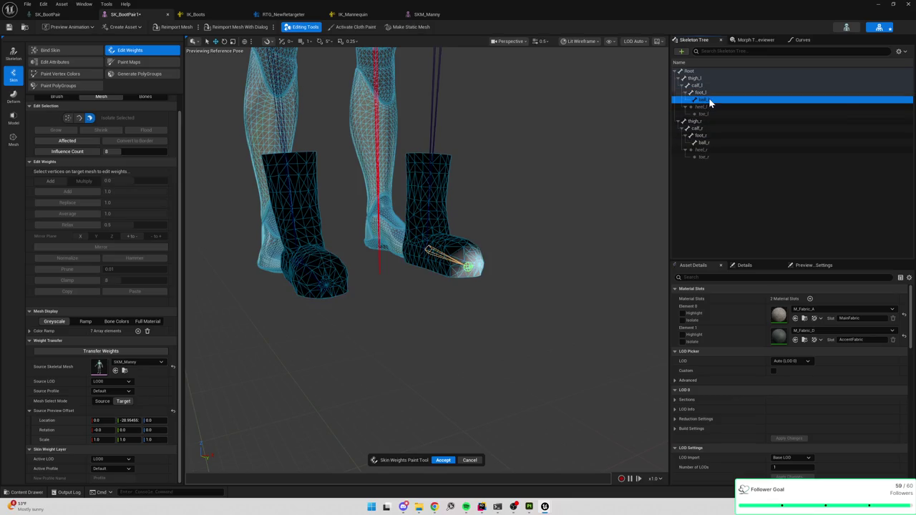
click(707, 142)
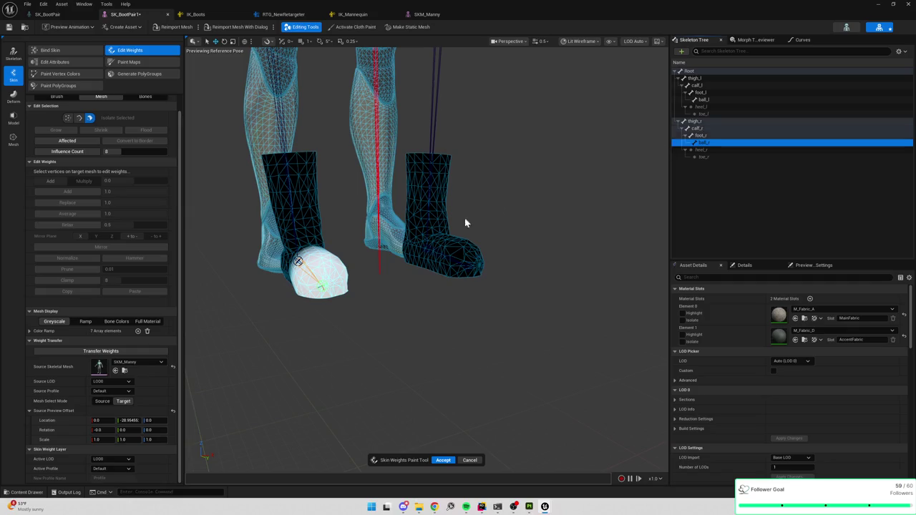
Align the source with the other boot, transfer weights to both boots, and check foot_r.
drag(131, 420, 153, 420)
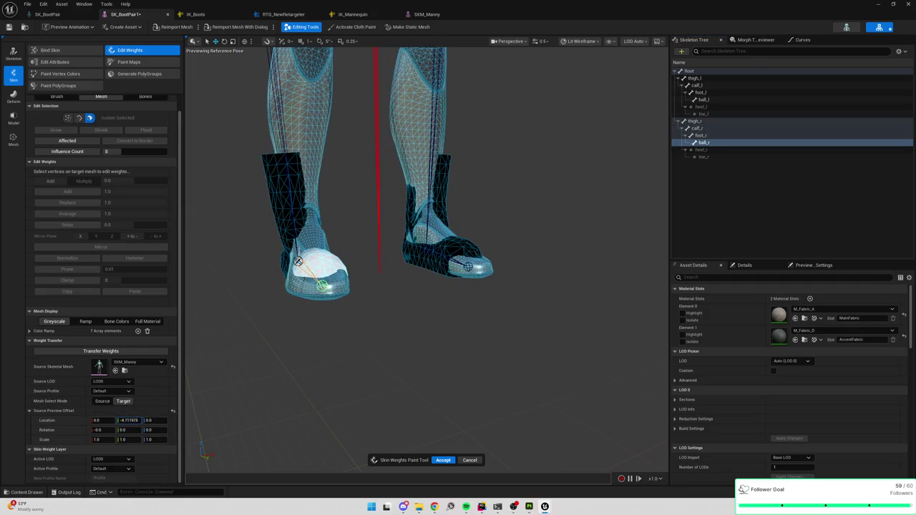
mouse_move(267, 137)
mouse_down()
mouse_move(546, 311)
mouse_move(435, 326)
mouse_up()
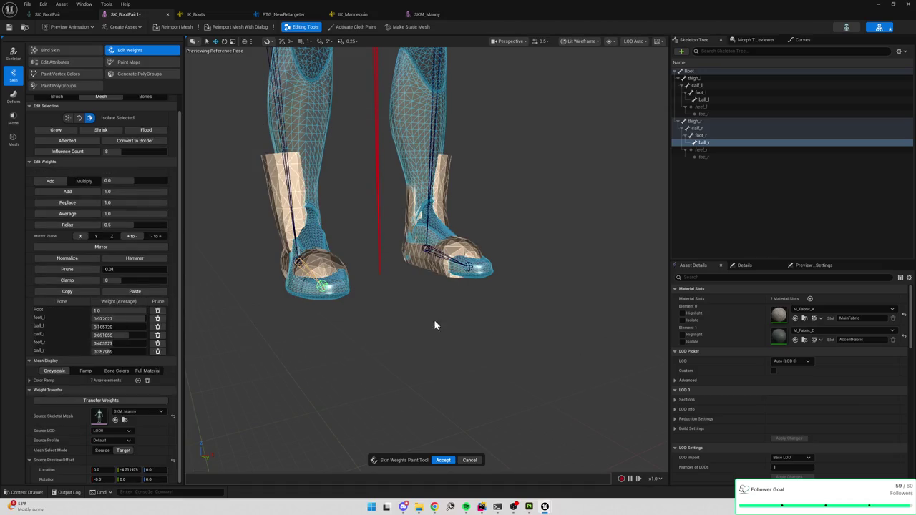
click(102, 401)
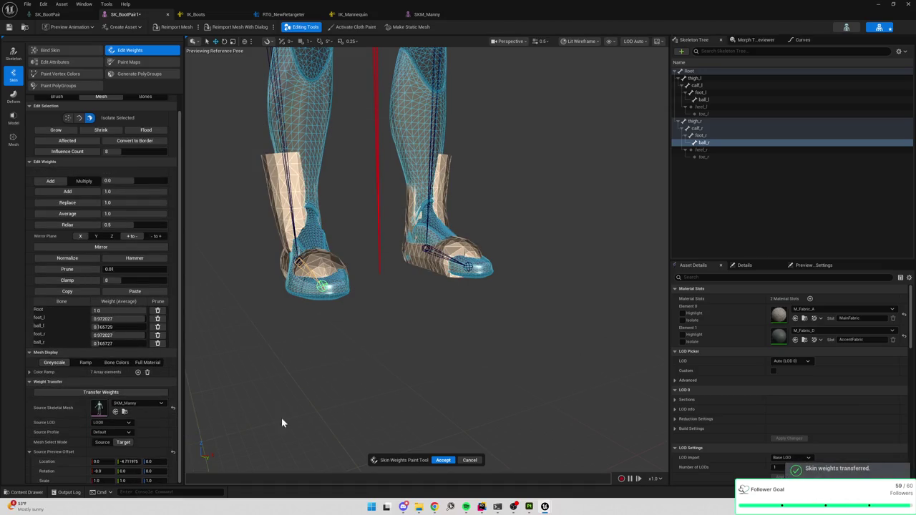
drag(126, 462, 100, 461)
click(466, 343)
click(703, 135)
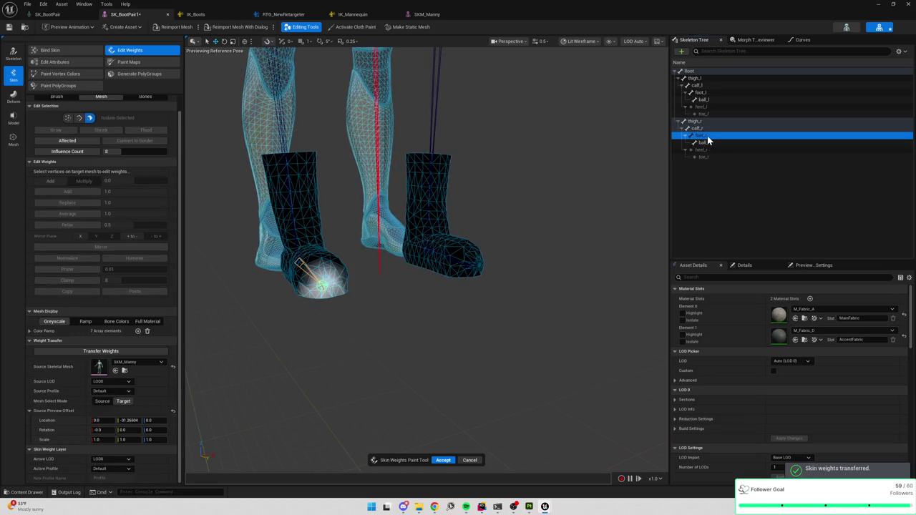